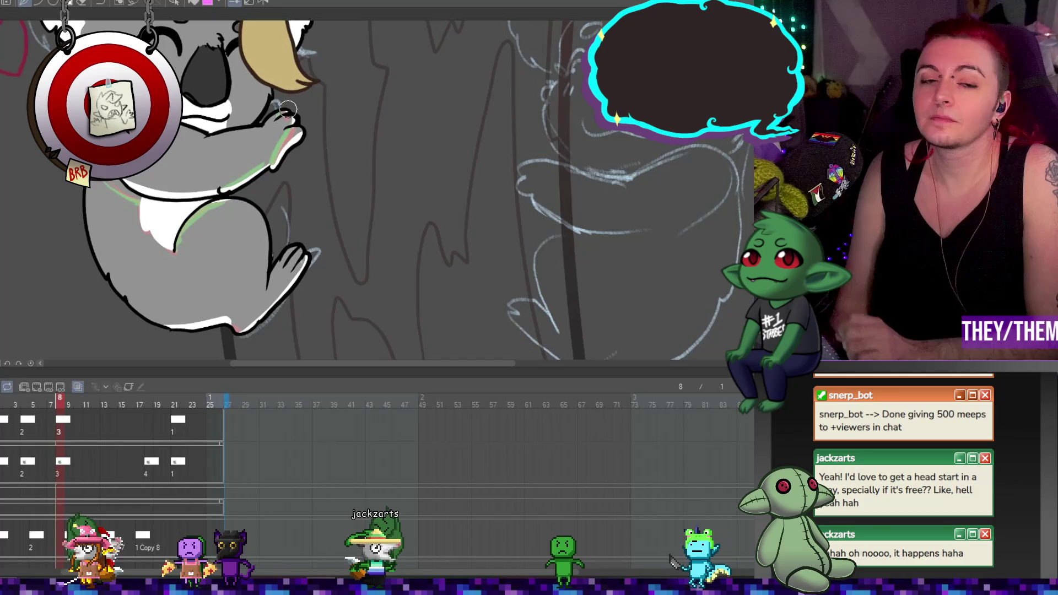
Assign cel 4 to frame 18 of the top timeline track to change the koala's pose
scroll(174, 185, "up", 4)
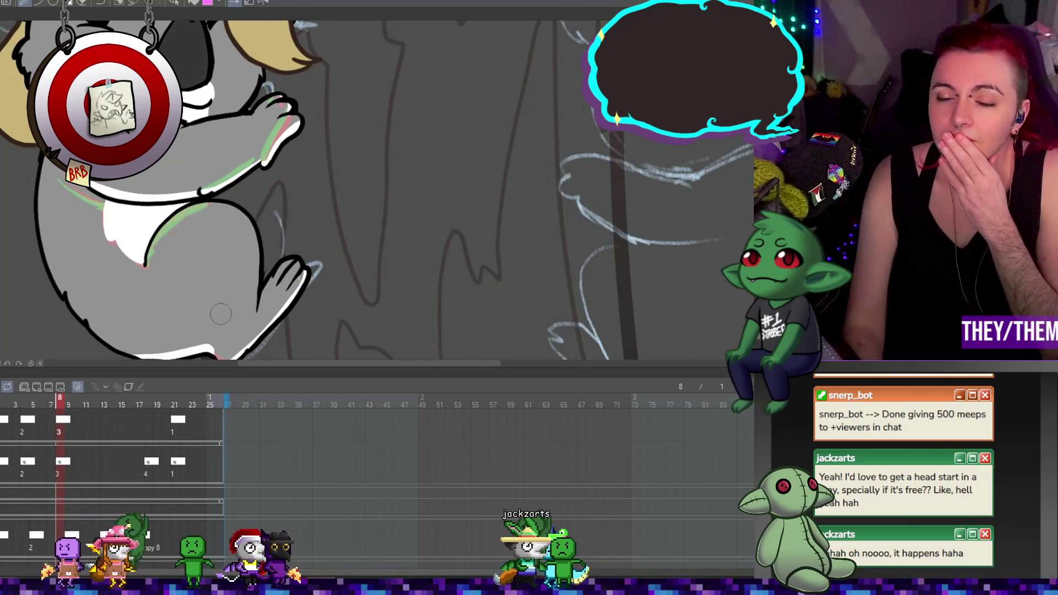
left_click(146, 415)
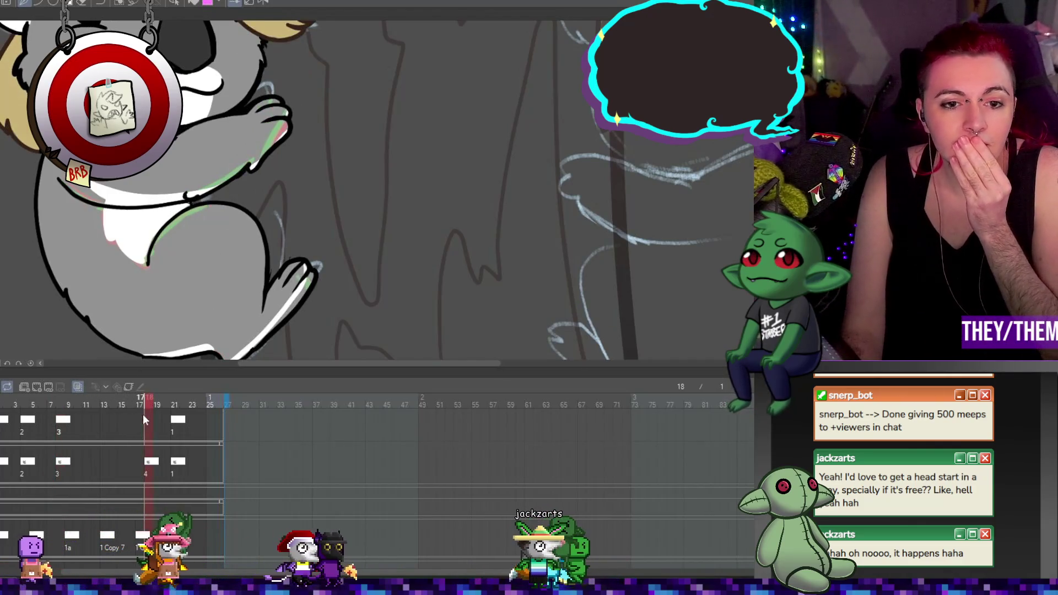
scroll(192, 182, "down", 3)
scroll(191, 182, "up", 1)
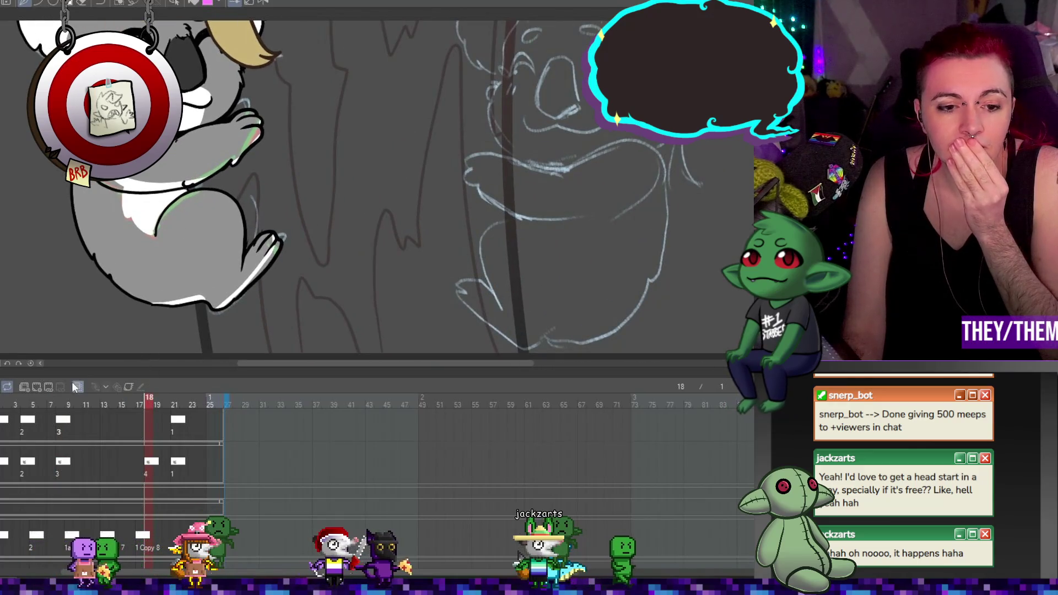
left_click(37, 387)
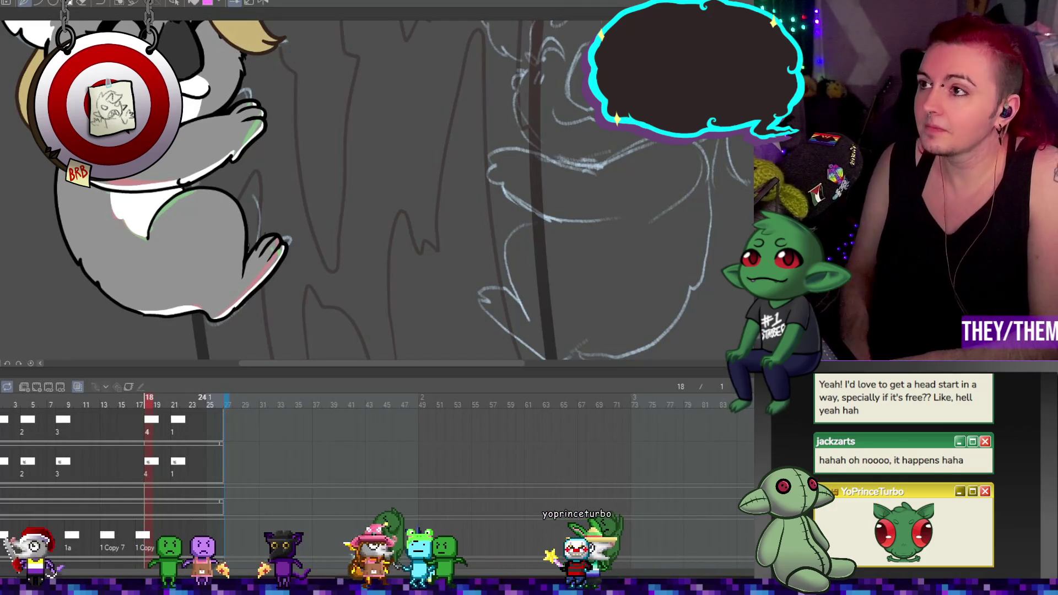
scroll(261, 180, "down", 3)
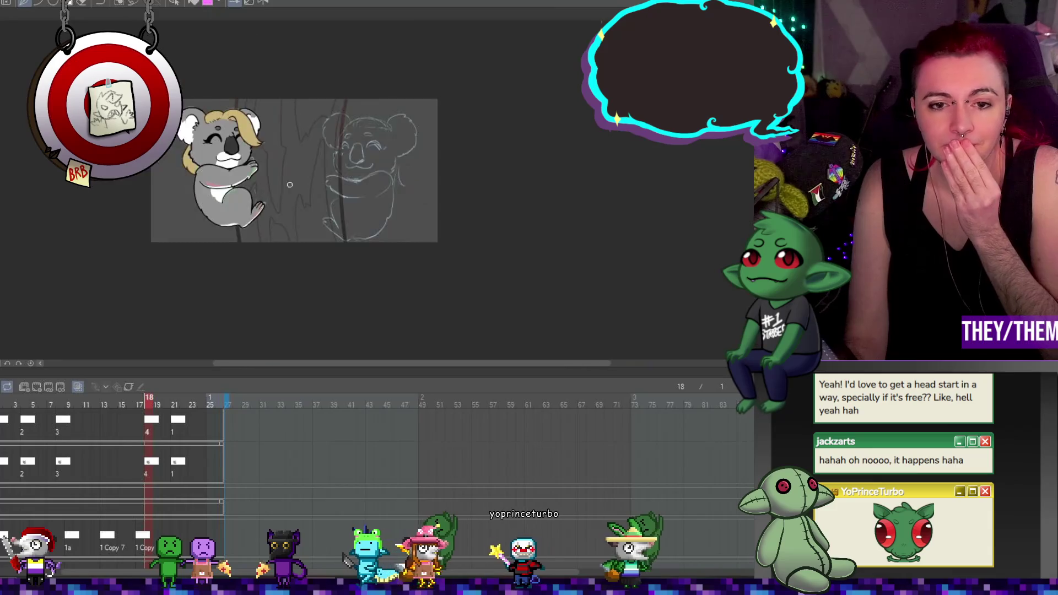
scroll(260, 180, "up", 2)
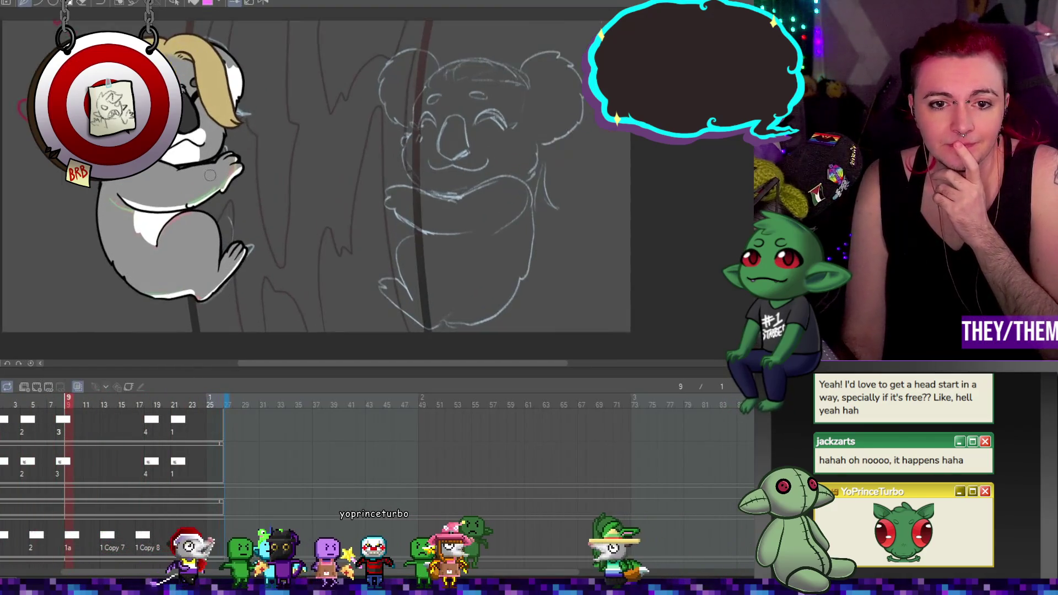
scroll(260, 174, "up", 4)
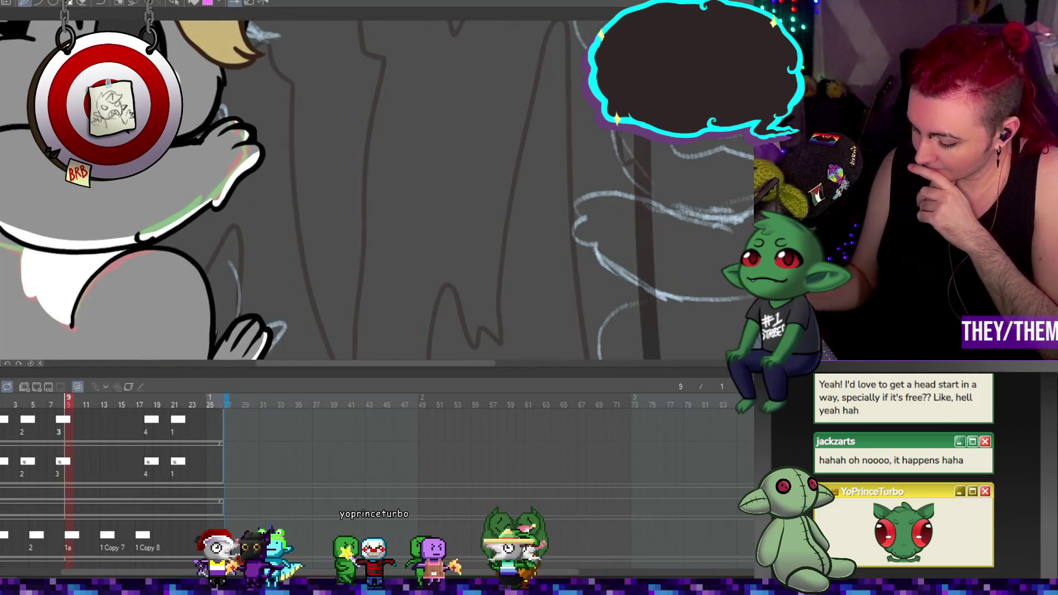
left_click(154, 421)
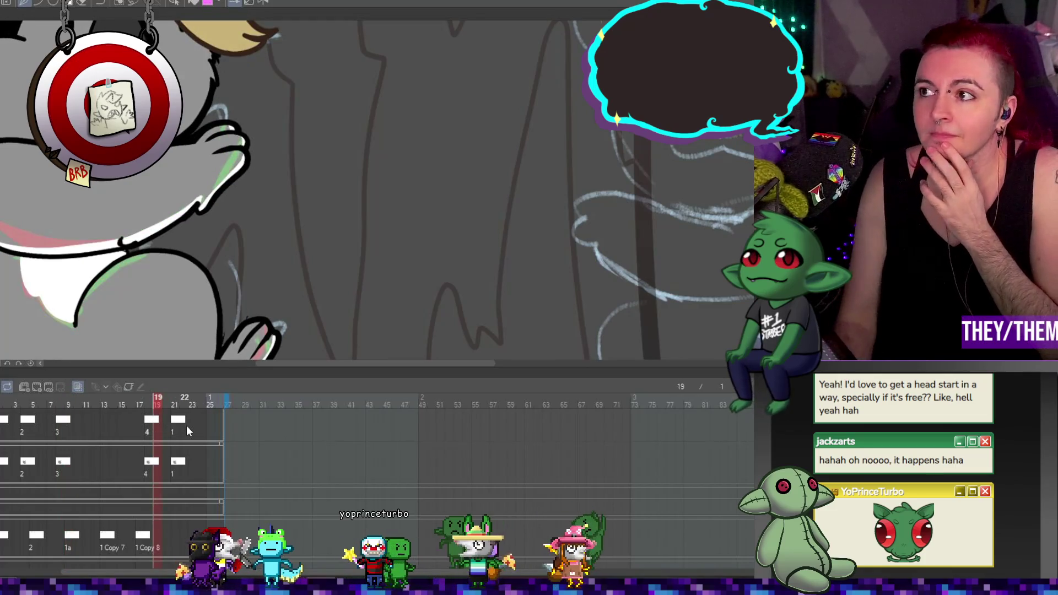
scroll(124, 204, "down", 4)
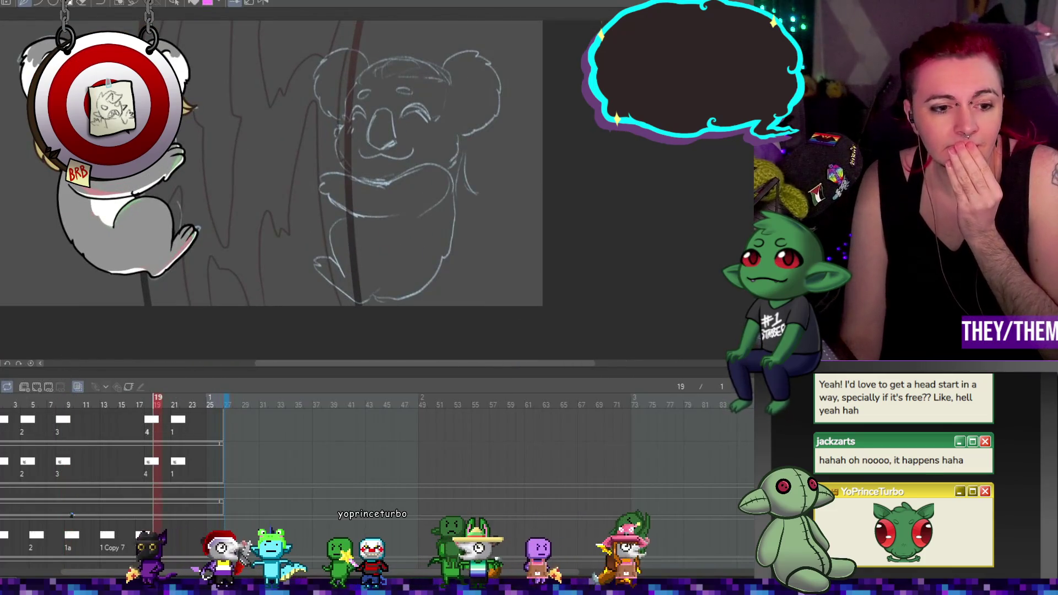
key("space")
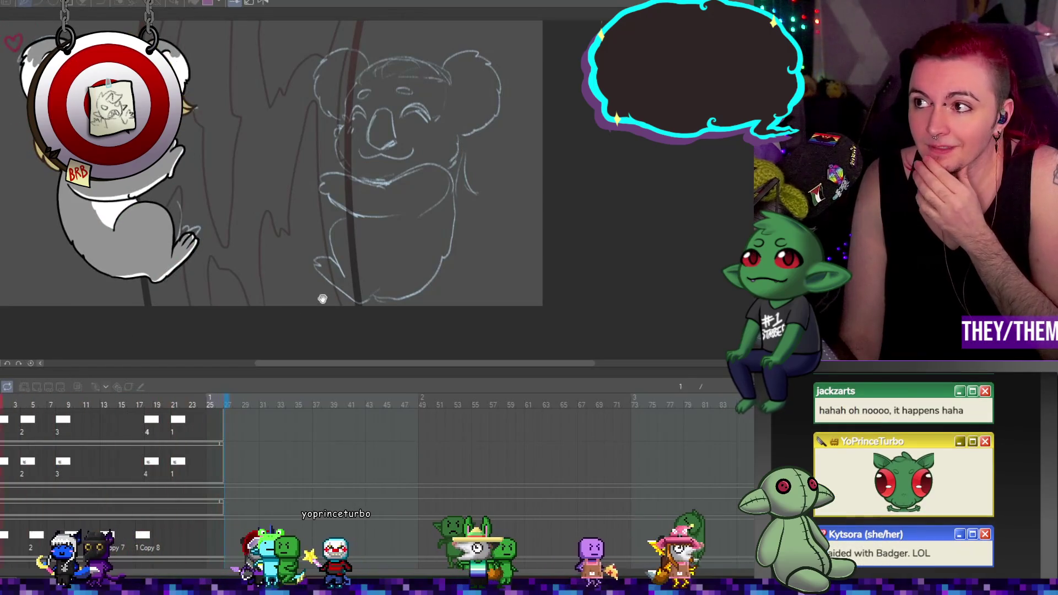
scroll(121, 126, "up", 1)
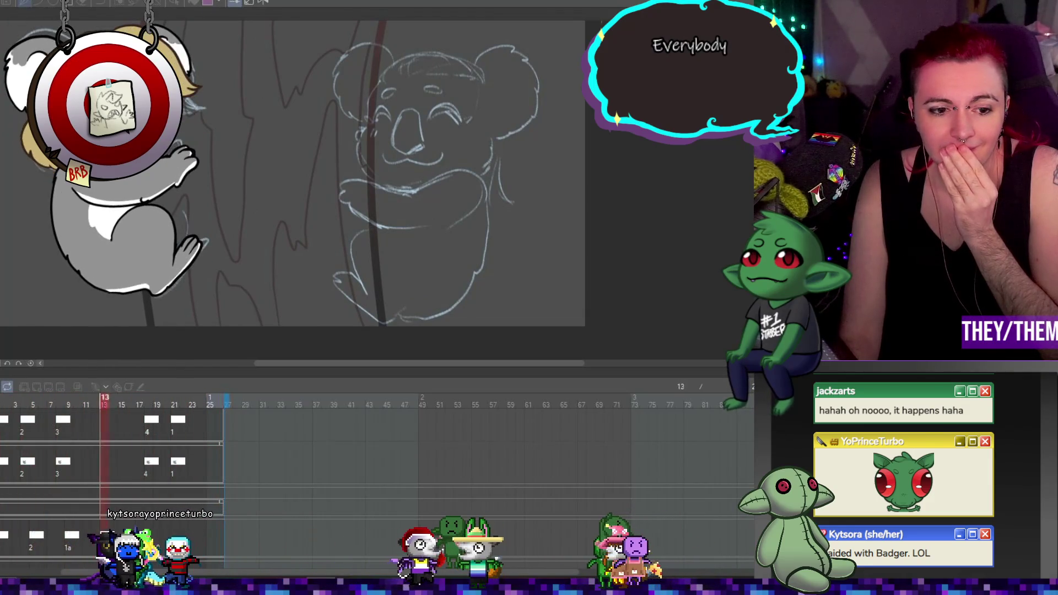
scroll(106, 227, "up", 2)
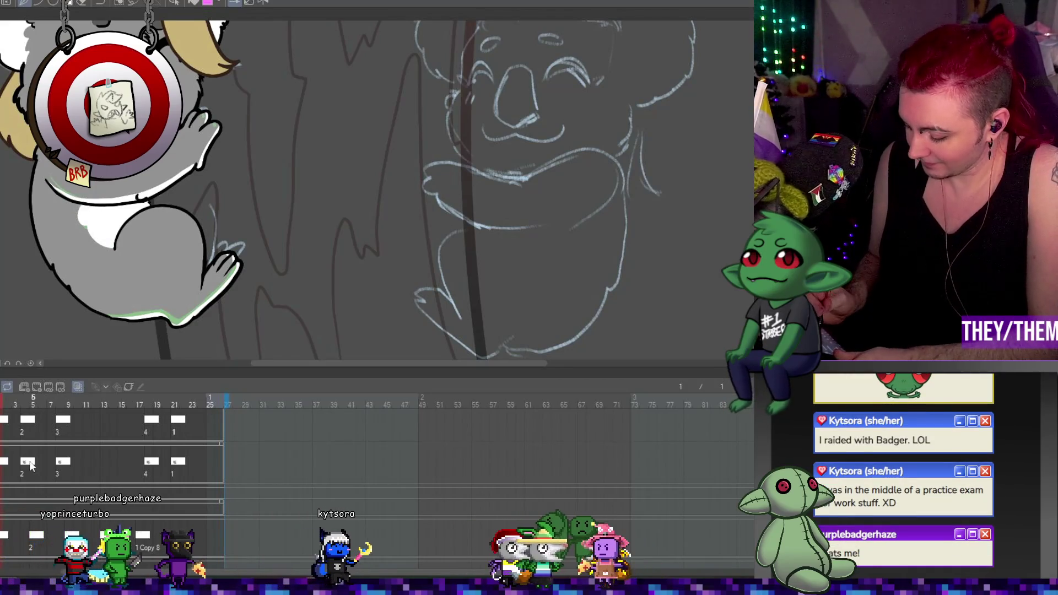
left_click(26, 426)
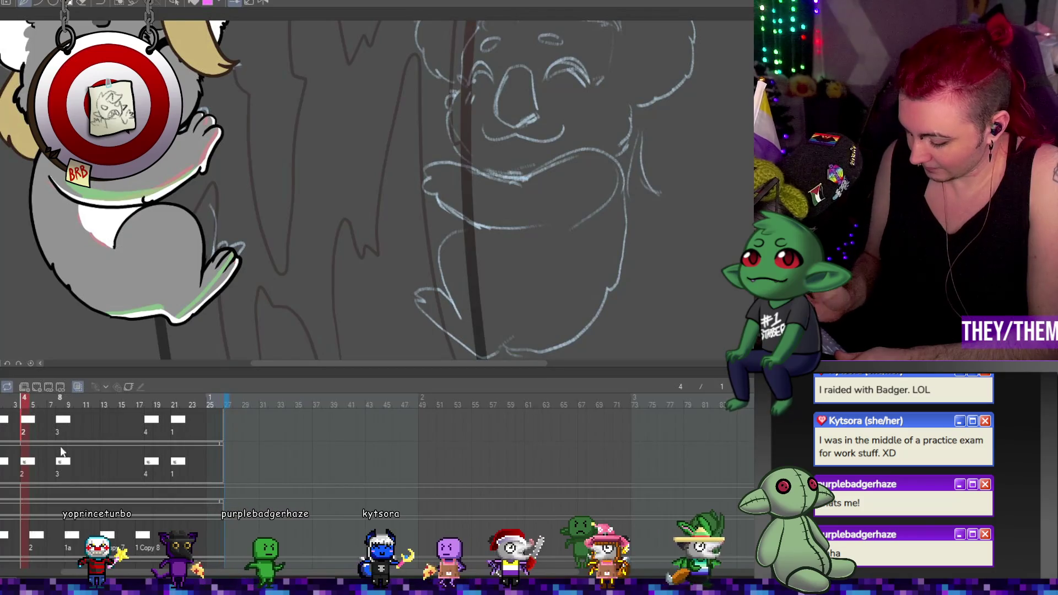
left_click(65, 472)
left_click(147, 465)
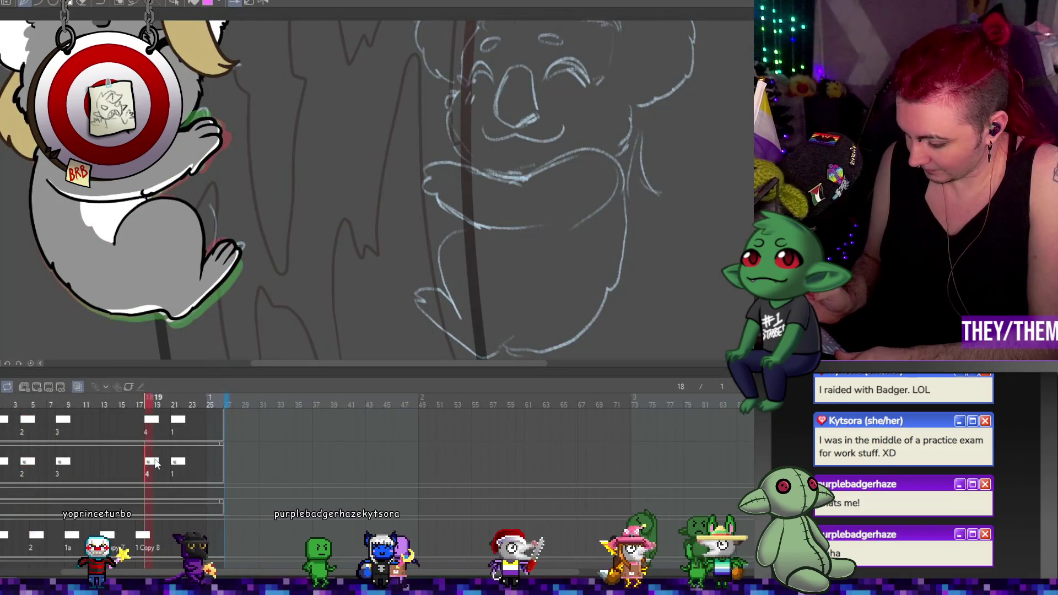
left_click(184, 468)
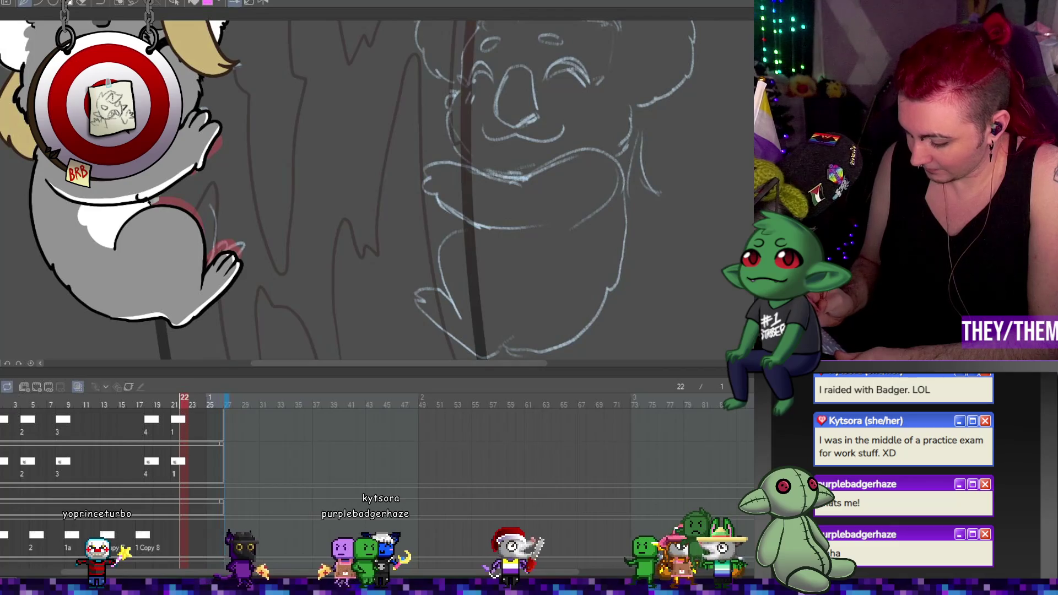
key("Return")
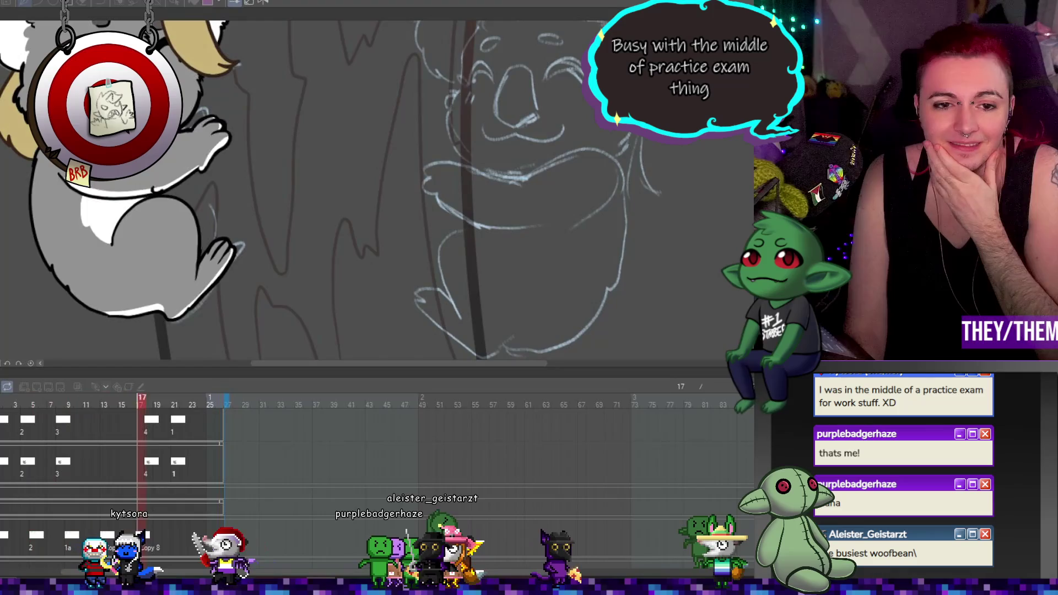
scroll(198, 187, "down", 3)
scroll(199, 187, "up", 1)
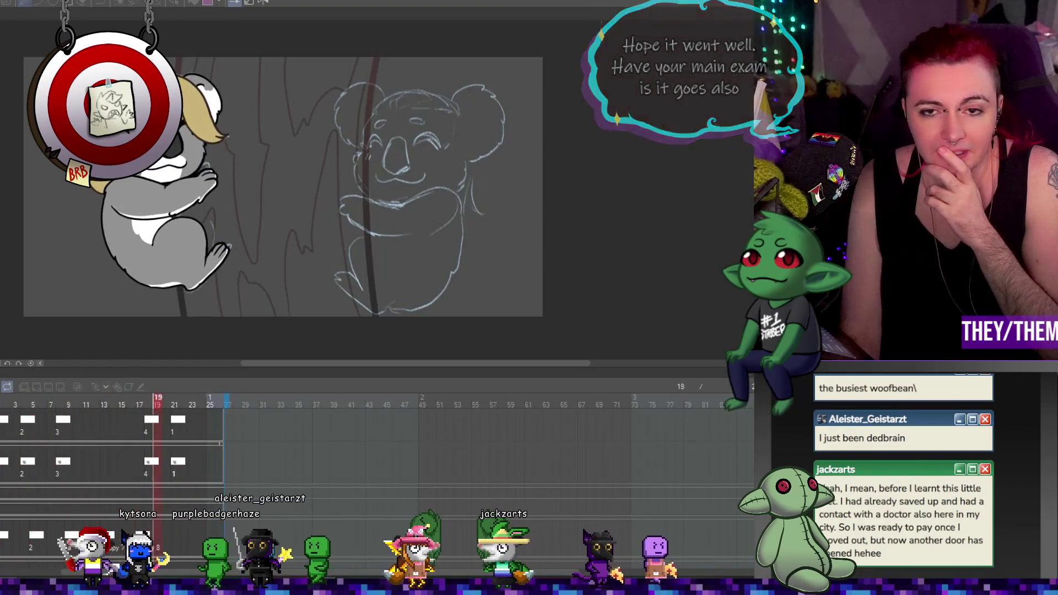
Stop the koala animation playback so it holds on frame 11
key("space")
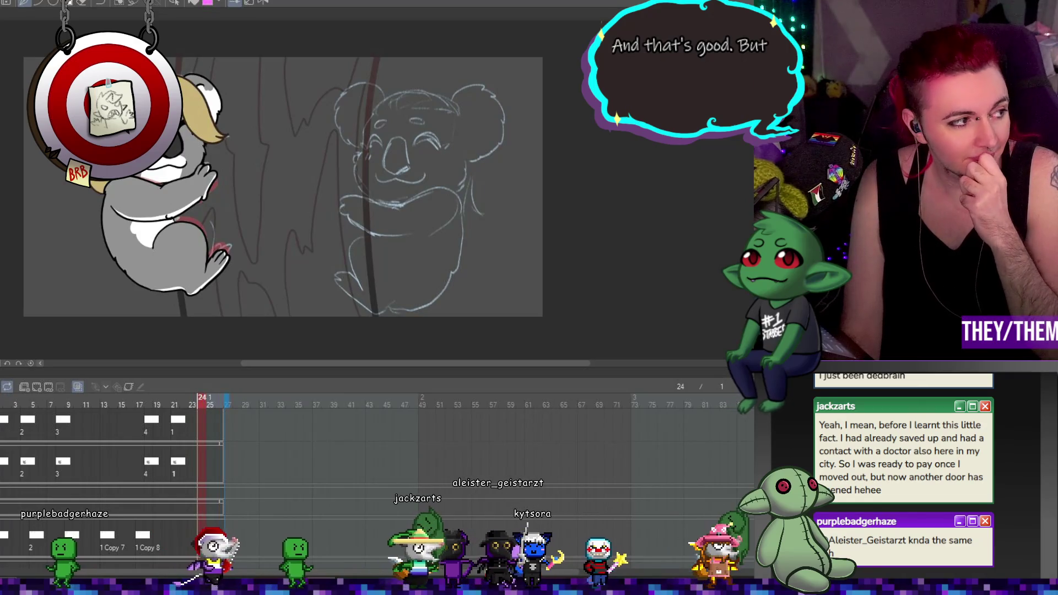
scroll(168, 265, "down", 1)
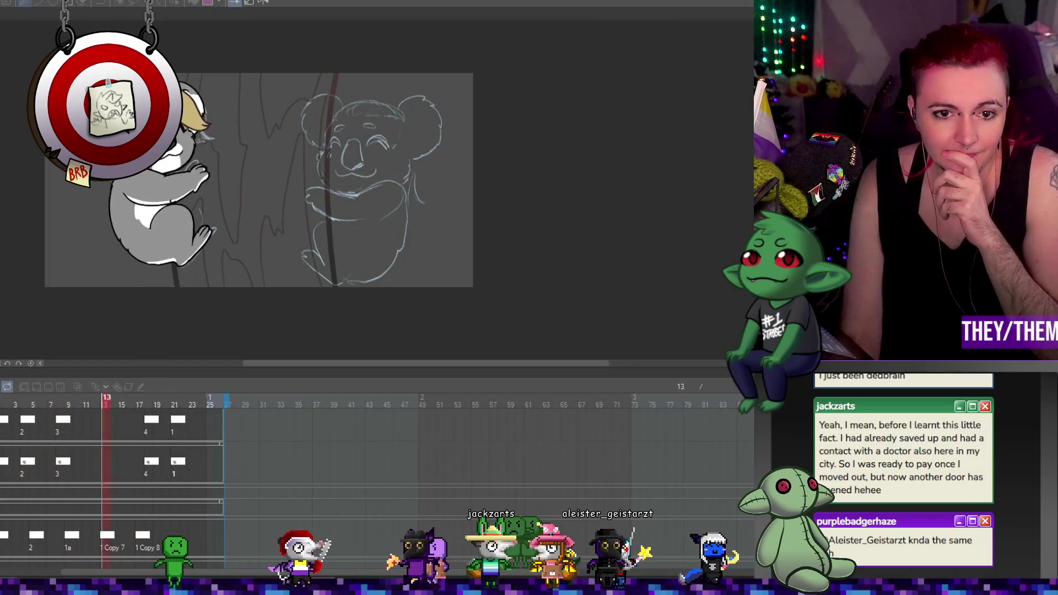
left_click(746, 233)
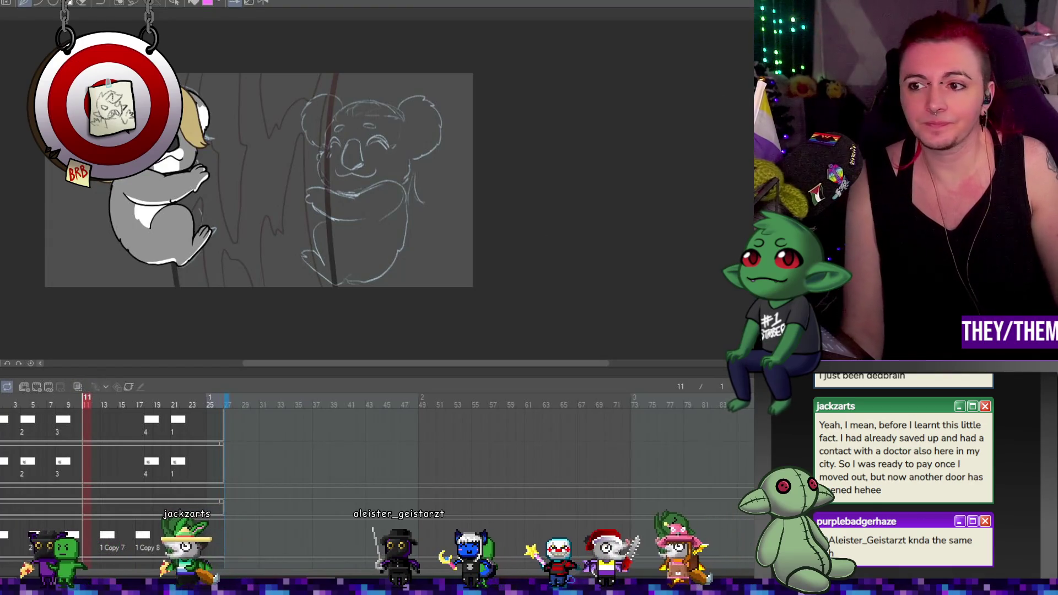
scroll(71, 116, "up", 4)
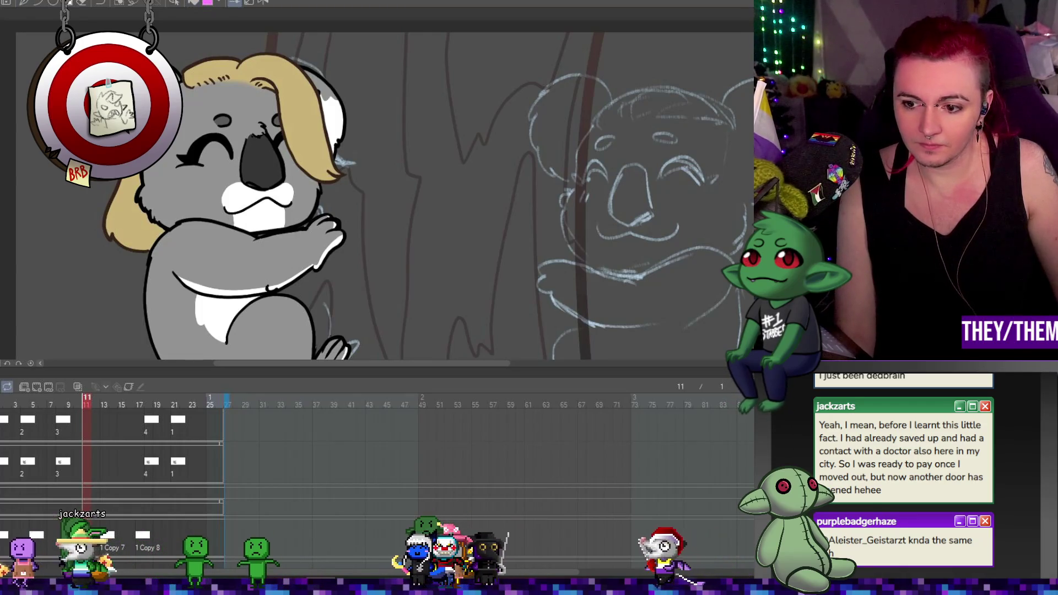
Reveal the top track holding cels 2, 1, 4, 5 and return to frame 1
scroll(86, 462, "up", 2)
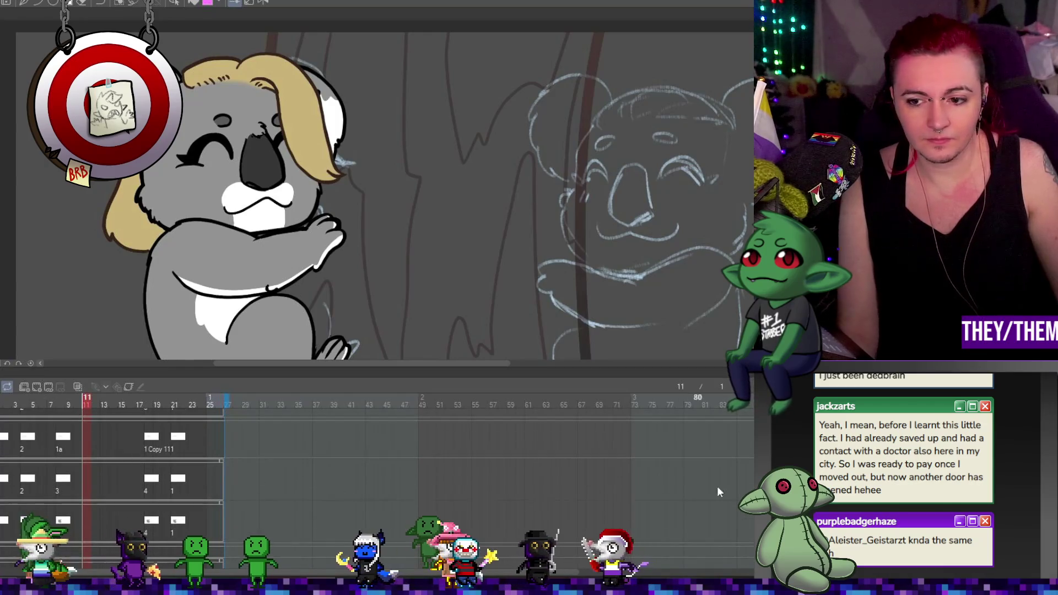
scroll(726, 394, "up", 1)
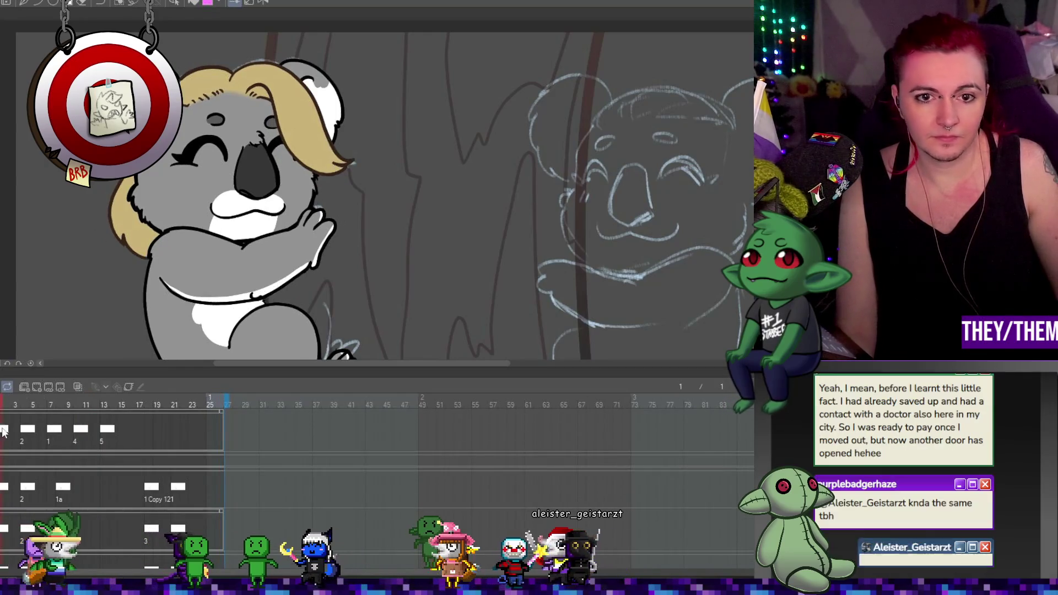
key("Home")
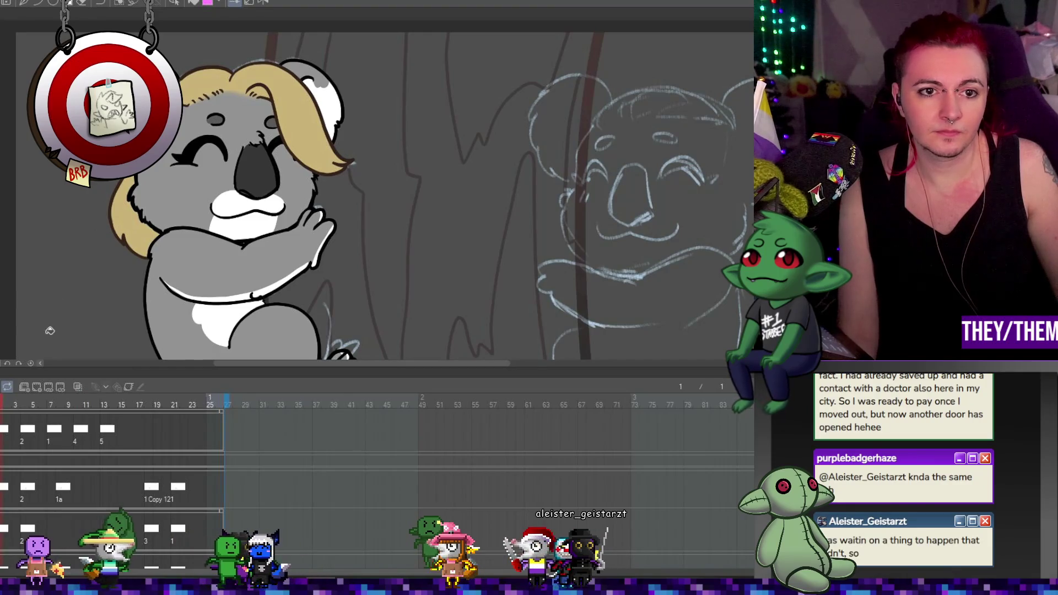
scroll(66, 223, "up", 5)
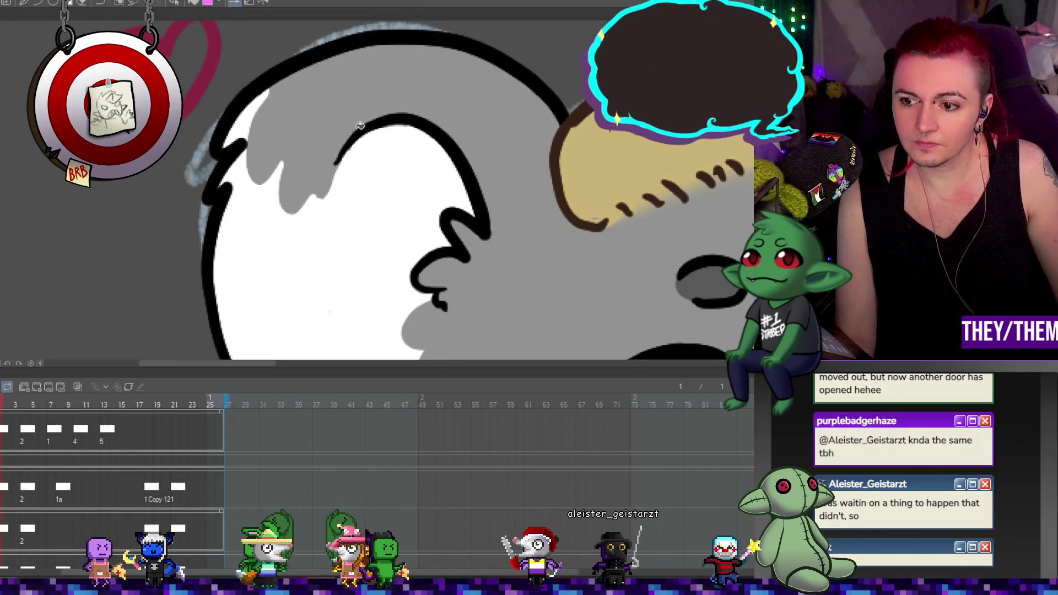
View frame 4's drawing and fill the heart outline with pink
left_click(24, 432)
scroll(194, 207, "down", 2)
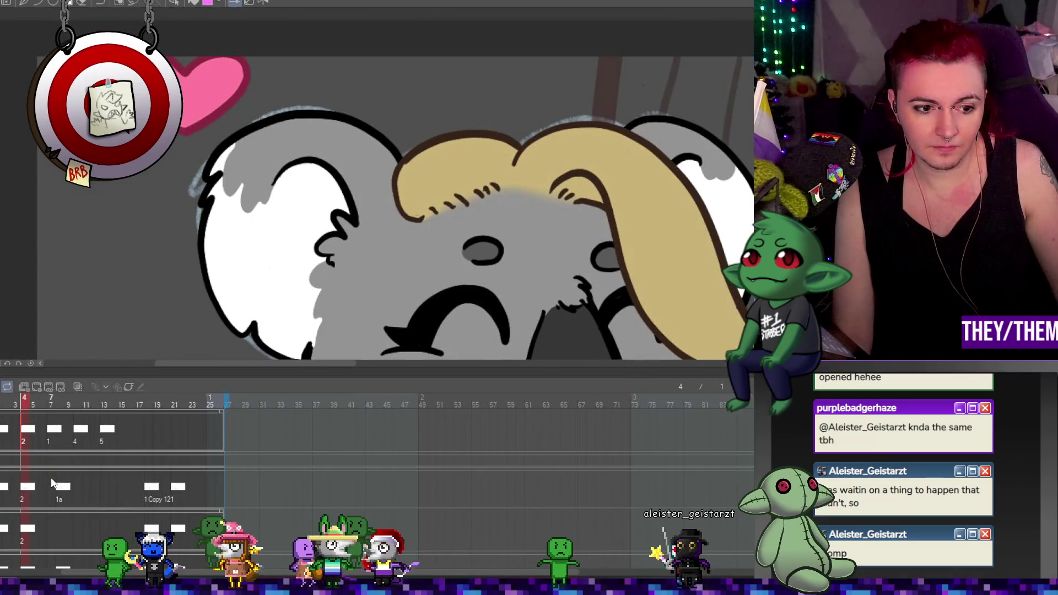
left_click(190, 259)
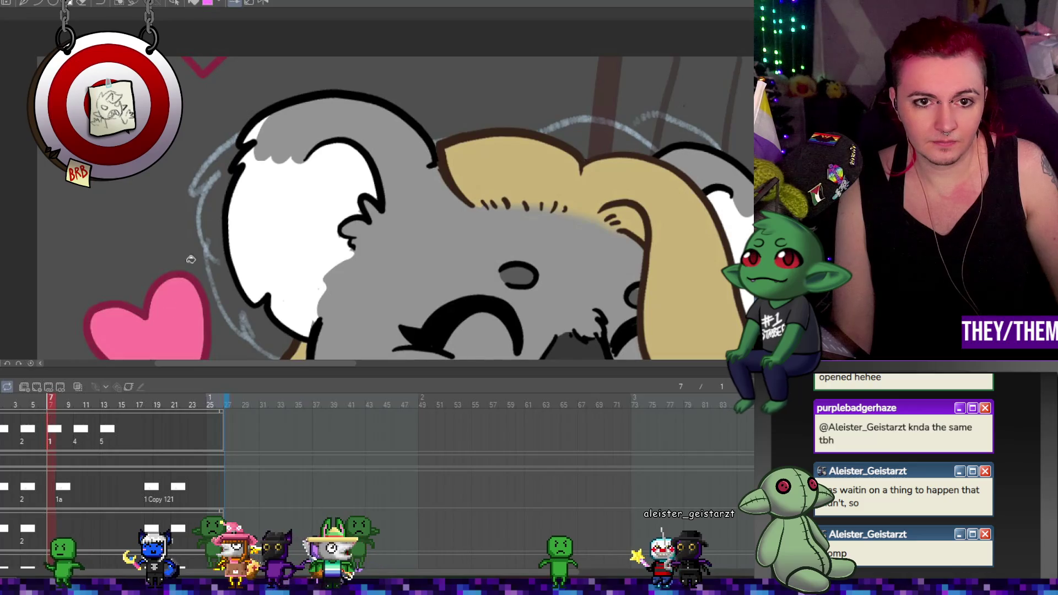
scroll(80, 356, "down", 3)
scroll(80, 356, "up", 3)
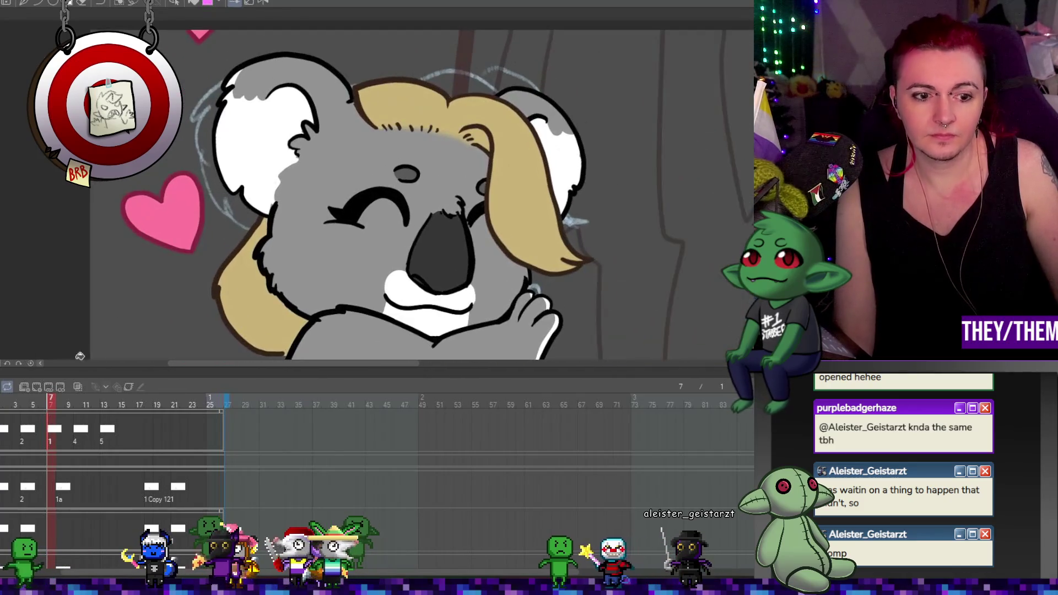
left_click(27, 435)
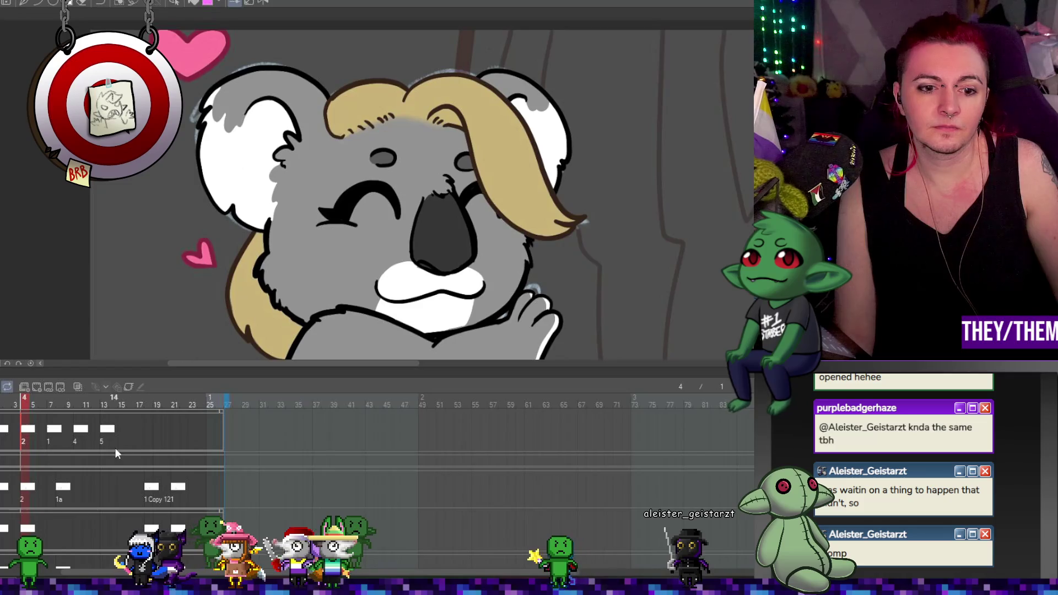
Scrub ahead to frame 14 and play the koala animation on a loop
left_click_drag(58, 431, 77, 433)
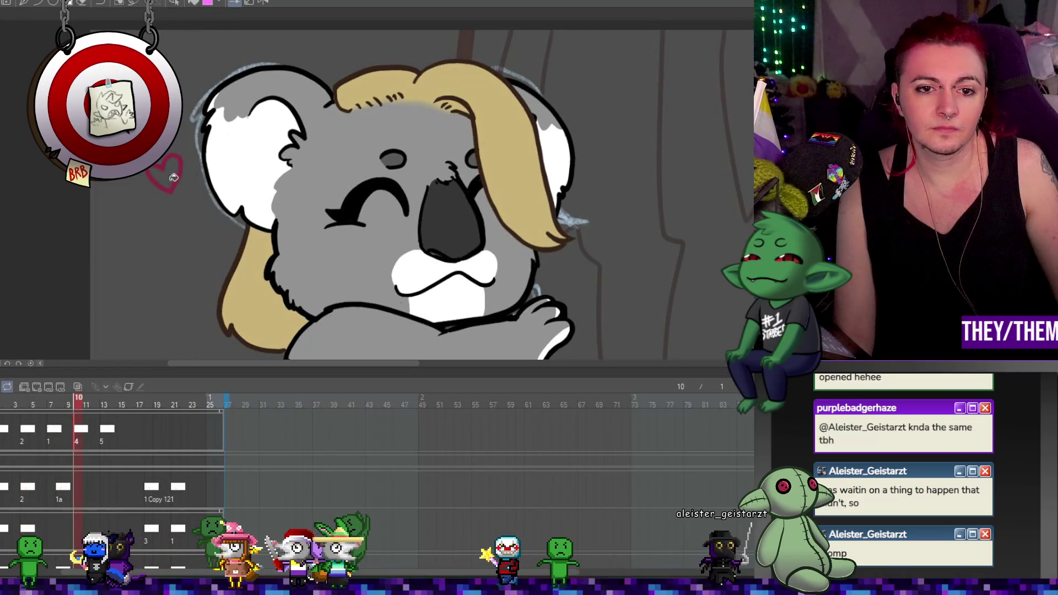
left_click(110, 435)
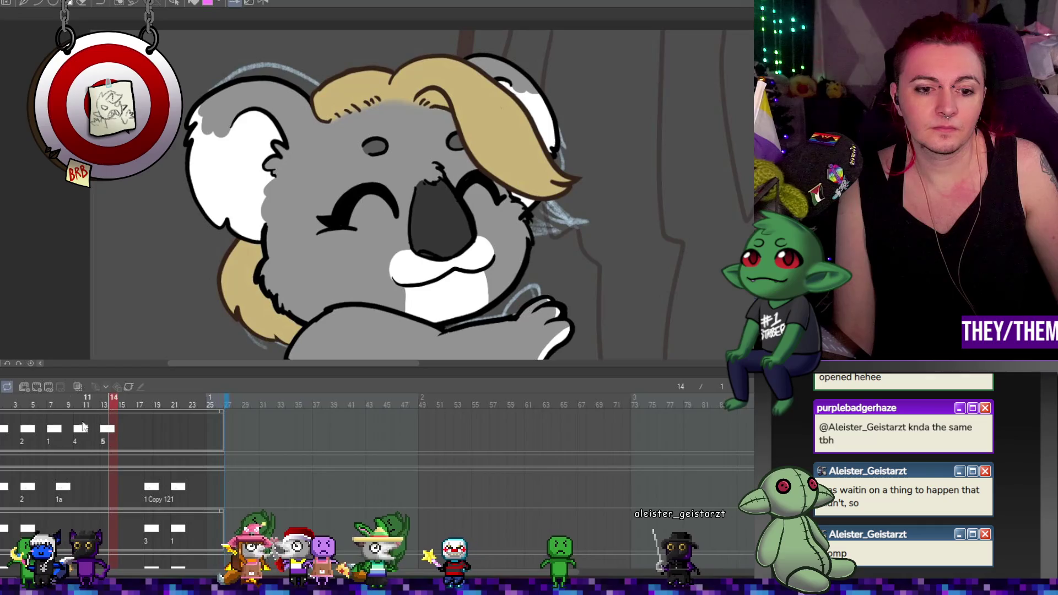
key("space")
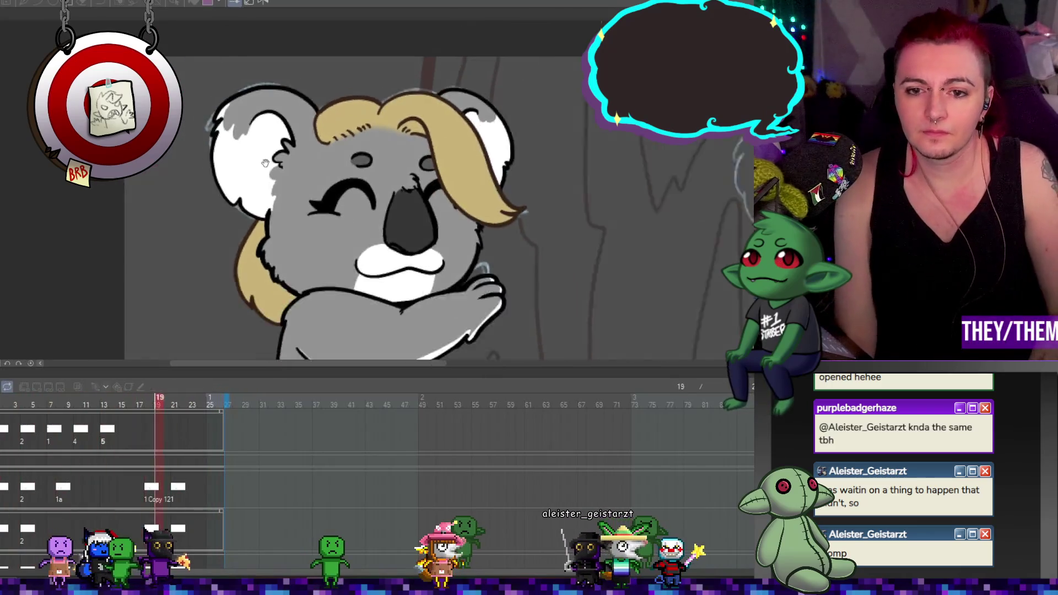
scroll(265, 163, "down", 3)
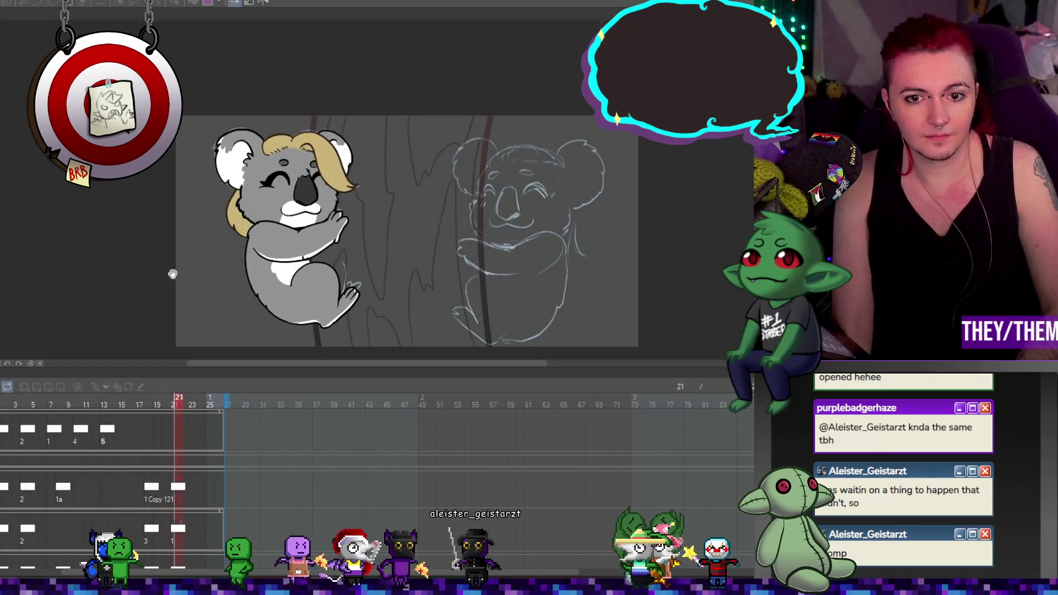
scroll(343, 222, "down", 1)
scroll(343, 222, "down", 1)
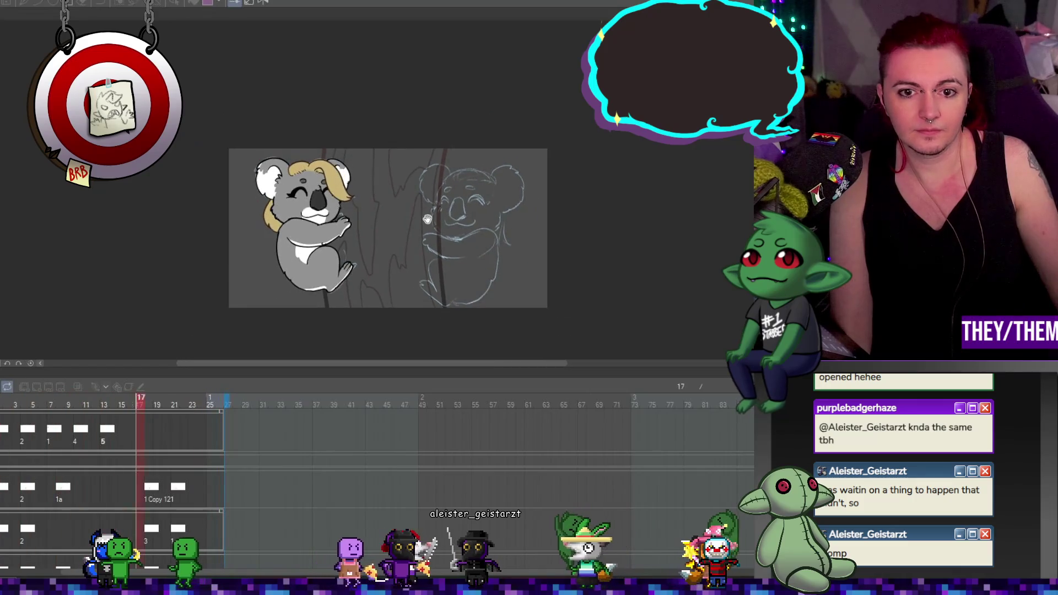
scroll(401, 209, "up", 1)
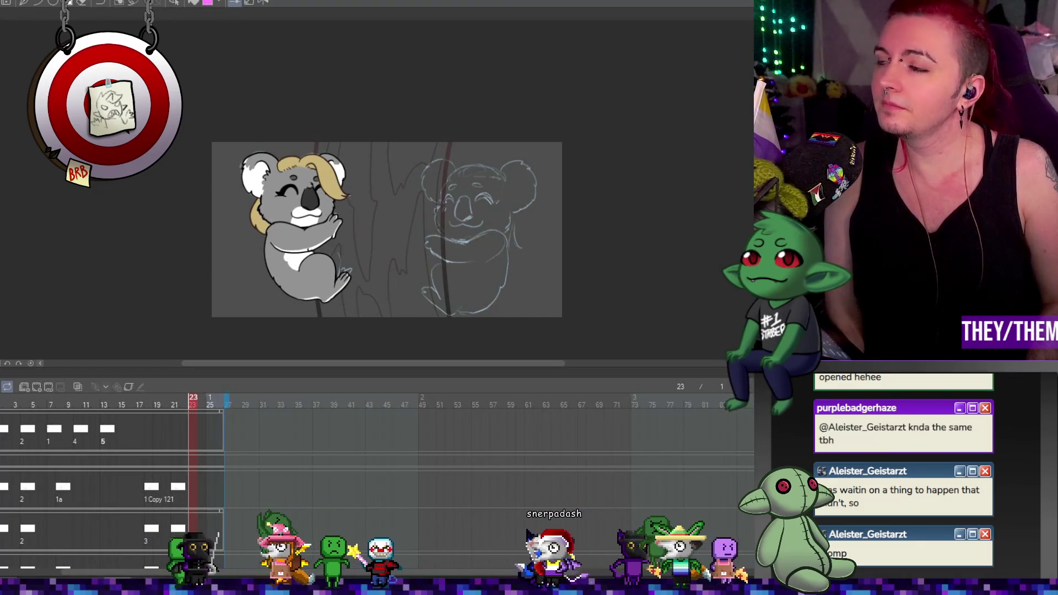
scroll(391, 213, "down", 2)
scroll(392, 211, "up", 3)
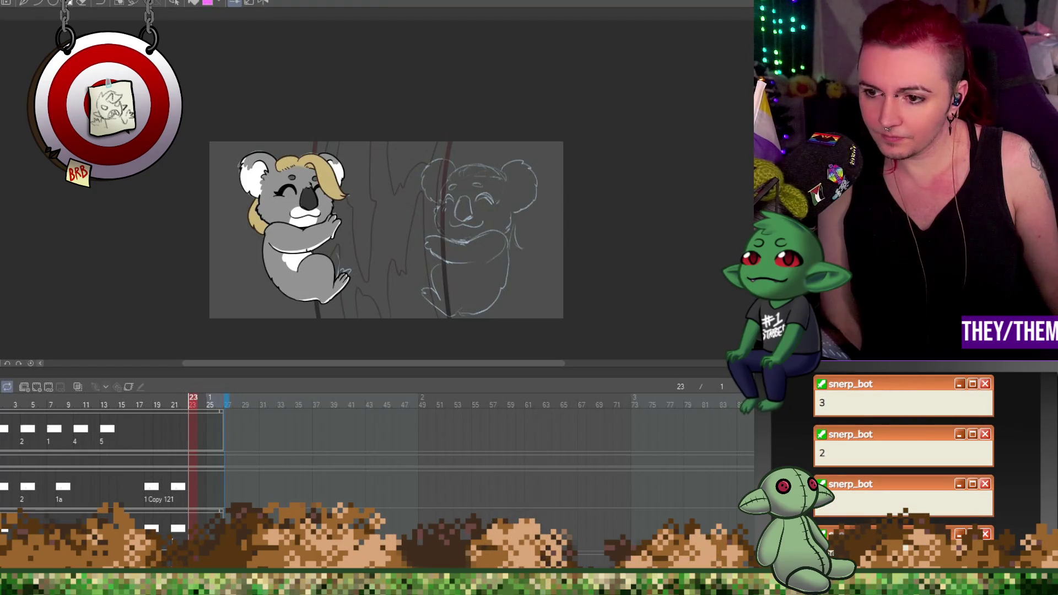
Add an empty track row at the top of the timeline with Ctrl+Shift+N
key("ctrl+shift+n")
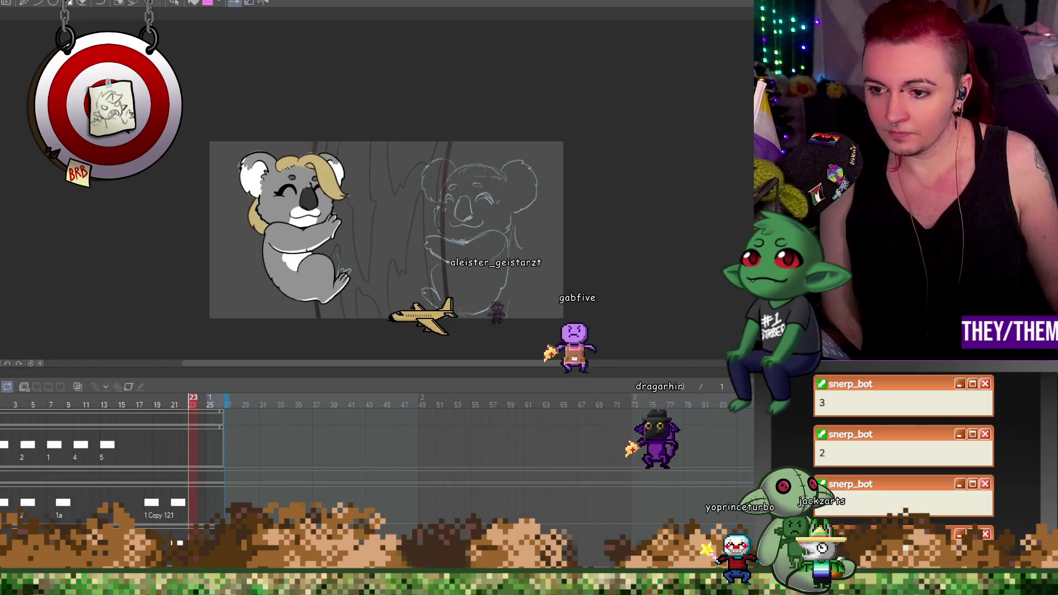
key("ctrl+z")
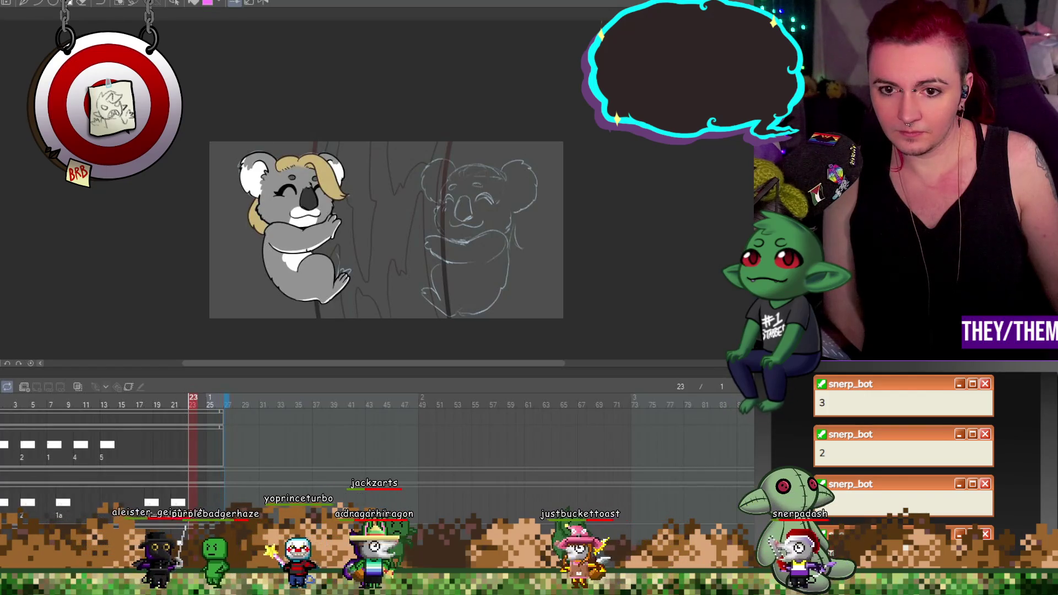
scroll(359, 224, "down", 1)
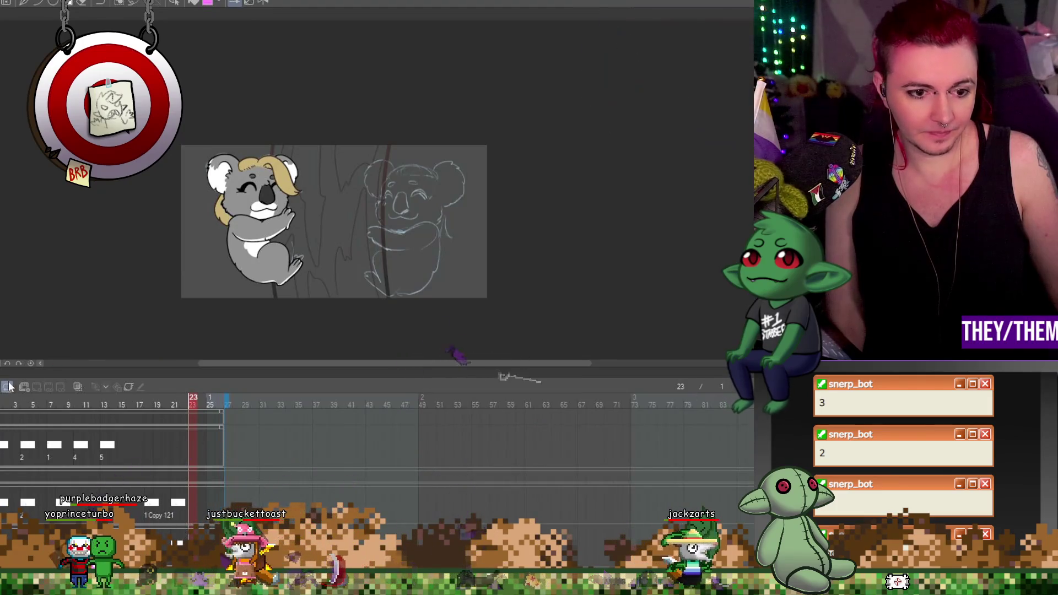
Add another empty timeline track and return to frame 1 of the animation
left_click(25, 385)
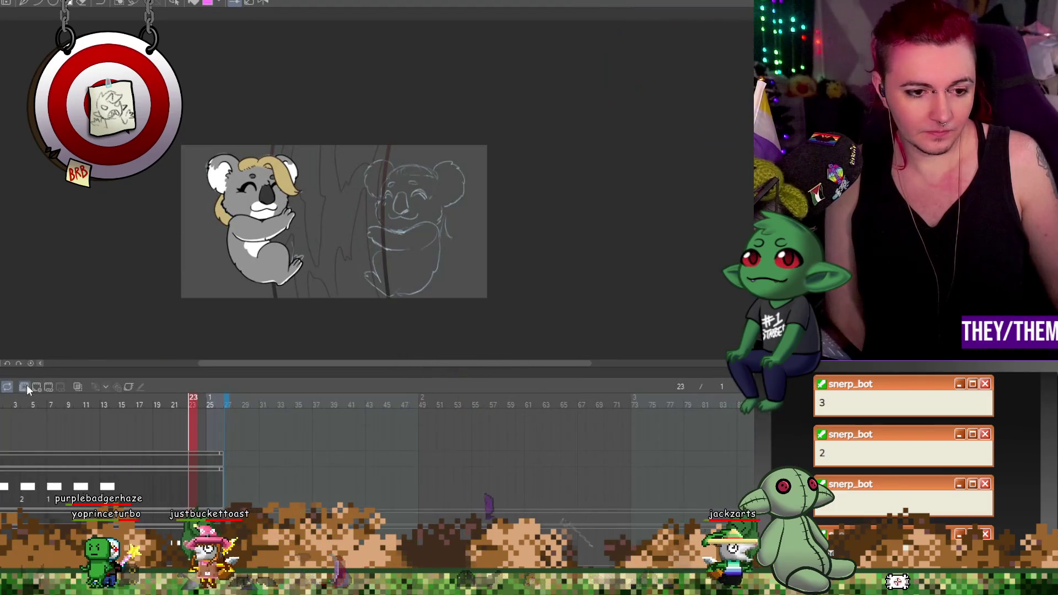
left_click(3, 419)
scroll(494, 220, "up", 3)
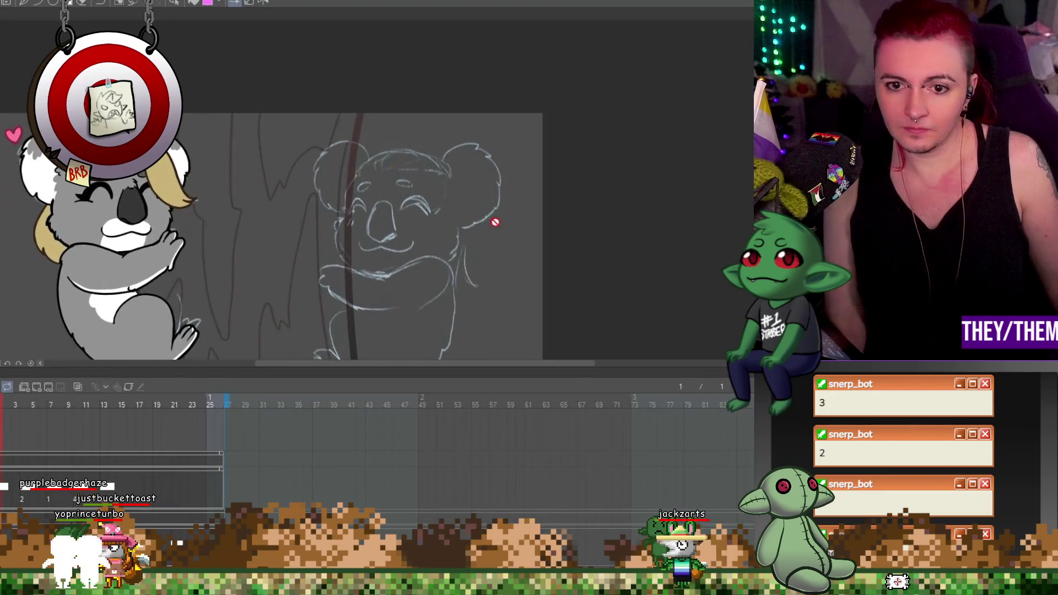
scroll(600, 305, "down", 3)
scroll(524, 255, "up", 4)
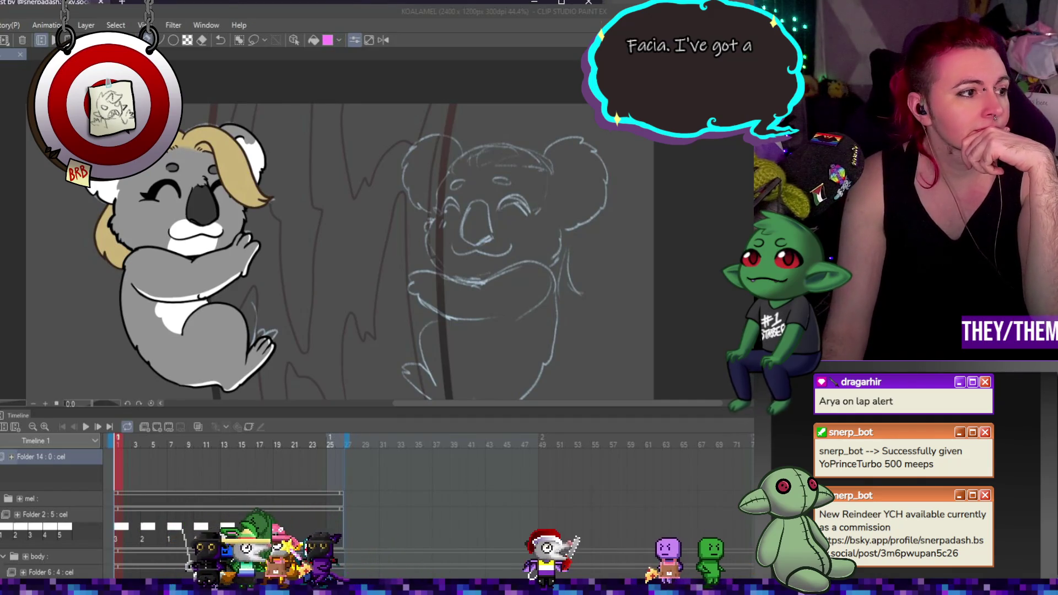
Bring Chrome forward, close the enlarged Bluesky image and open the poster's profile
key("alt+Tab")
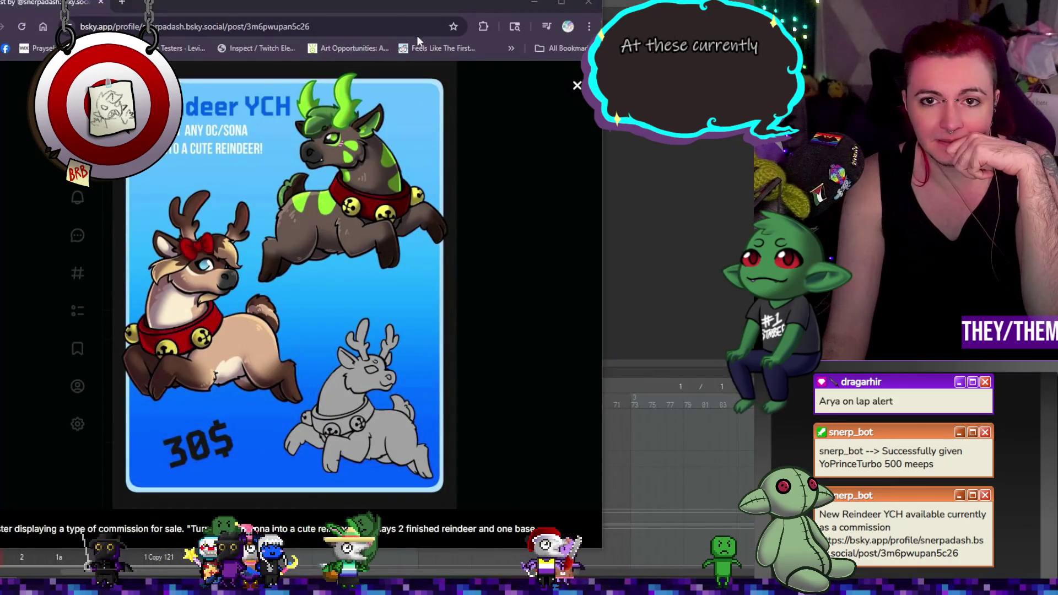
left_click_drag(404, 8, 395, 0)
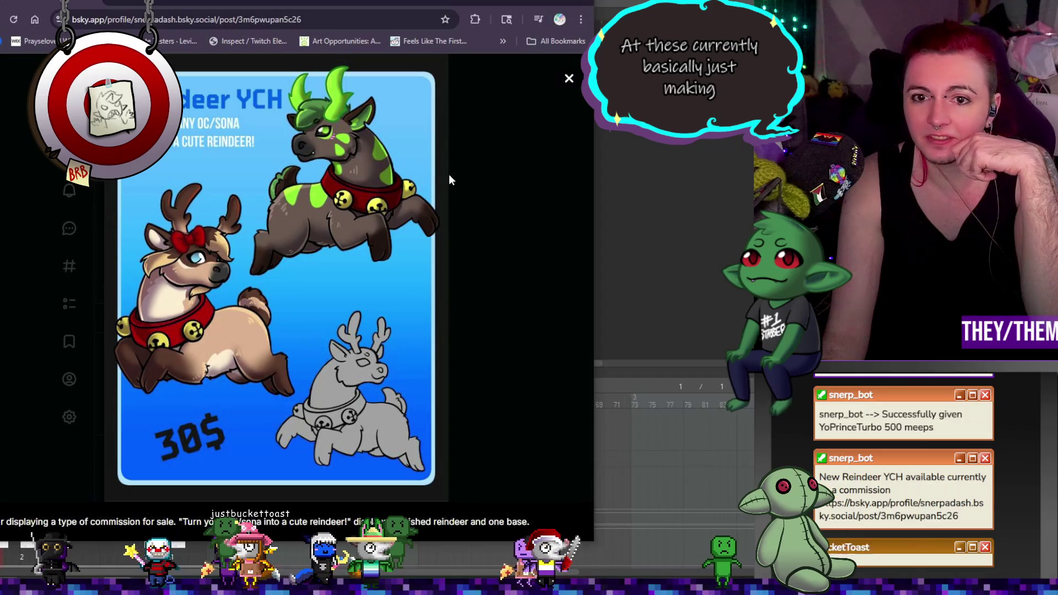
left_click(483, 191)
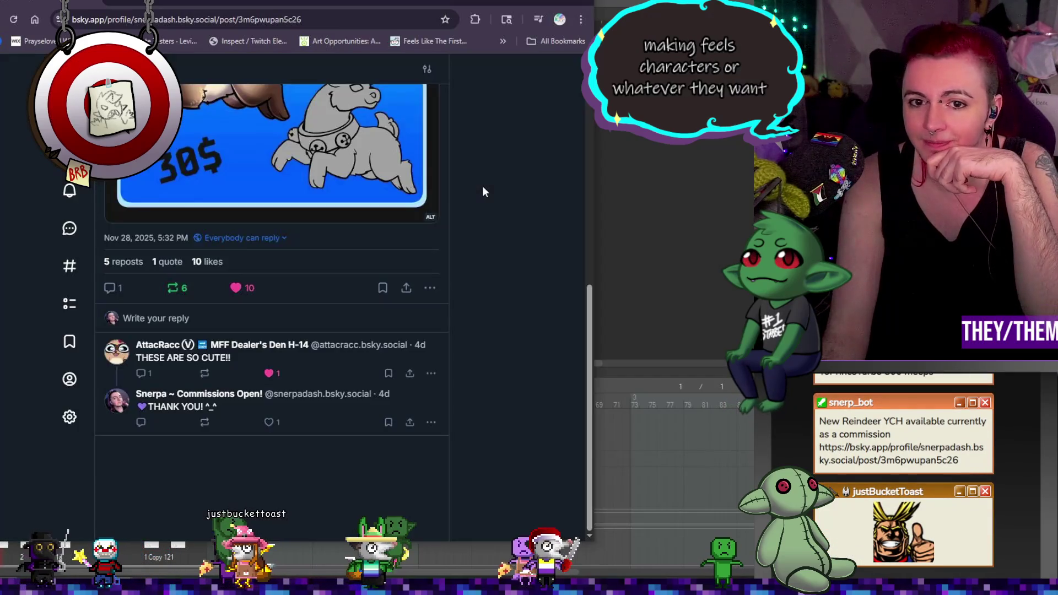
scroll(483, 191, "up", 5)
left_click(230, 99)
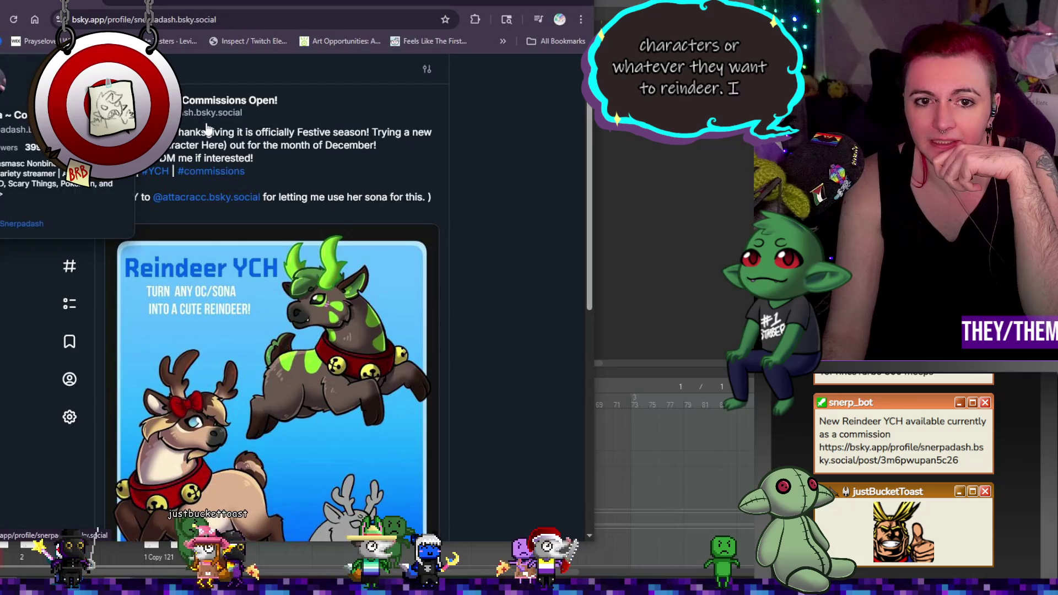
View the red-and-black and brown reindeer images, then move the browser aside
scroll(338, 261, "down", 10)
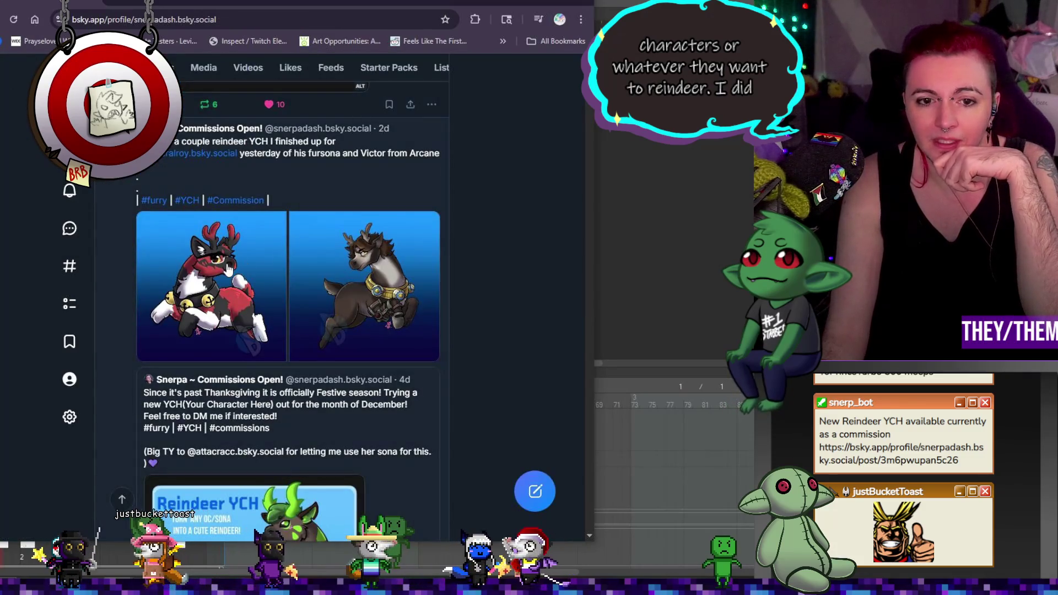
left_click(228, 268)
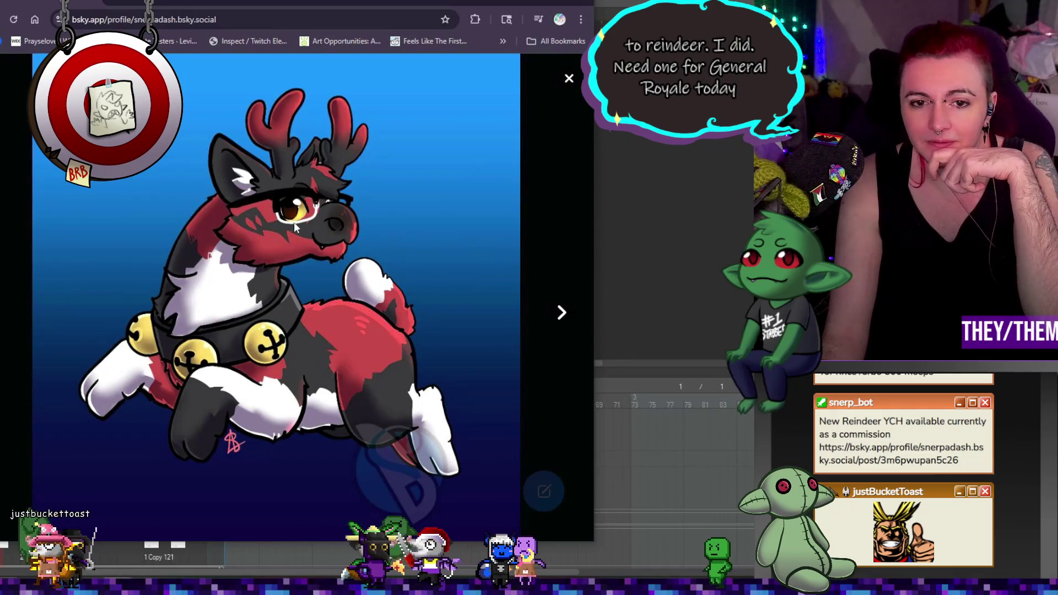
left_click(561, 313)
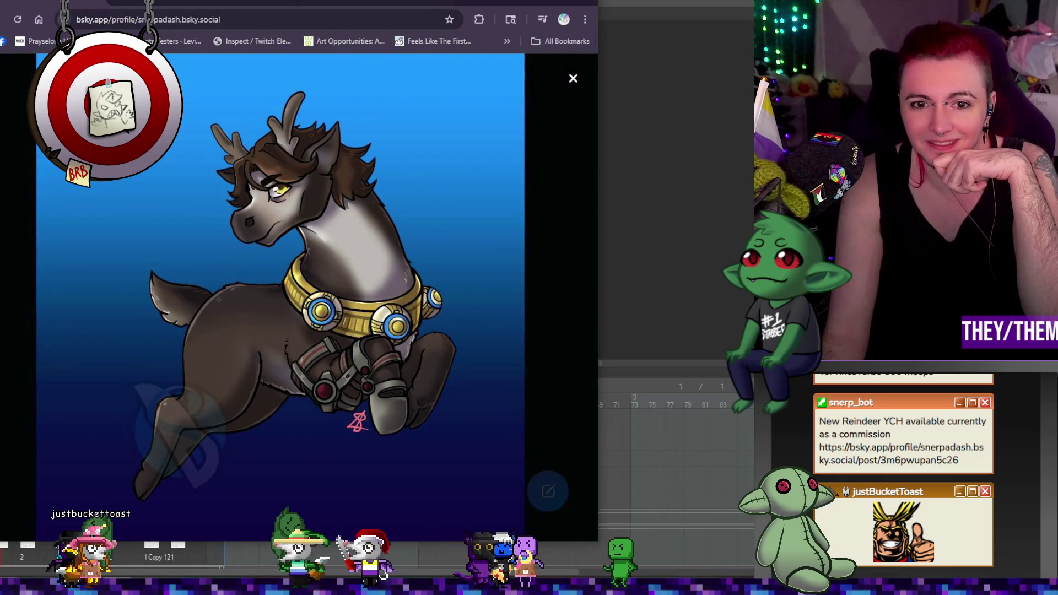
mouse_move(38, 2)
left_mouse_down()
mouse_move(200, 16)
mouse_move(310, 110)
mouse_move(388, 136)
mouse_move(1057, 221)
left_mouse_up()
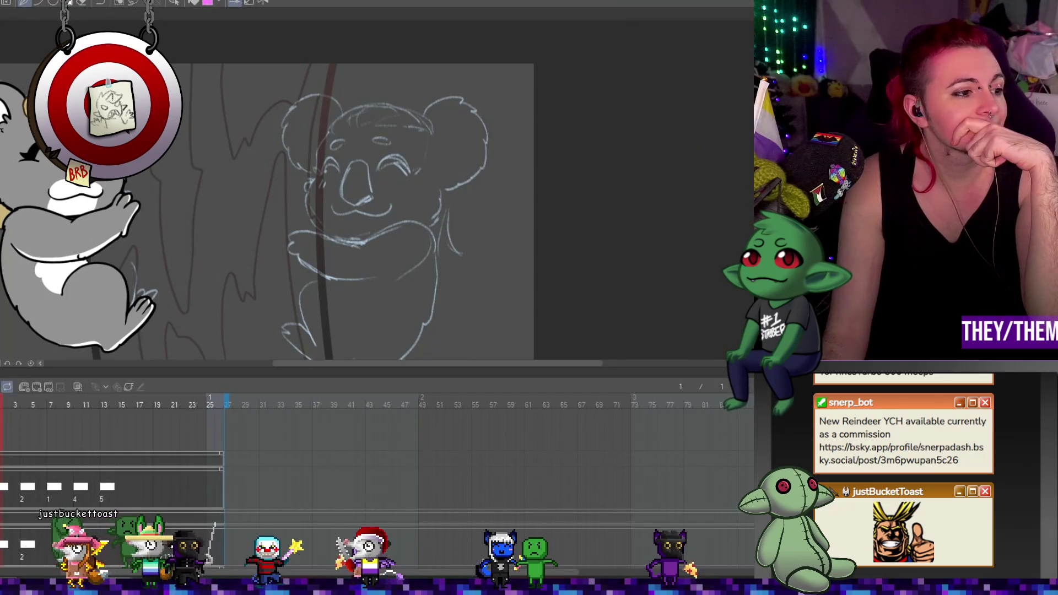
Restore Clip Studio Paint fully on screen and step one frame forward and back to frame 1
key("super+Up")
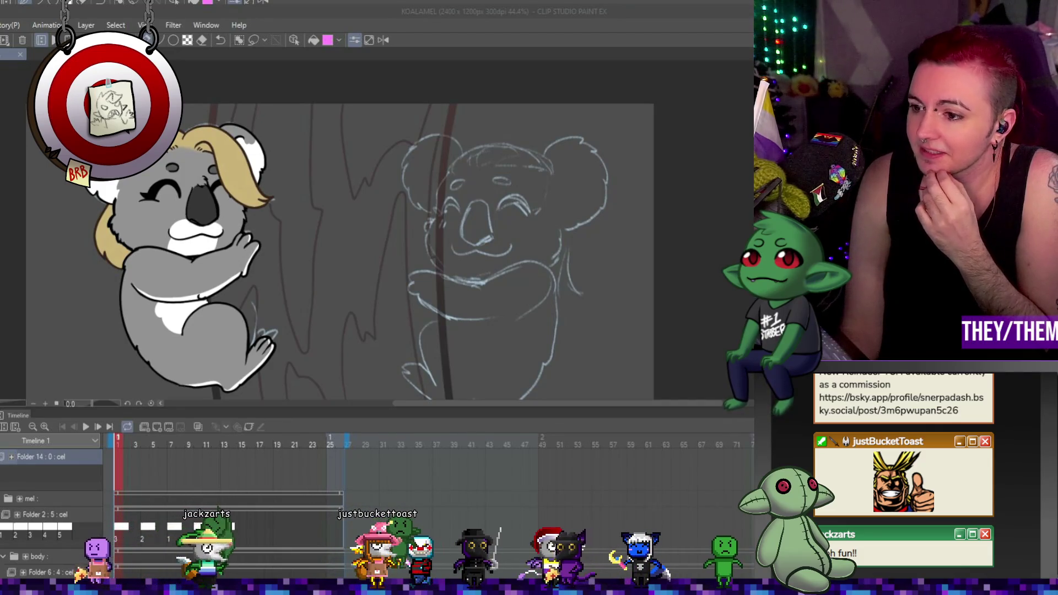
key("Right")
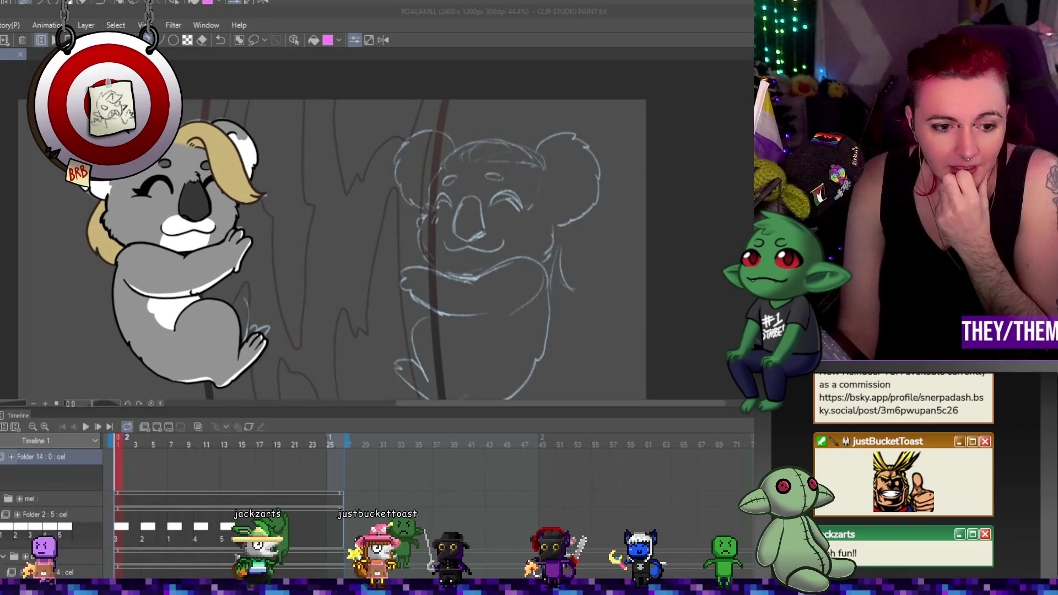
key("Left")
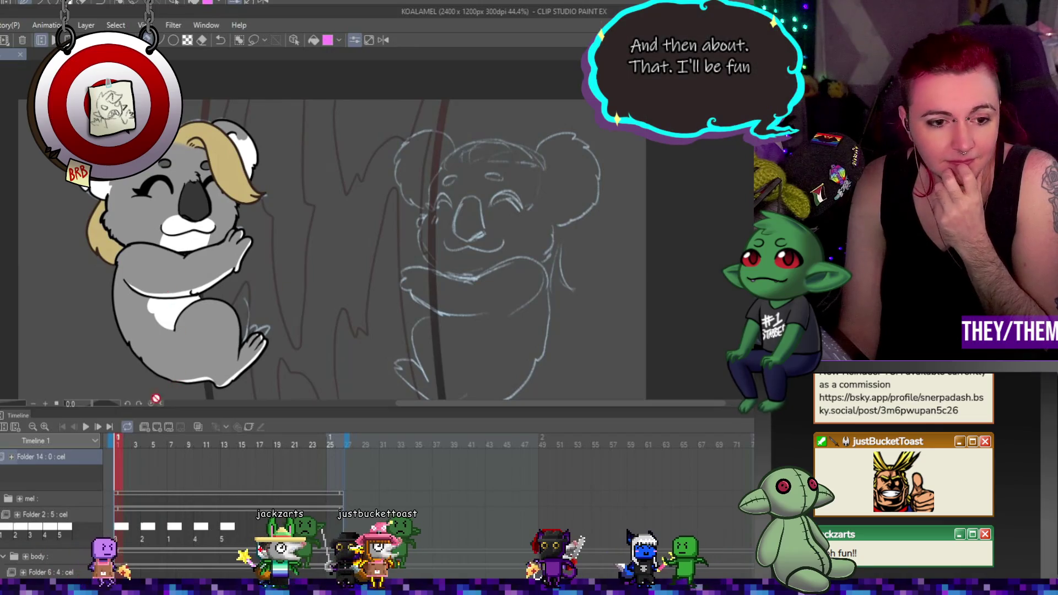
Add animation Folder 15, then create cel 1 at frame 1 in Folder 14
left_click(141, 426)
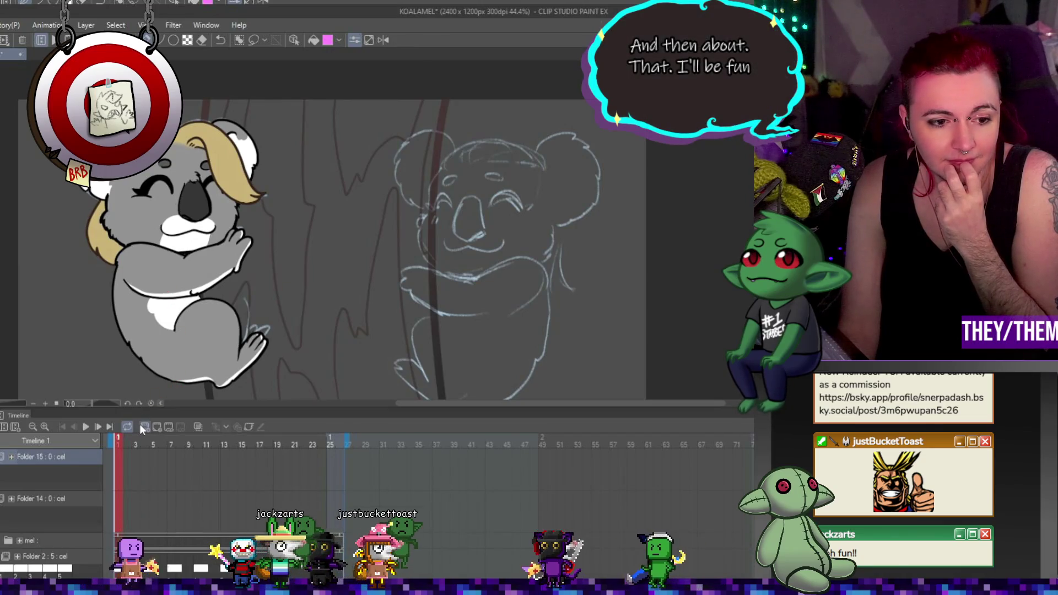
left_click(120, 501)
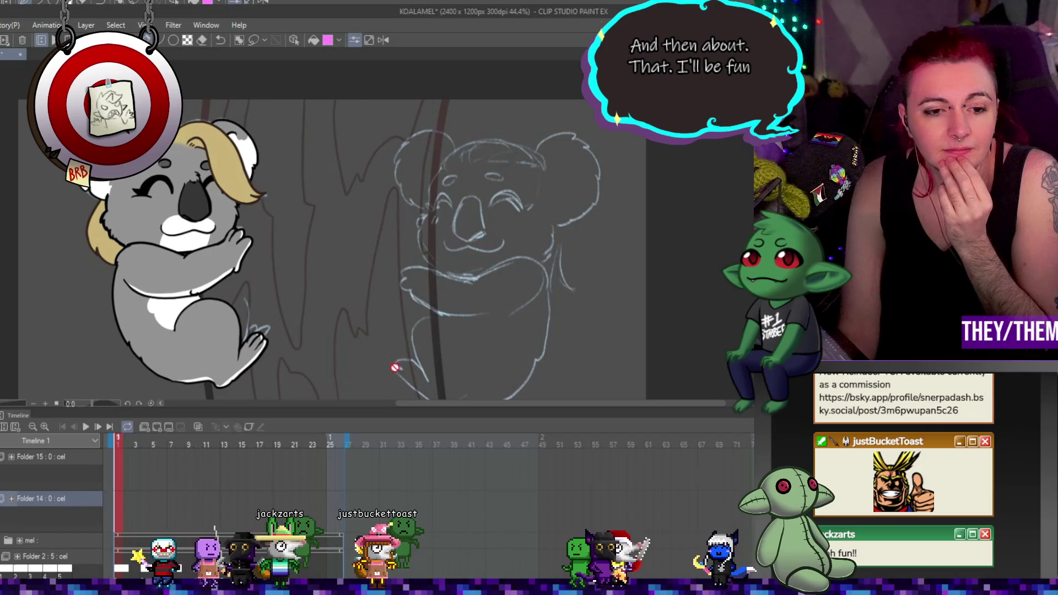
scroll(534, 176, "up", 2)
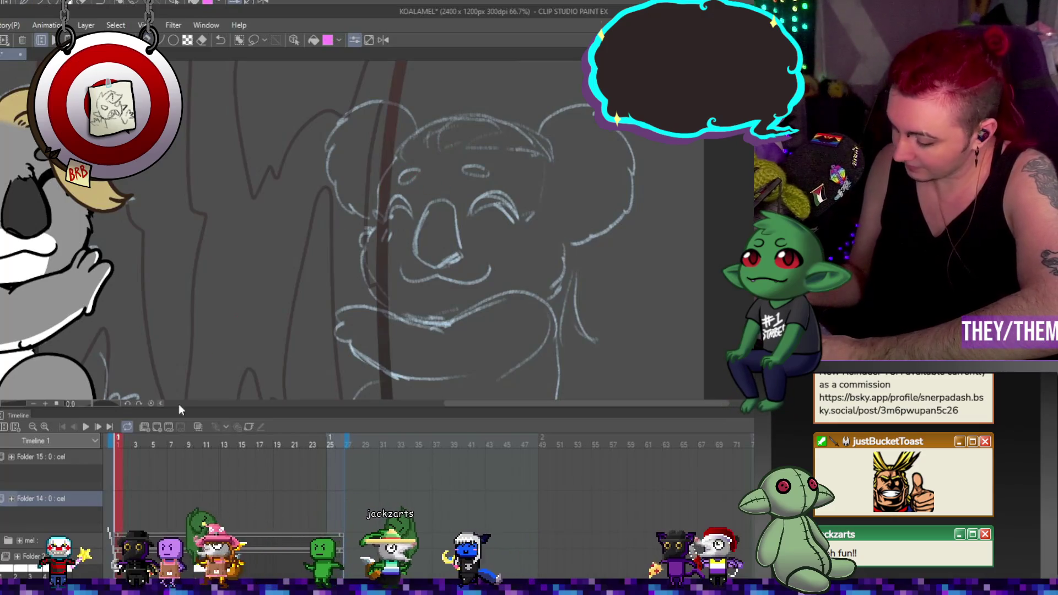
left_click(160, 426)
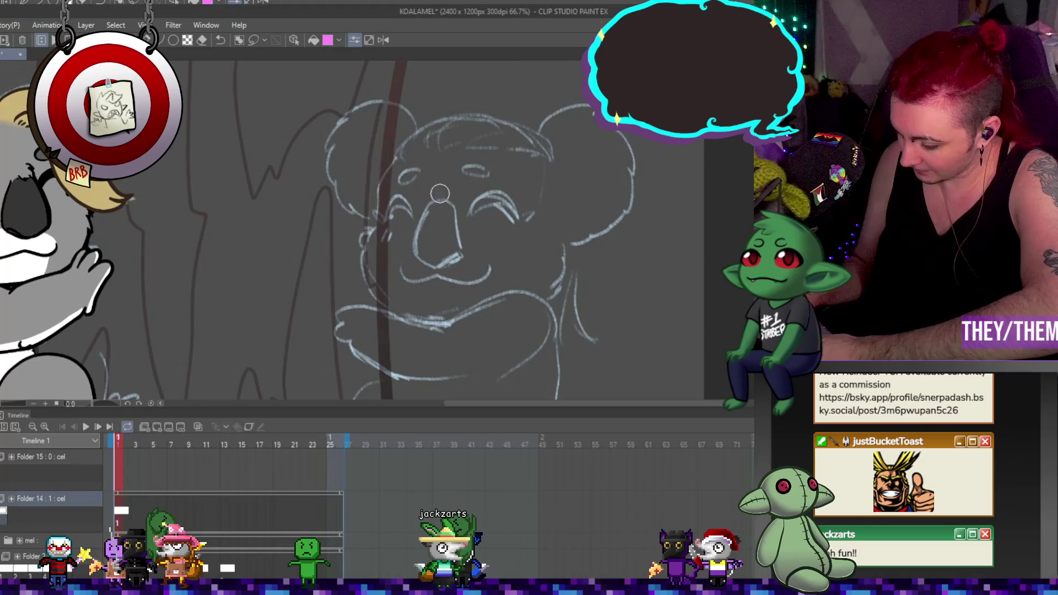
Ink the koala's head outline in black, including both cheeks and the chin line
mouse_move(402, 157)
left_mouse_down()
mouse_move(378, 193)
mouse_move(375, 220)
left_mouse_up()
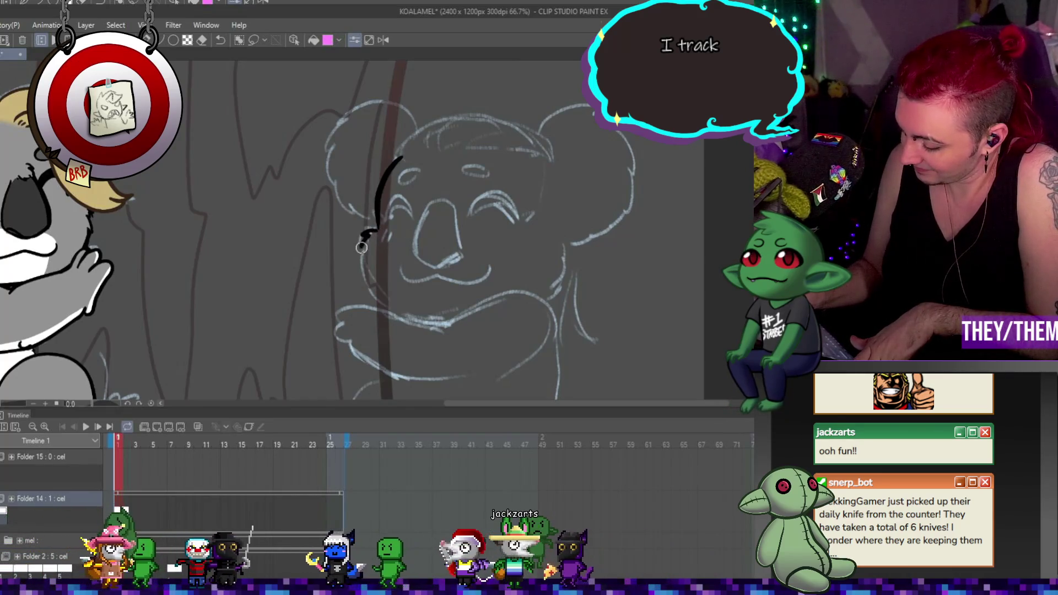
left_click_drag(387, 310, 396, 315)
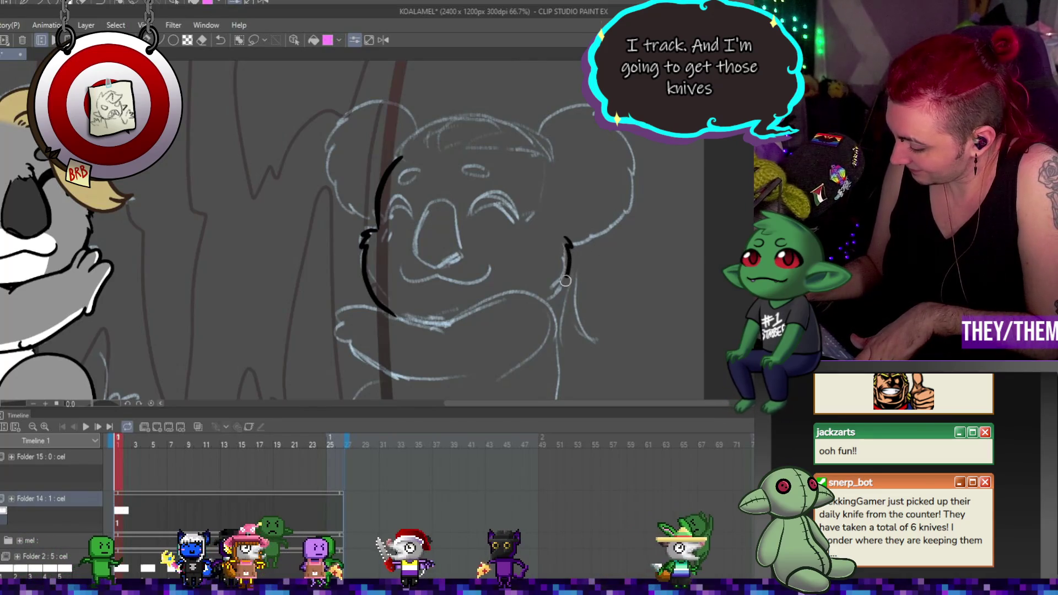
left_click_drag(567, 245, 539, 307)
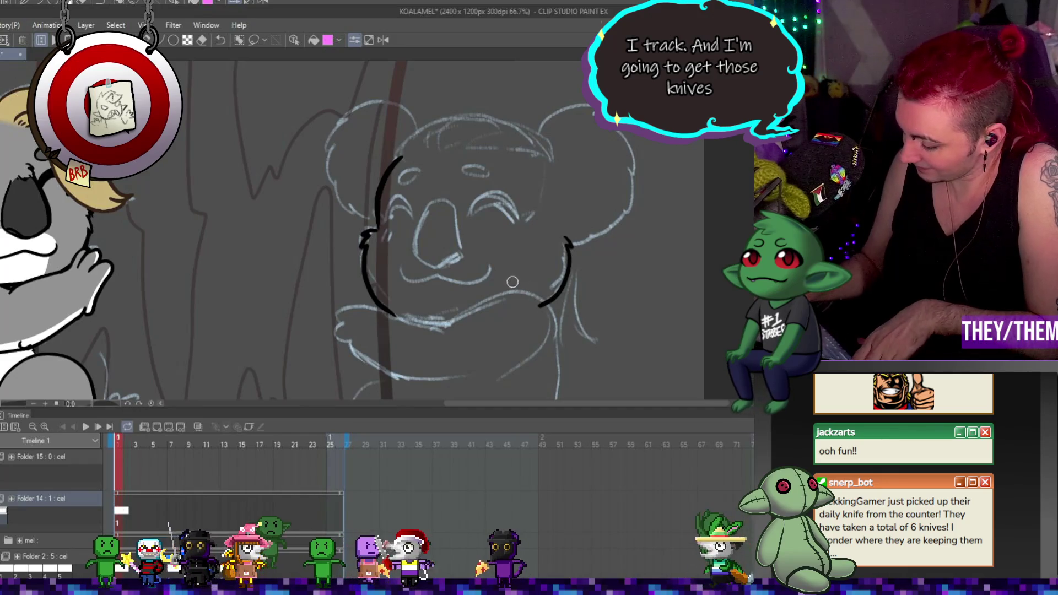
mouse_move(389, 312)
left_mouse_down()
mouse_move(426, 330)
mouse_move(491, 329)
mouse_move(554, 297)
left_mouse_up()
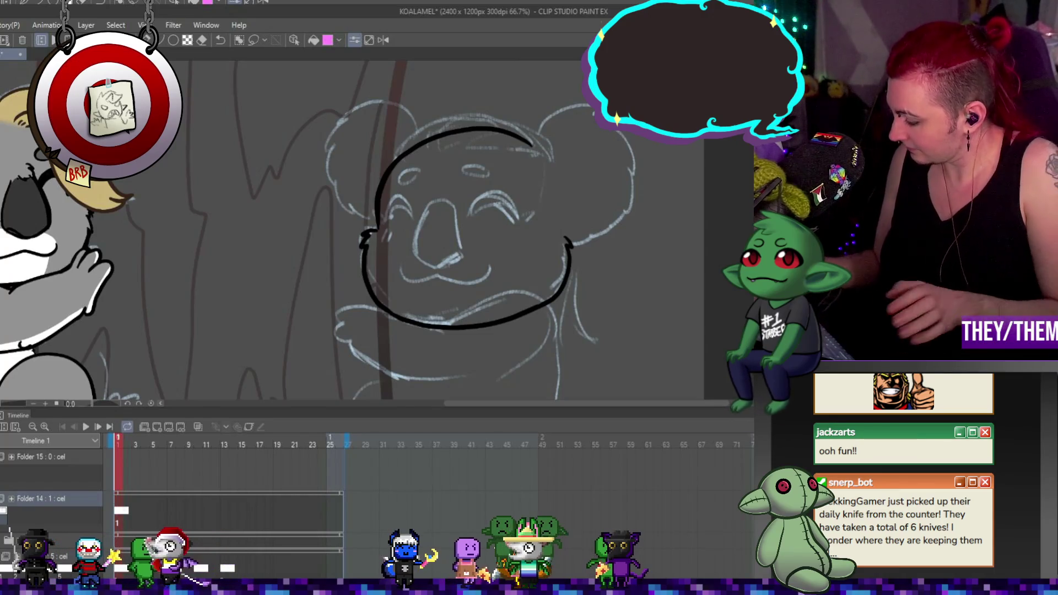
Add a new cel at frame 1 of Folder 15 and zoom out to view the koala sketch
left_click(116, 463)
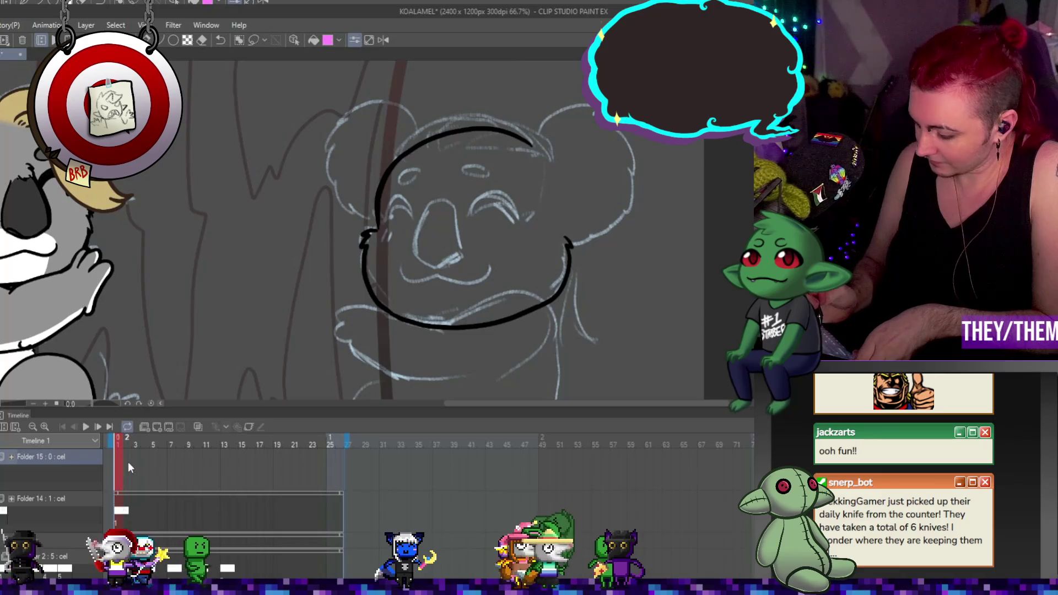
left_click(158, 427)
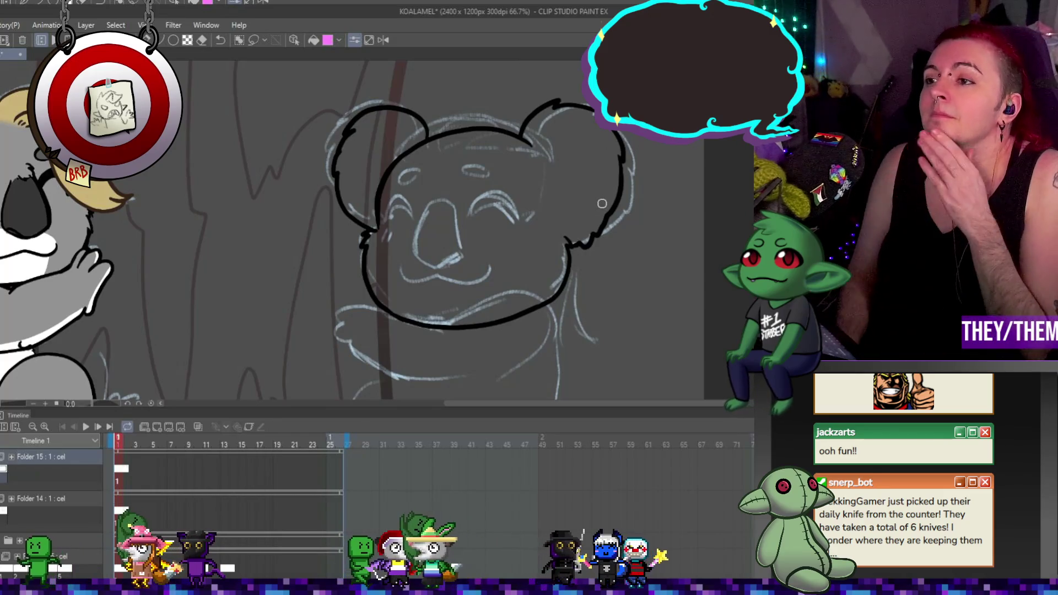
key("ctrl+minus")
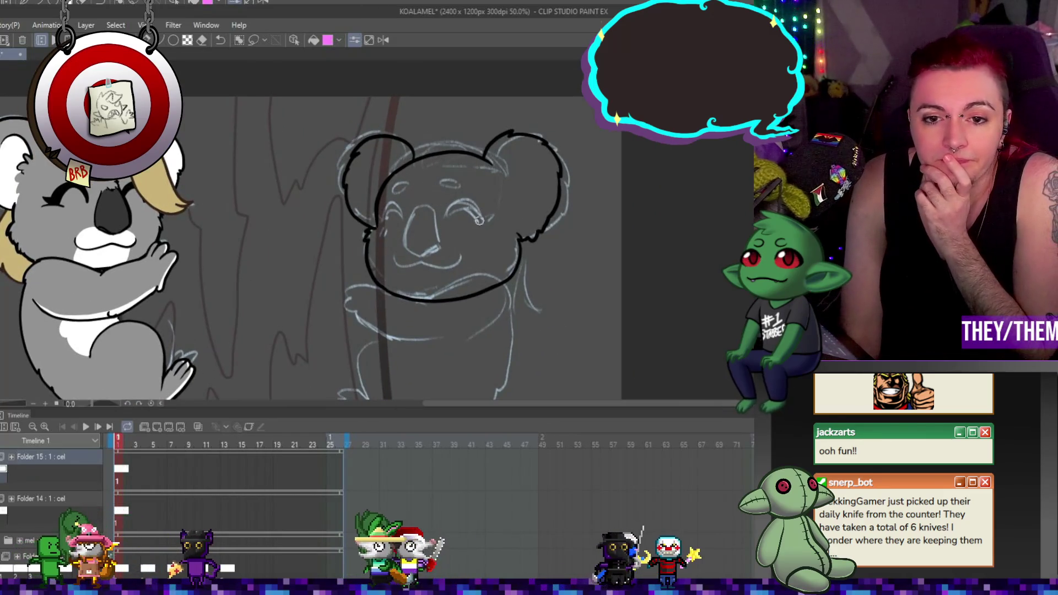
scroll(482, 215, "up", 3)
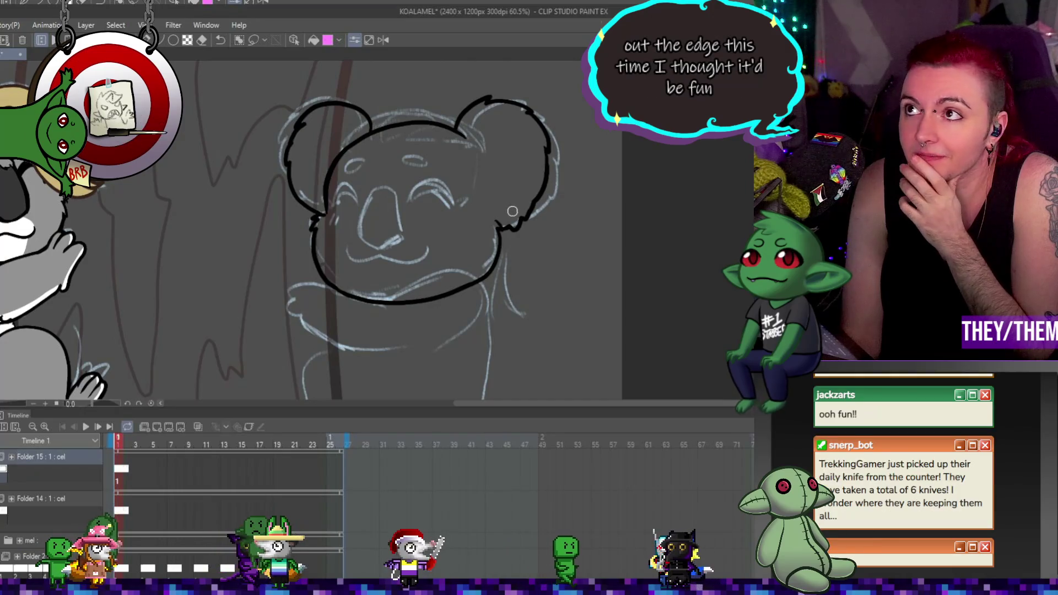
scroll(444, 203, "down", 1)
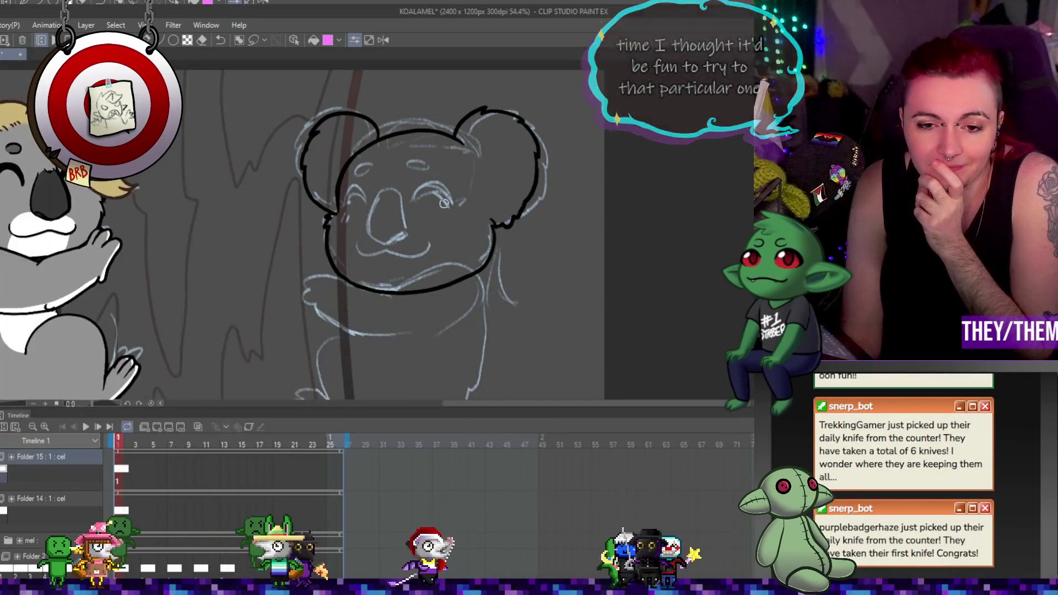
scroll(444, 203, "up", 1)
scroll(485, 210, "up", 1)
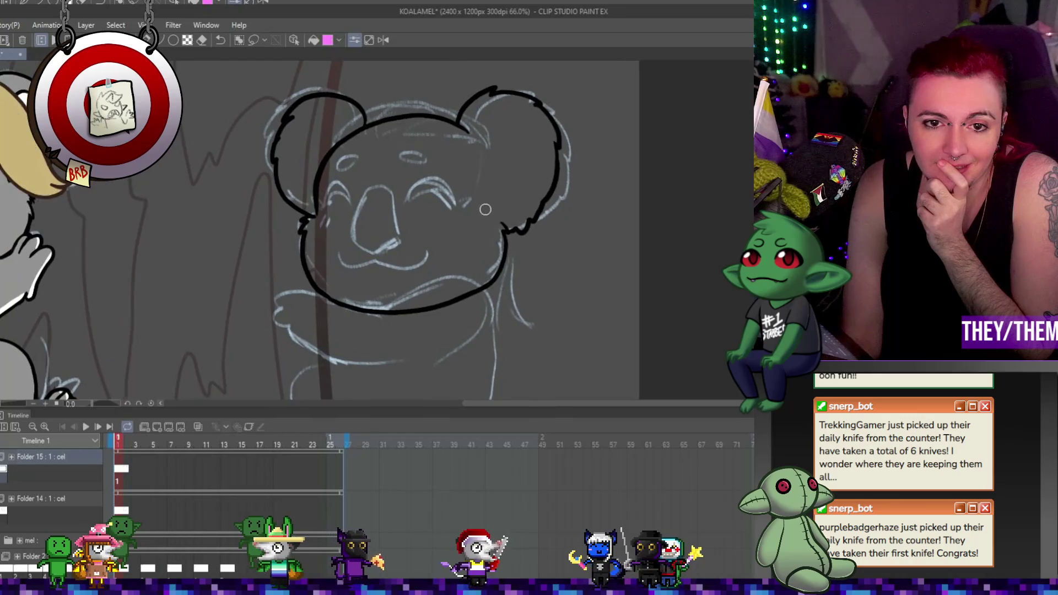
scroll(485, 210, "up", 1)
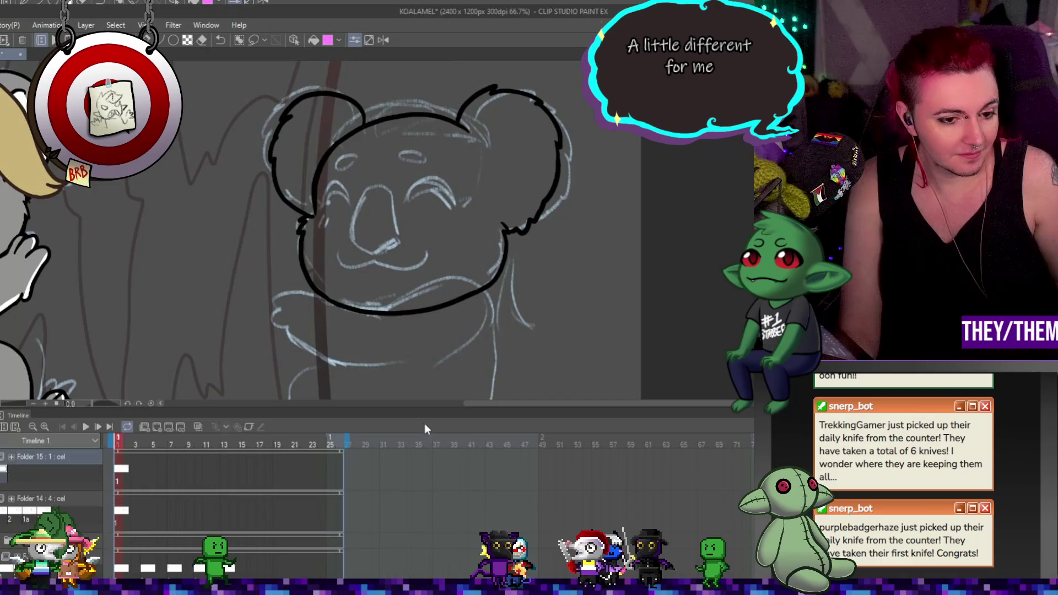
Place cels 2, 1a and 1 Copy 14 on Folder 15 at frames 4, 9 and 12
key("ctrl+shift+alt+n")
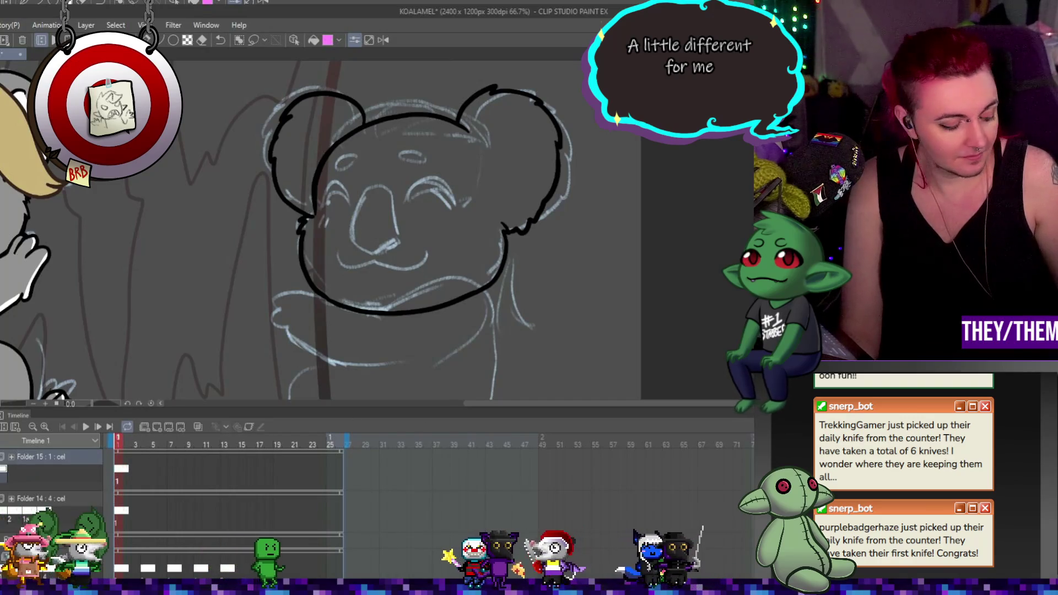
key("ctrl+shift+alt+n")
key("ctrl+shift+alt+n")
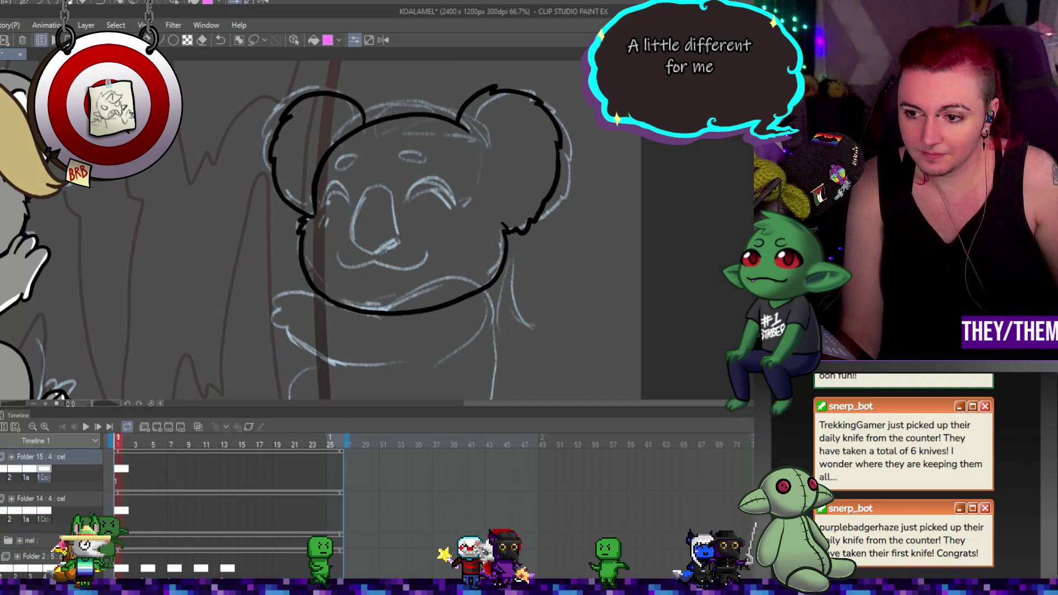
left_click(146, 472)
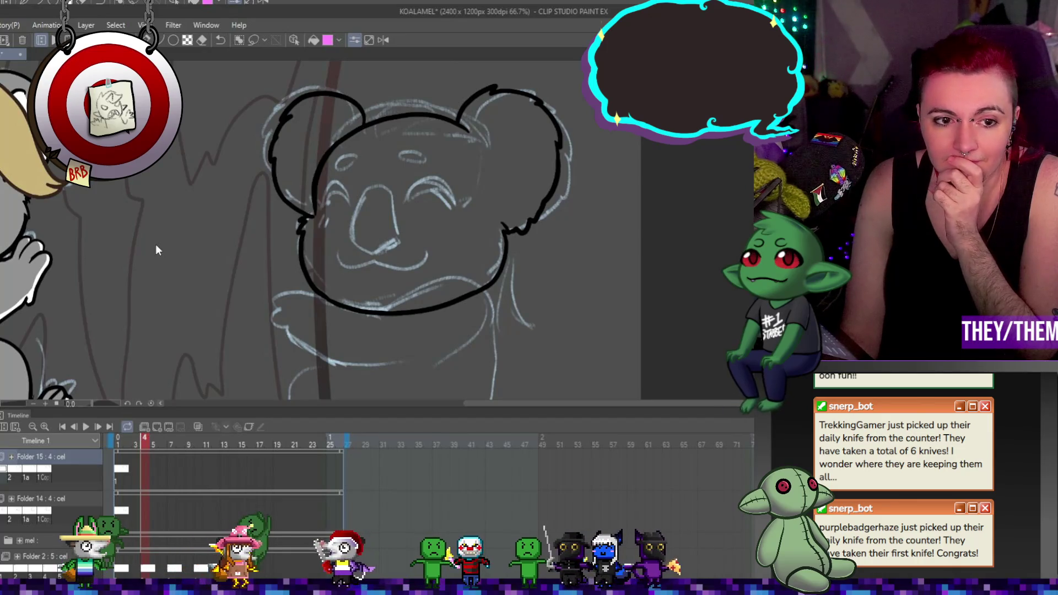
key("ctrl+shift+alt+n")
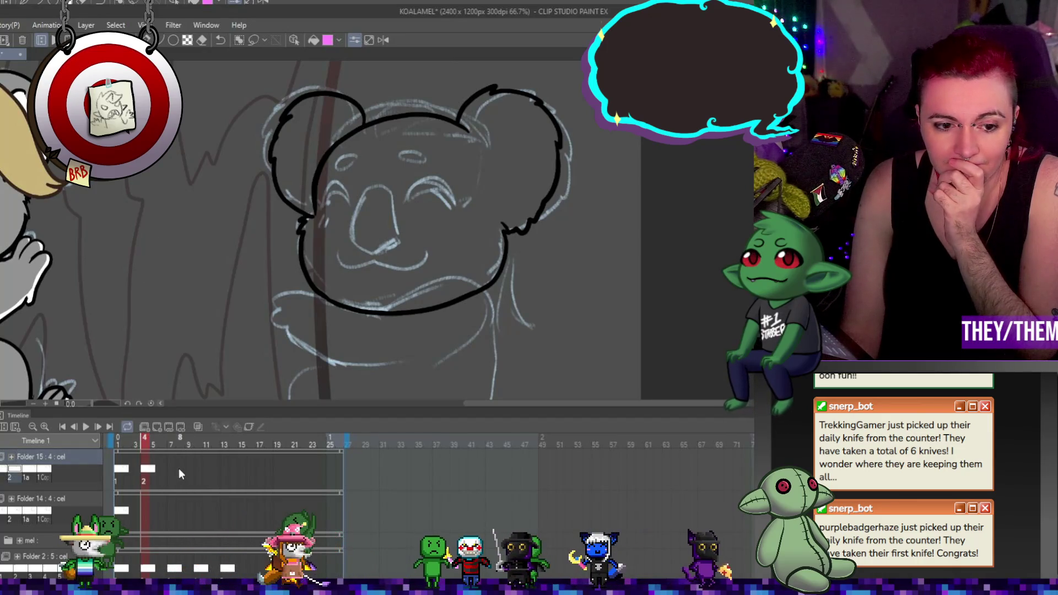
left_click(186, 471)
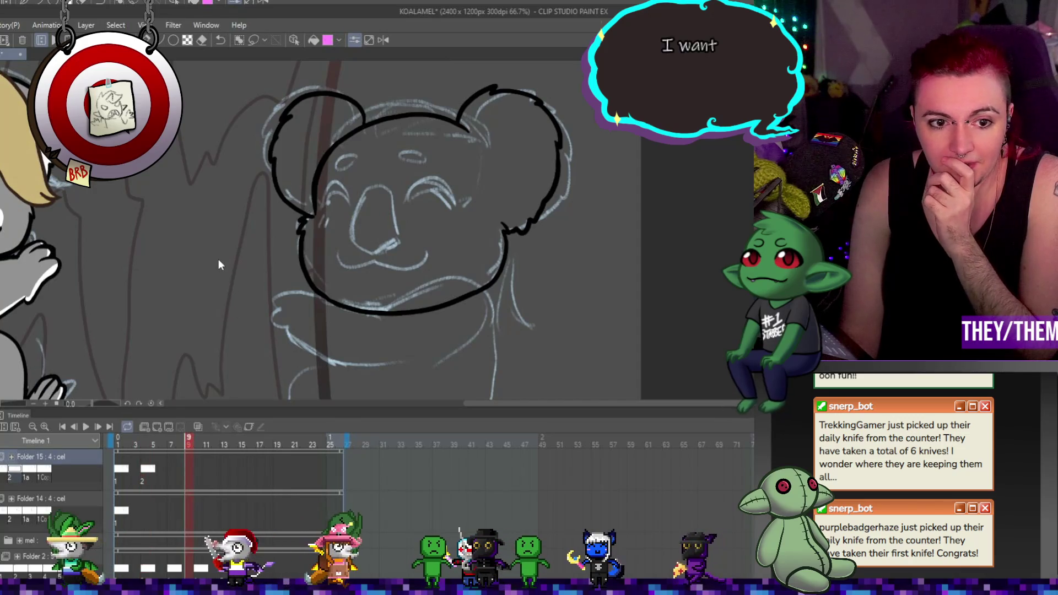
key("ctrl+shift+alt+n")
left_click(218, 471)
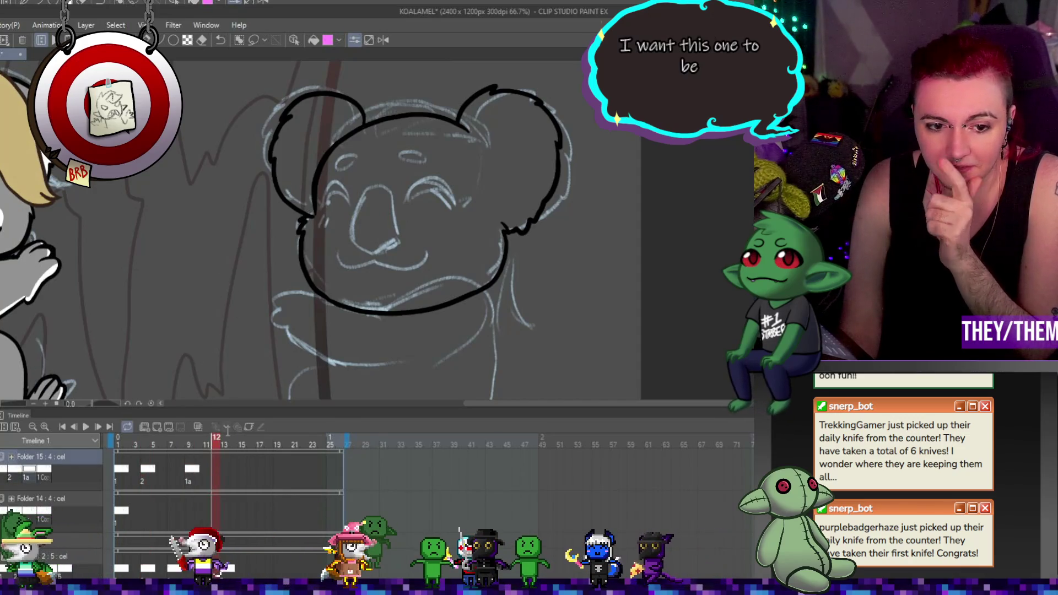
key("ctrl+v")
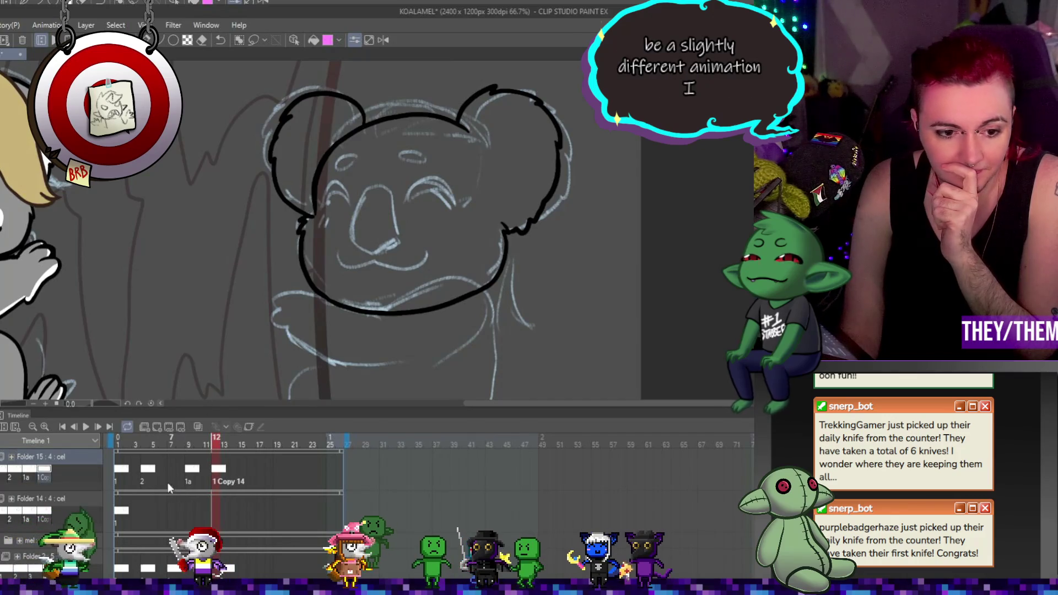
left_click(145, 473)
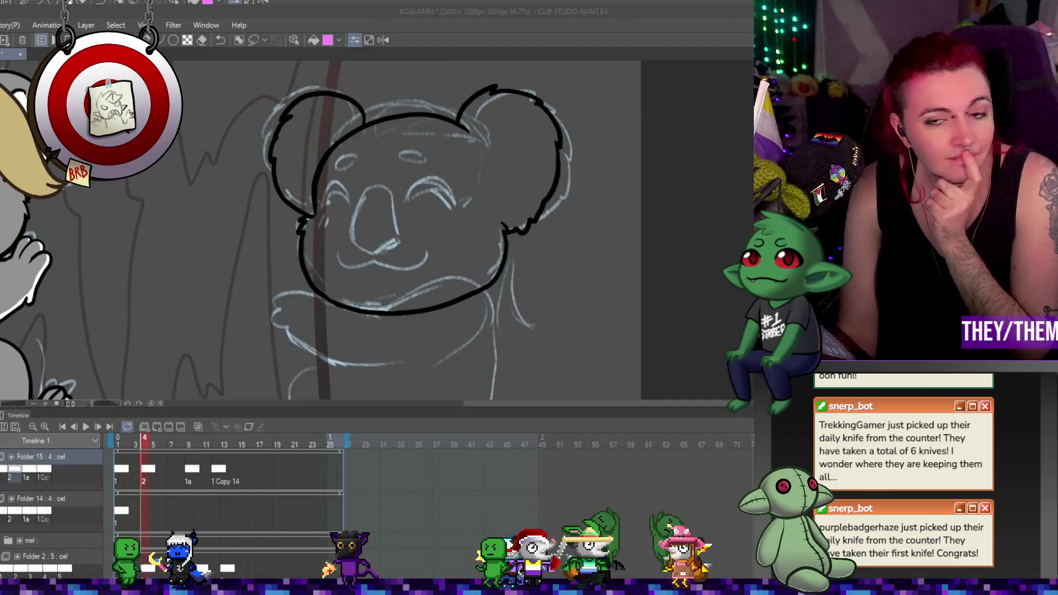
Extend Folder 15 with cels at frame 13, 1 Copy 15 at frame 15 and cel 1 at 18
key("ctrl+minus")
key("ctrl+minus")
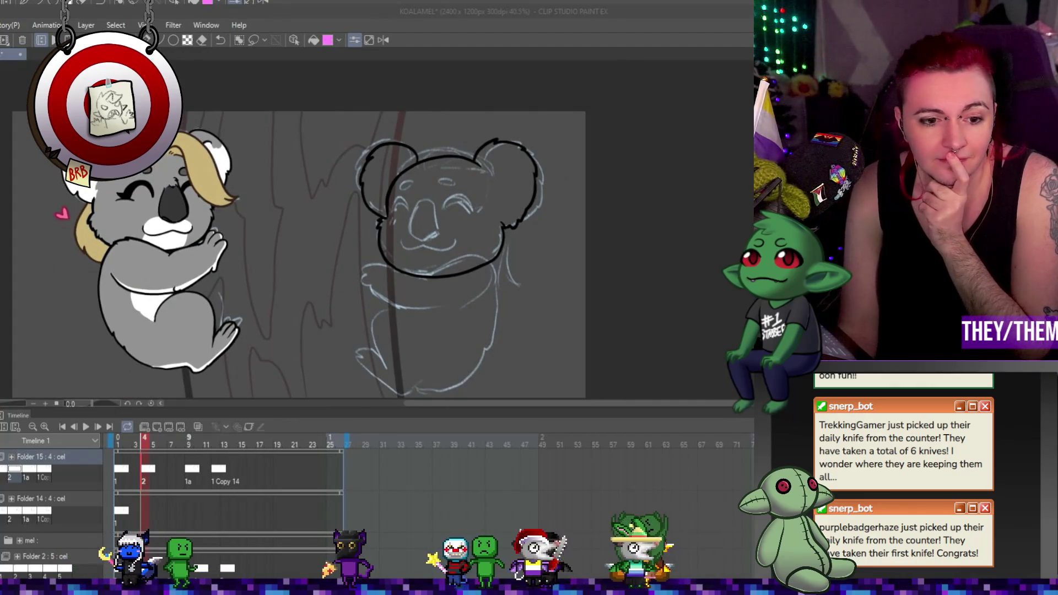
left_click(191, 472)
left_click(223, 445)
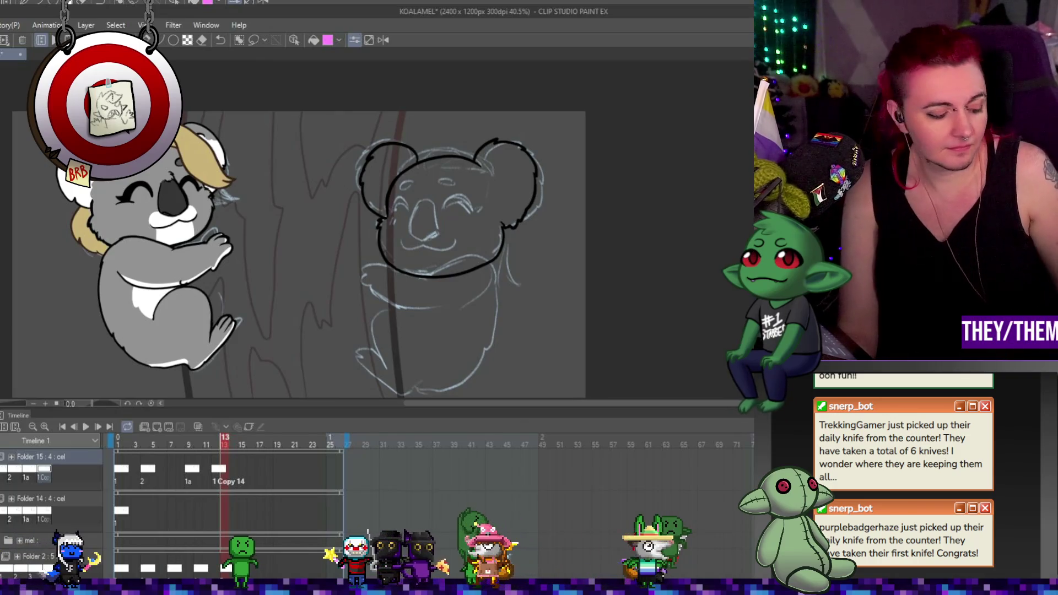
key("ctrl+v")
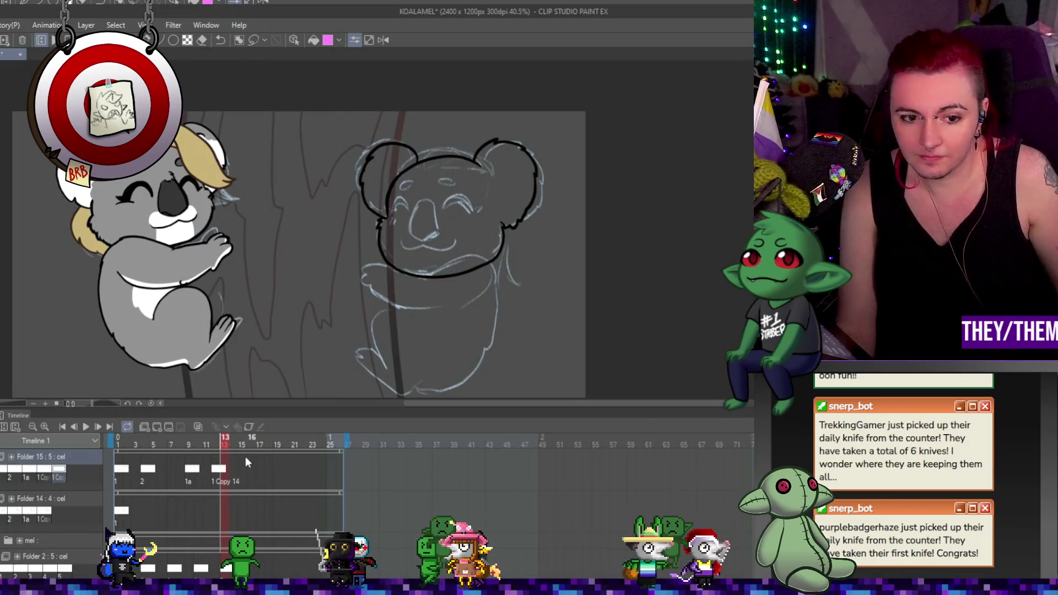
left_click(243, 473)
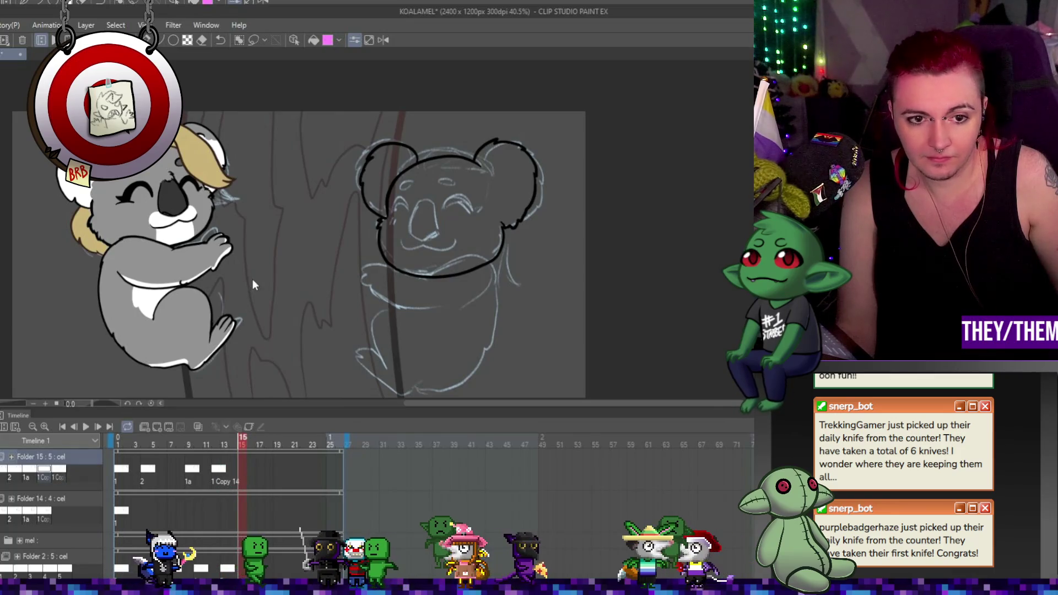
key("ctrl+v")
left_click(272, 469)
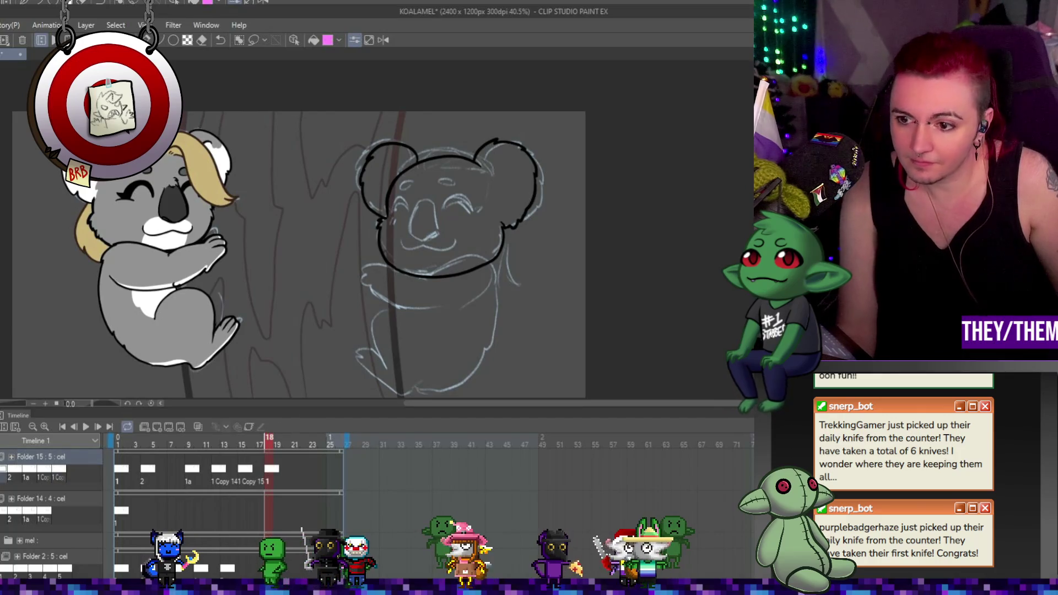
Fill Folder 14's track with cels 2, 1a and 1 Copy 13, matching Folder 15's timing
key("alt+bracketleft")
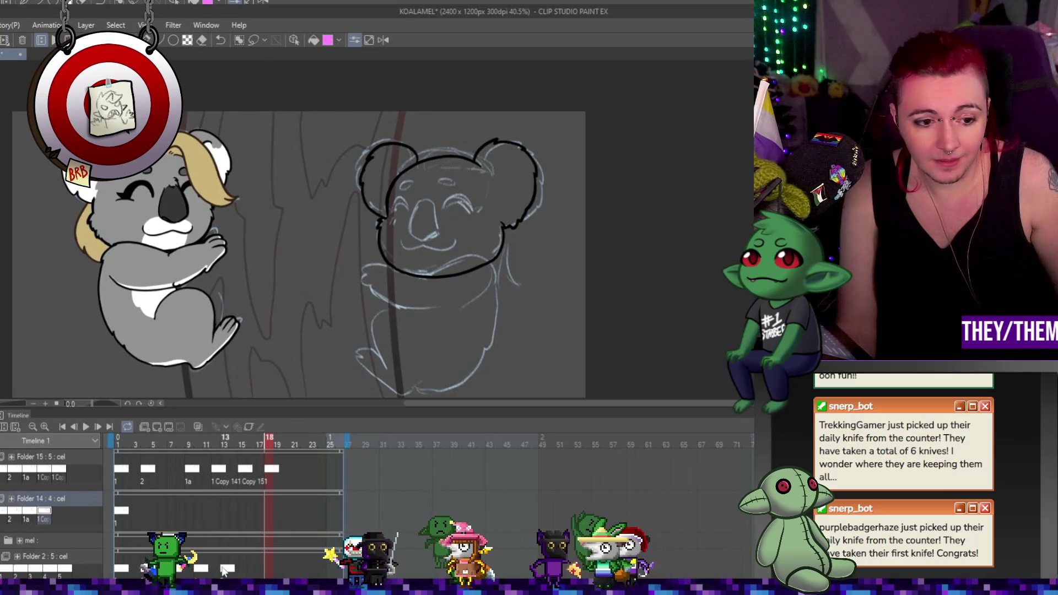
left_click(144, 511)
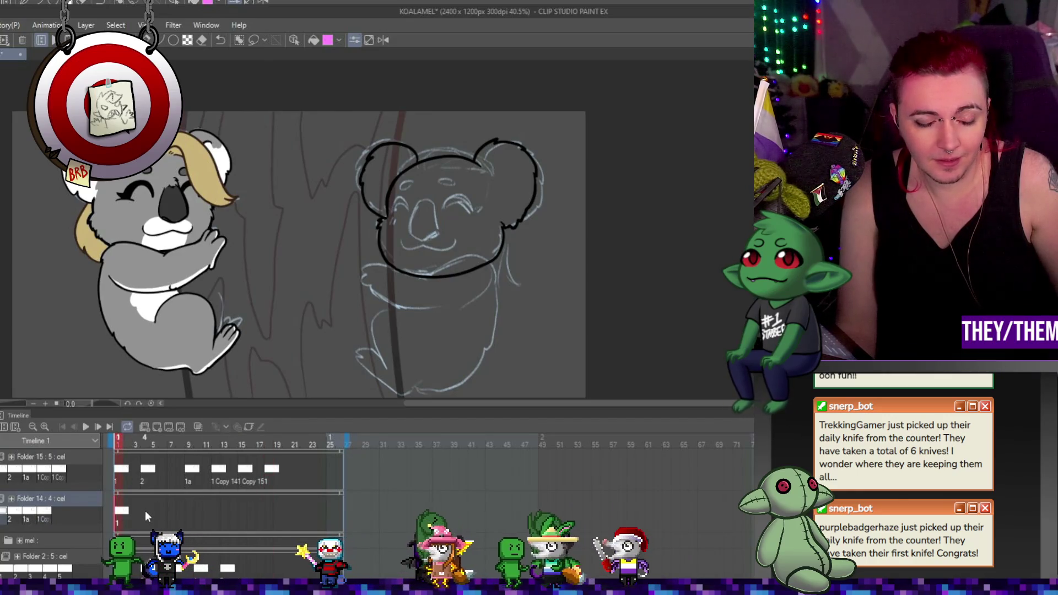
double_click(144, 511)
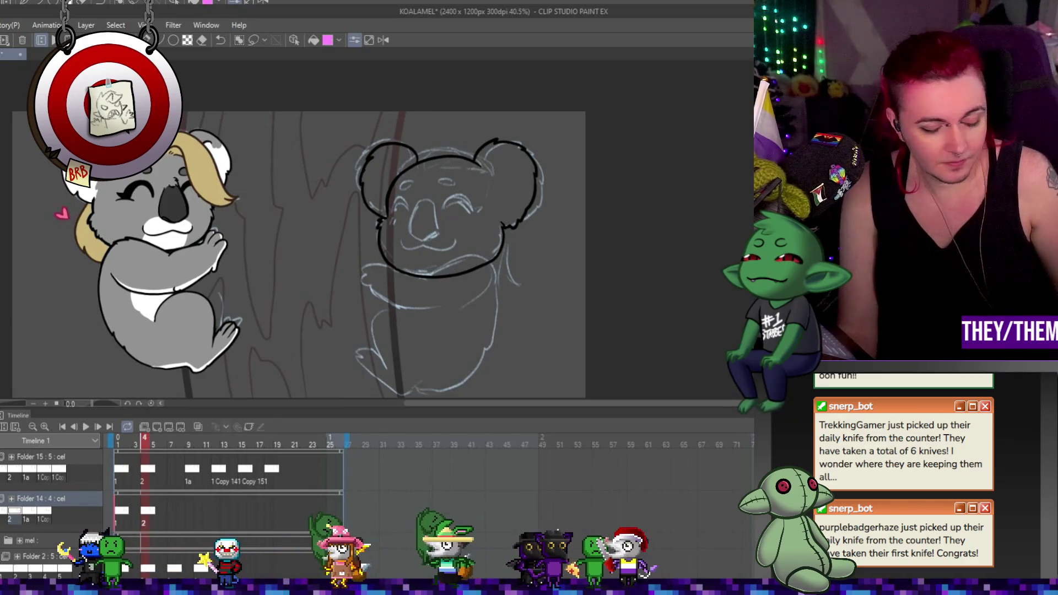
left_click(179, 514)
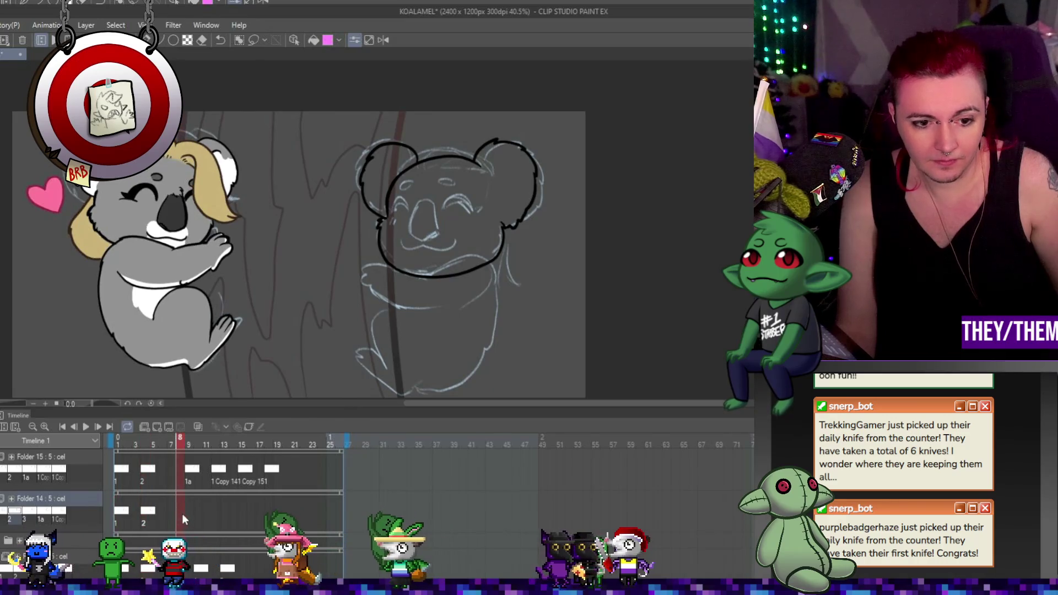
left_click(189, 514)
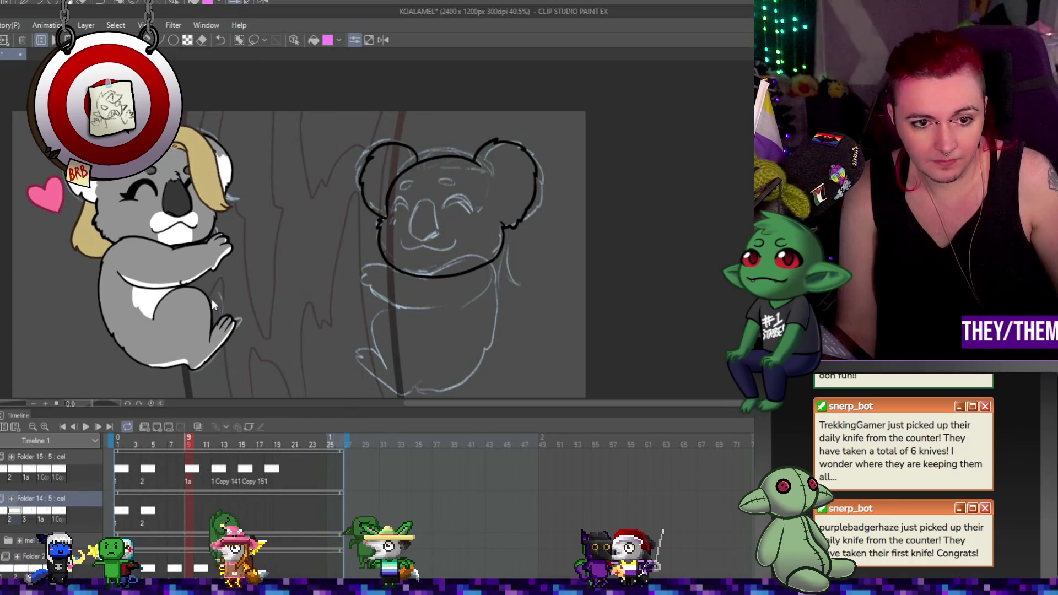
left_click(217, 514)
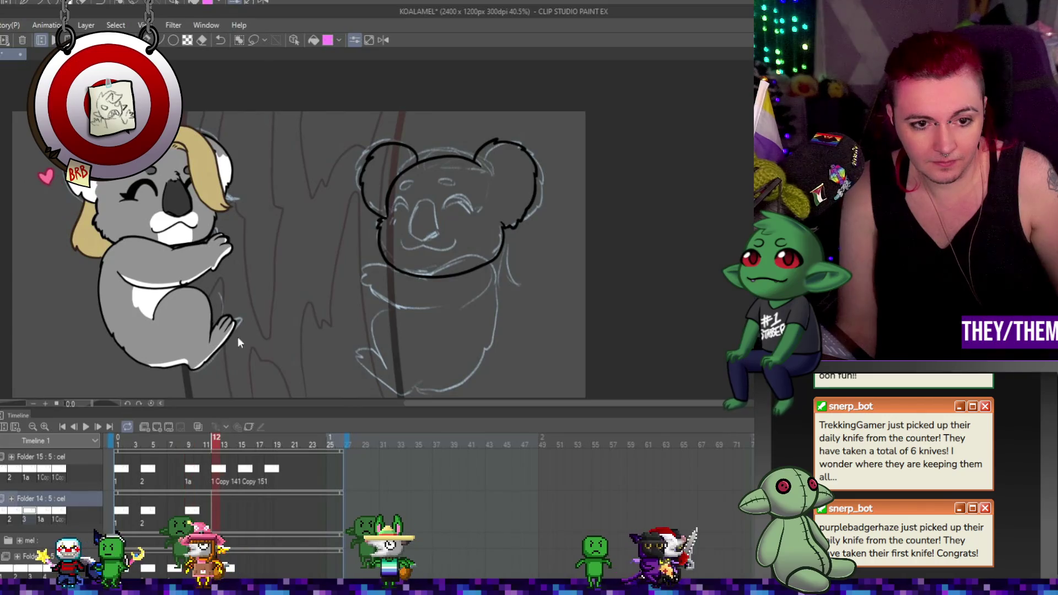
left_click(241, 509)
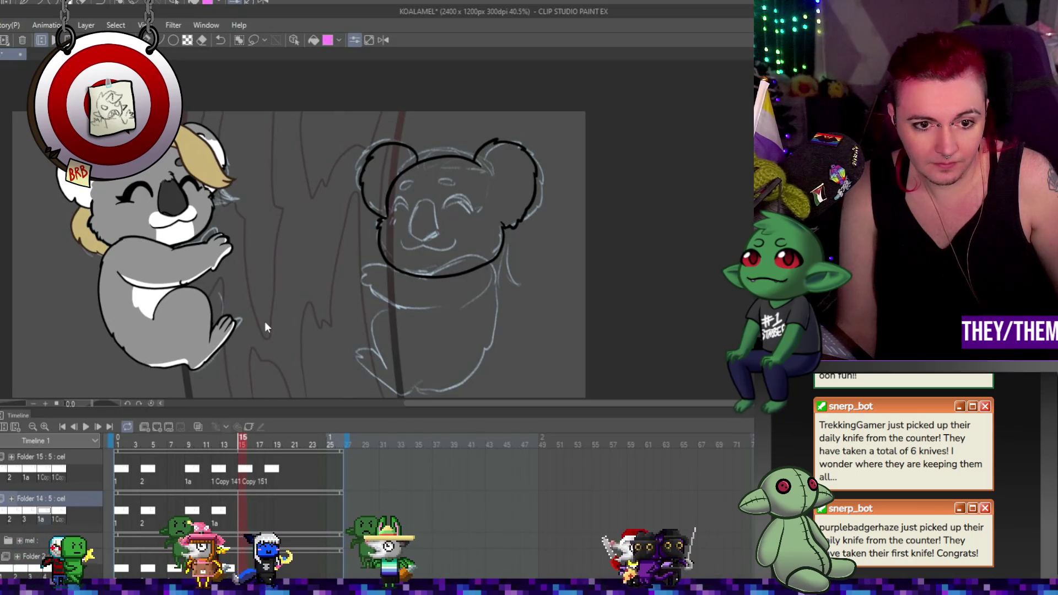
left_click(269, 511)
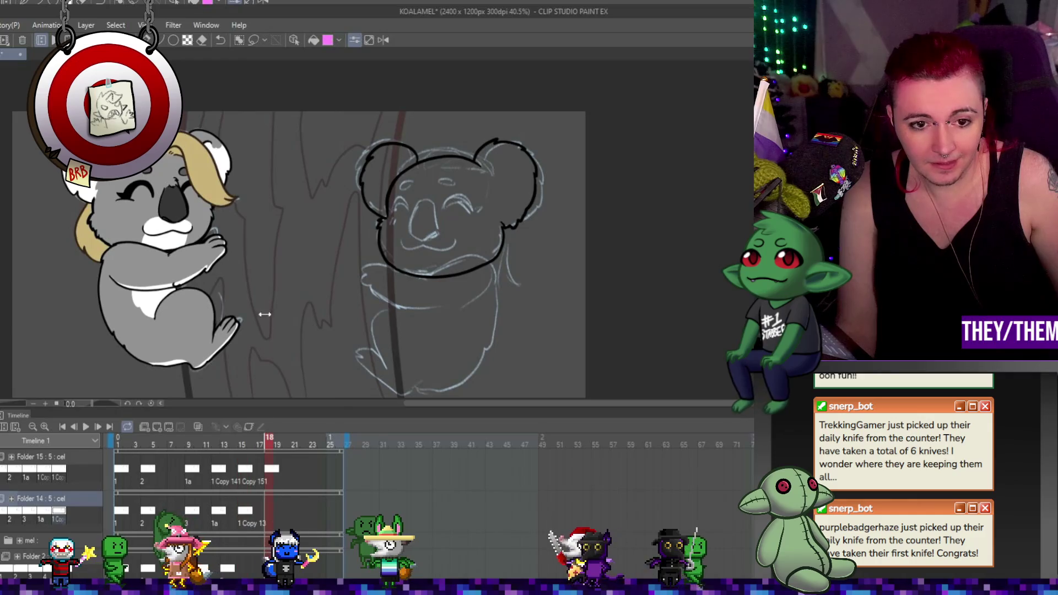
key("ctrl+shift+n")
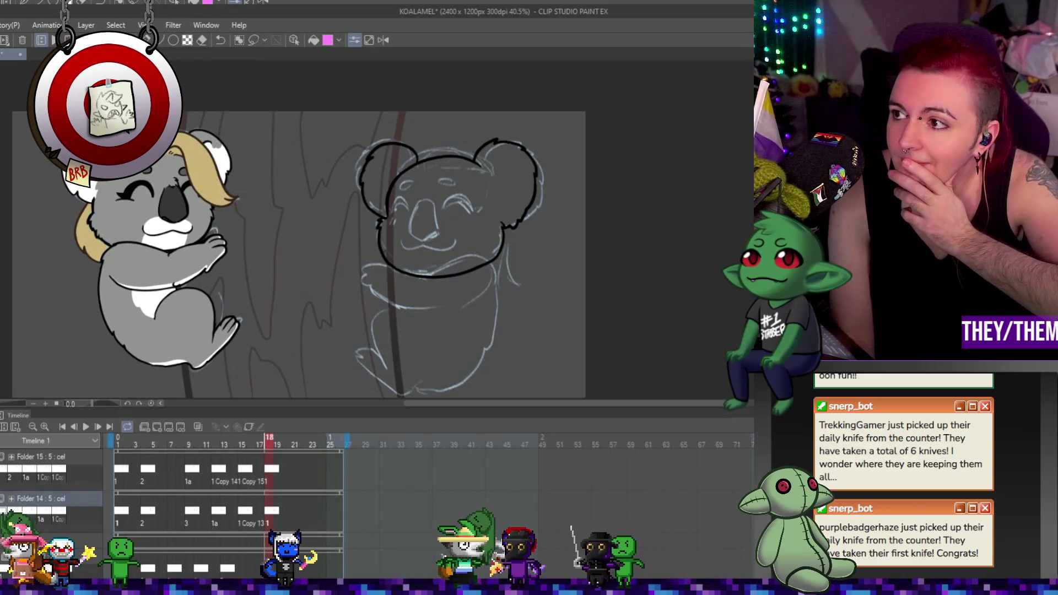
Turn on onion skin and select the frame 4 cel in Folder 14
key("alt+Tab")
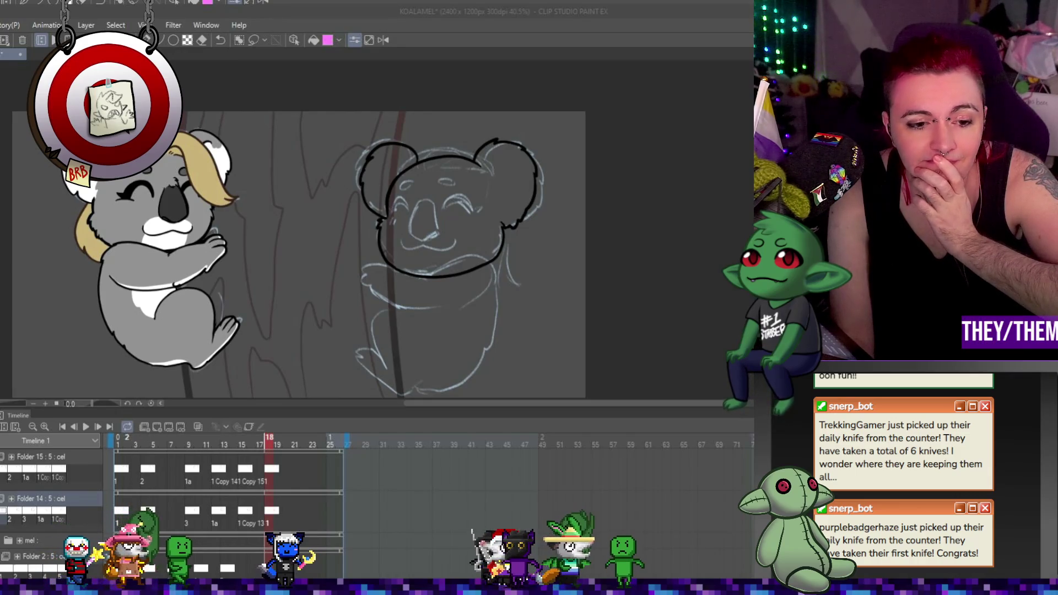
left_click(212, 447)
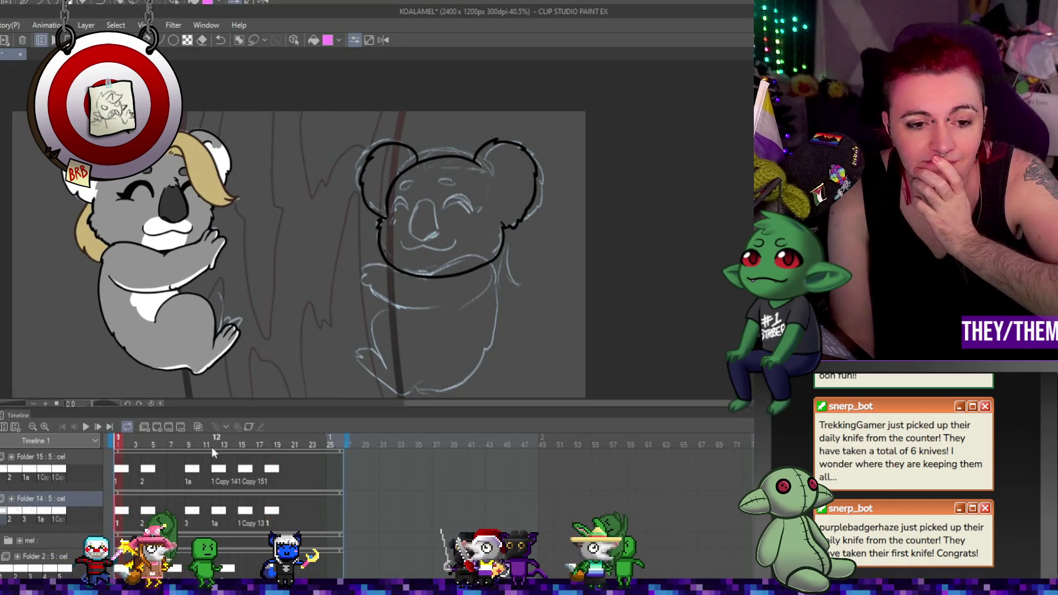
left_click(194, 424)
left_click(146, 511)
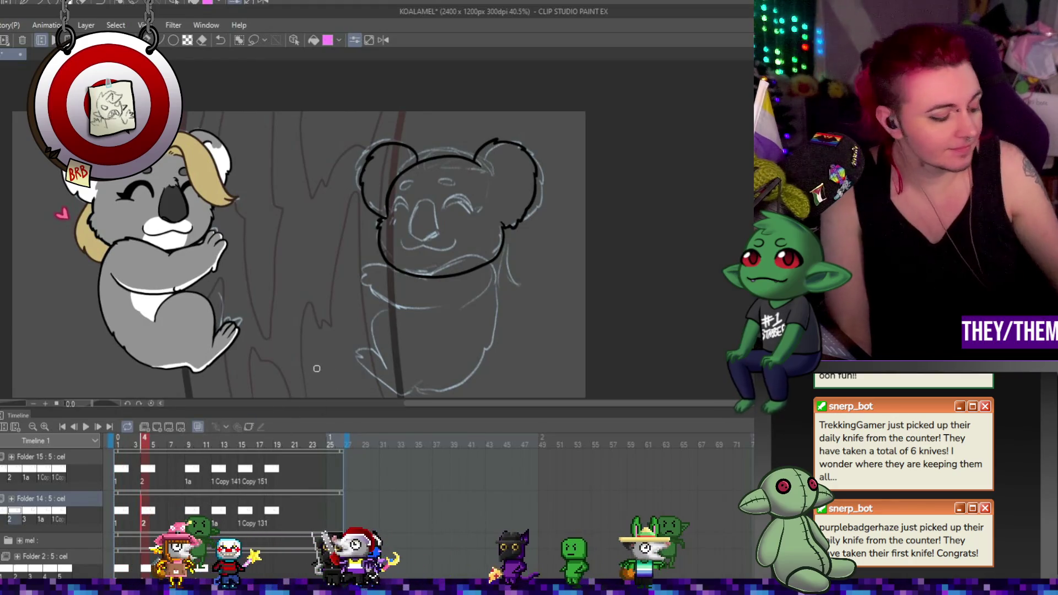
Shift, tilt and raise the koala head on frames 4 and 9 to match the onion skin
key("ctrl+t")
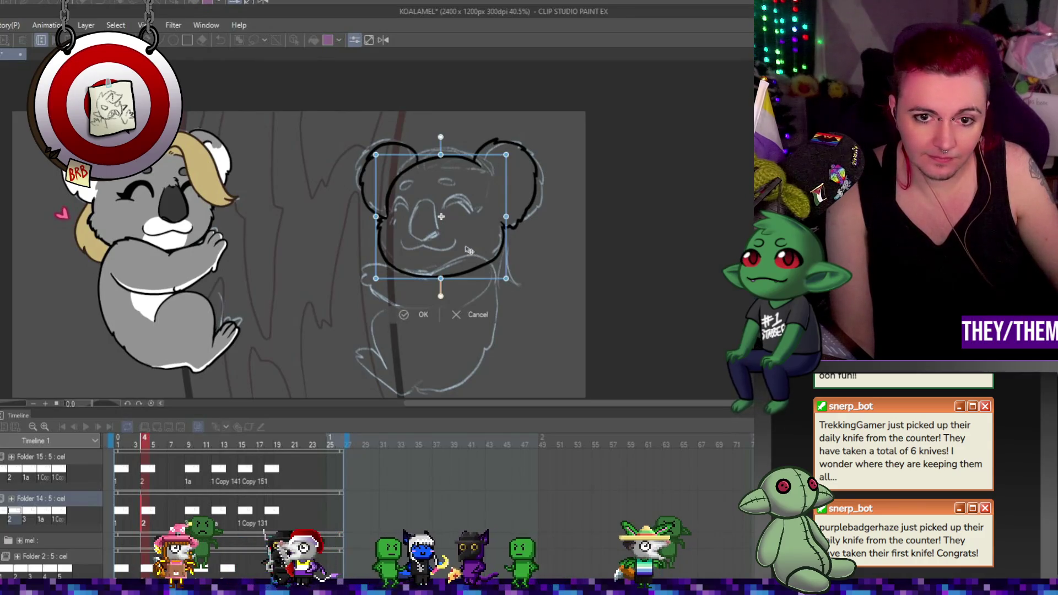
left_click_drag(461, 249, 453, 249)
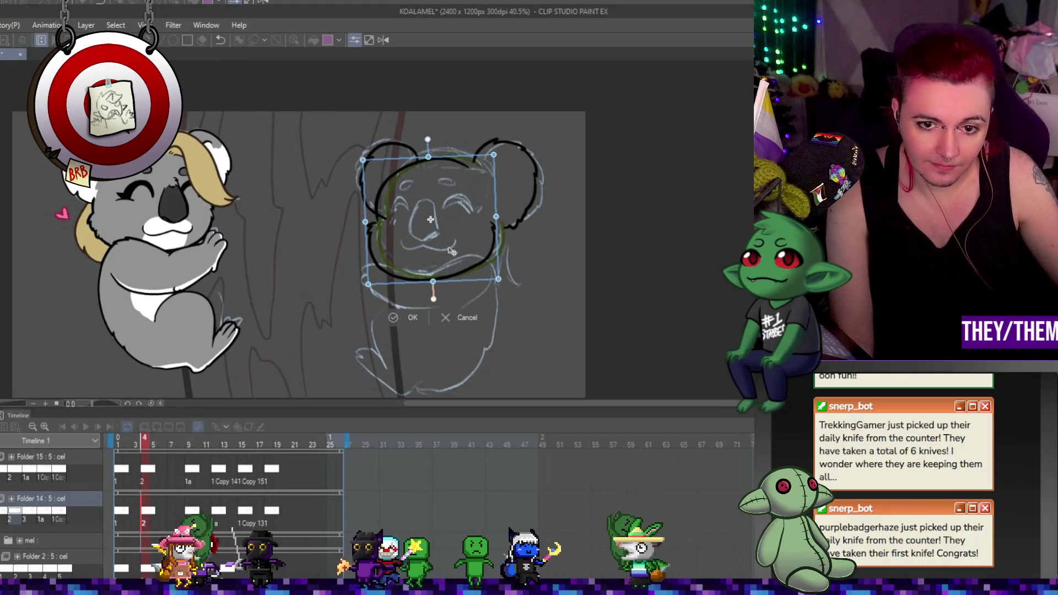
key("Return")
key("Right")
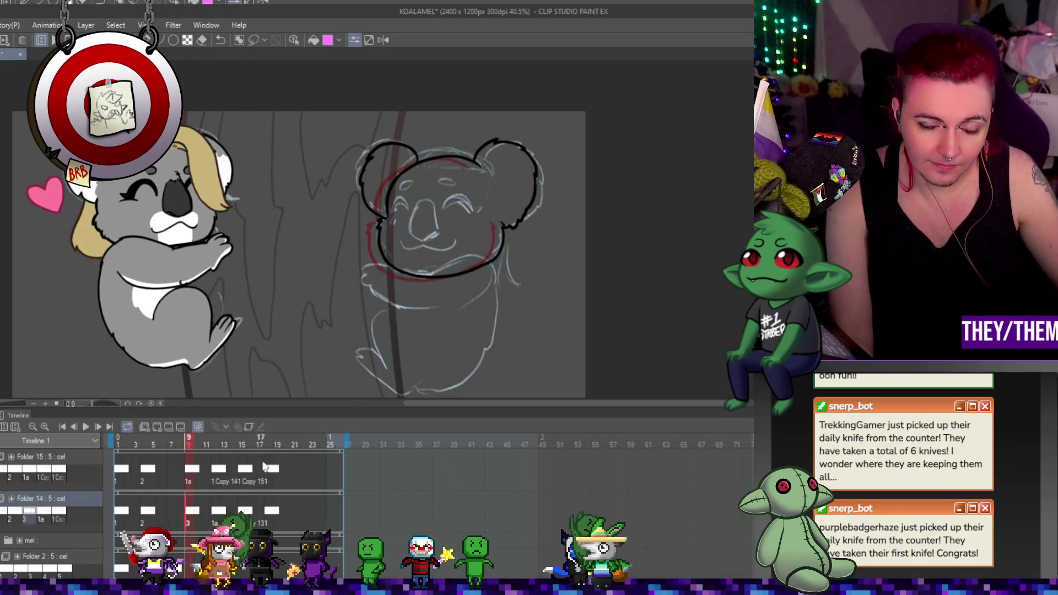
key("ctrl+t")
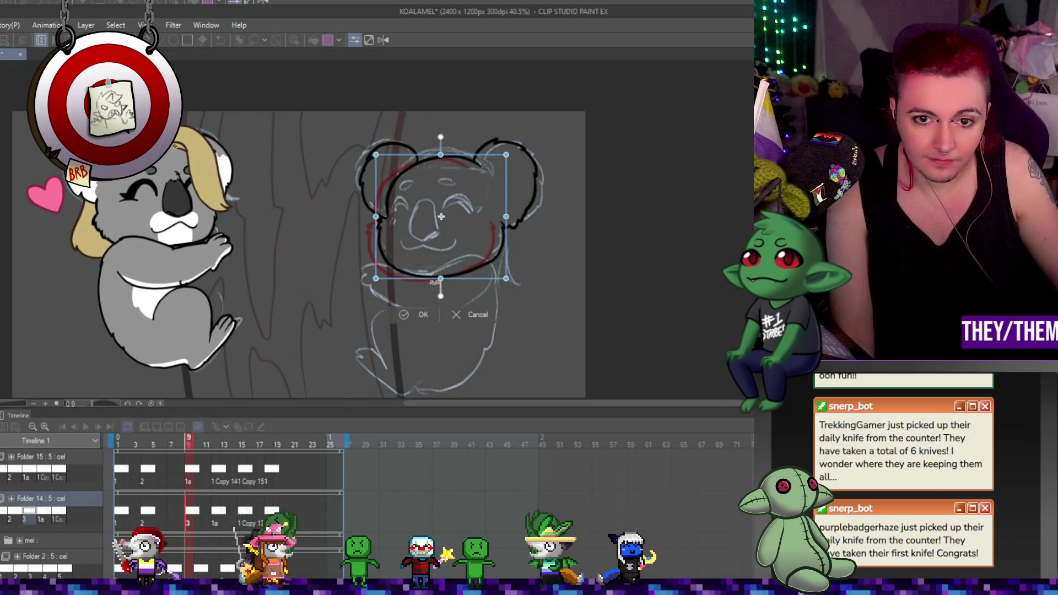
left_click_drag(430, 262, 426, 229)
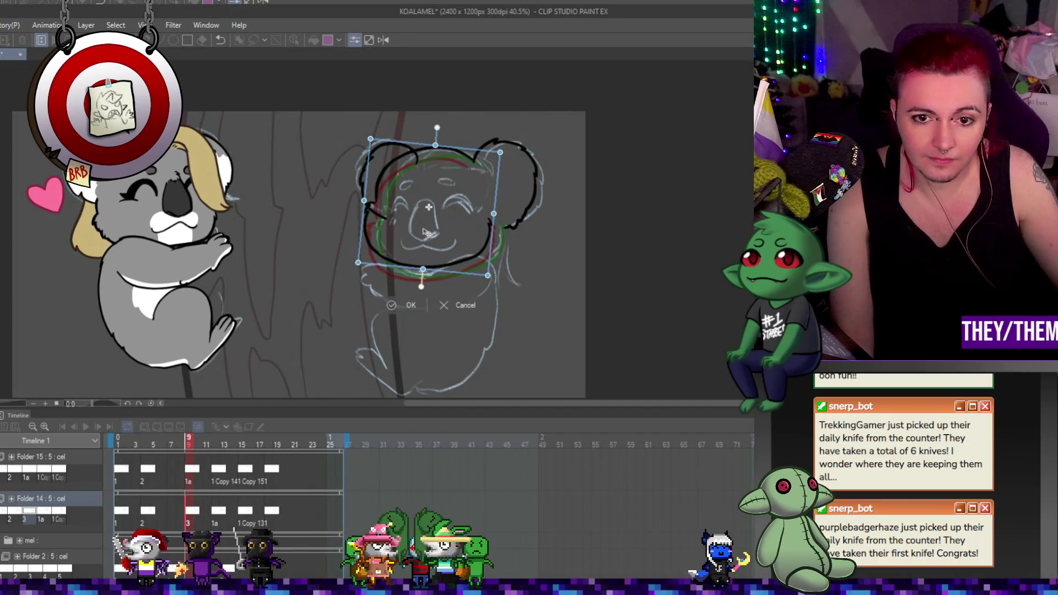
key("Return")
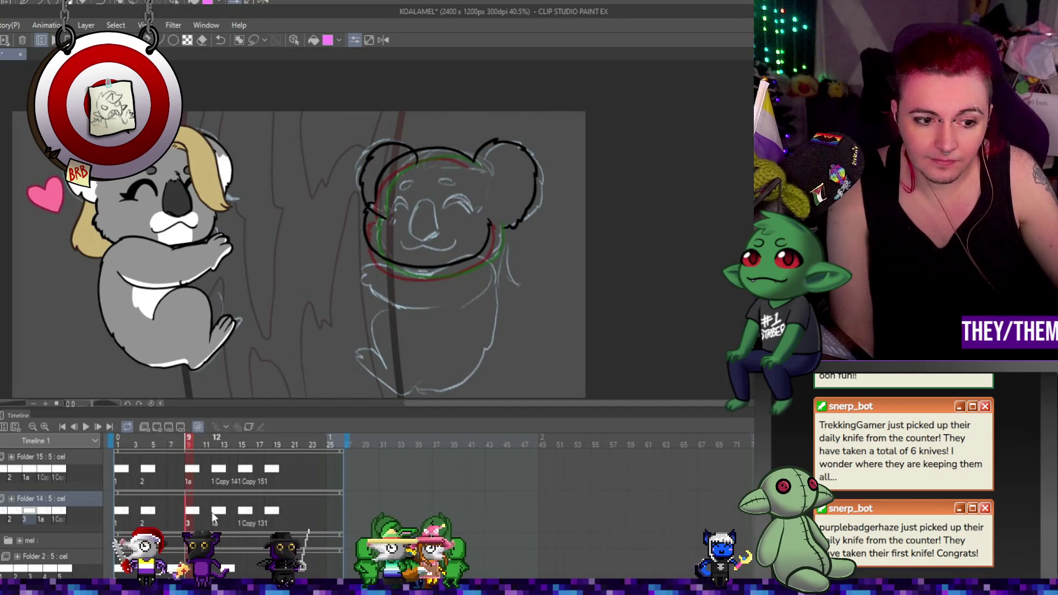
Nudge the heads on frames 12 and 15 left, rotating frame 15 slightly counter-clockwise
left_click(211, 511)
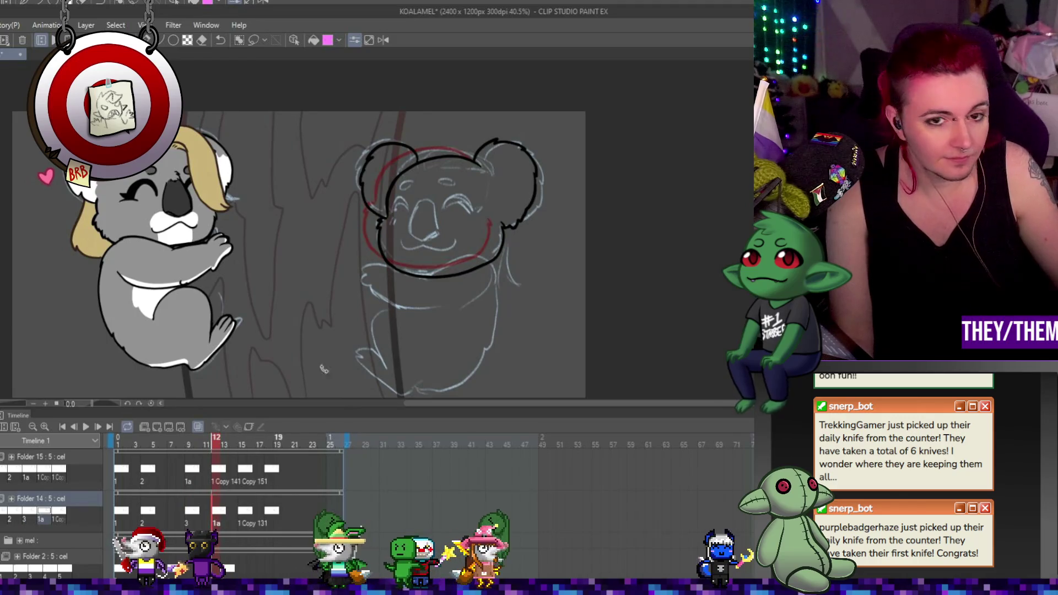
key("ctrl+t")
left_click_drag(424, 247, 417, 244)
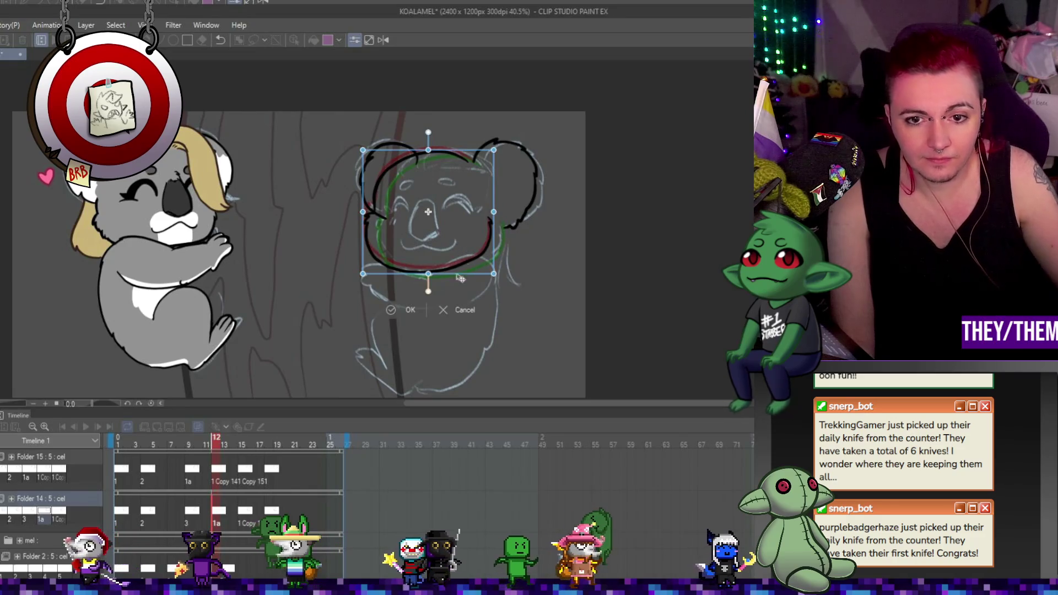
left_click(410, 310)
left_click(243, 515)
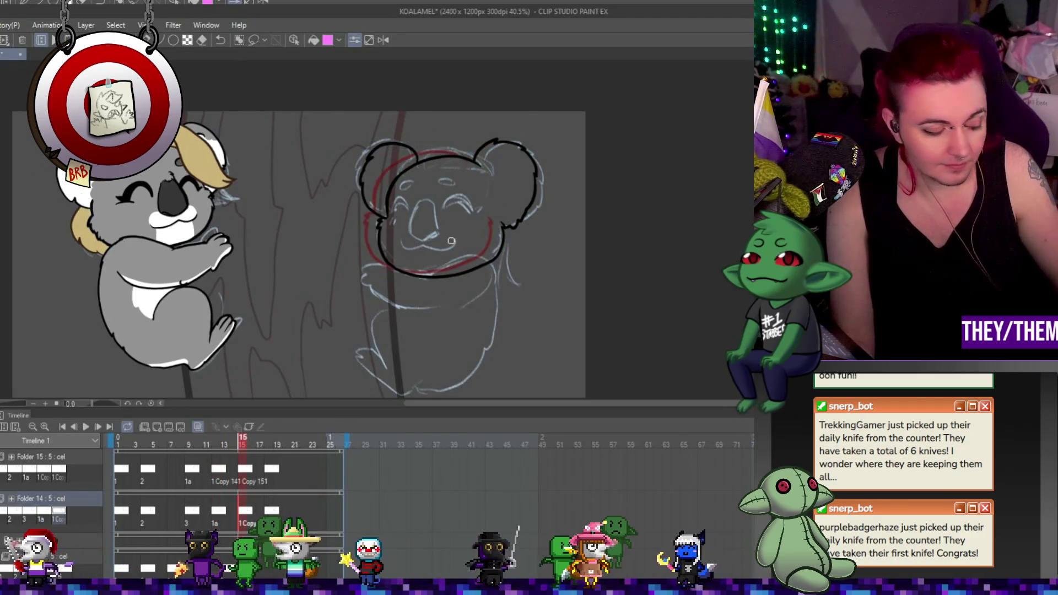
key("ctrl+t")
left_click_drag(462, 216, 455, 217)
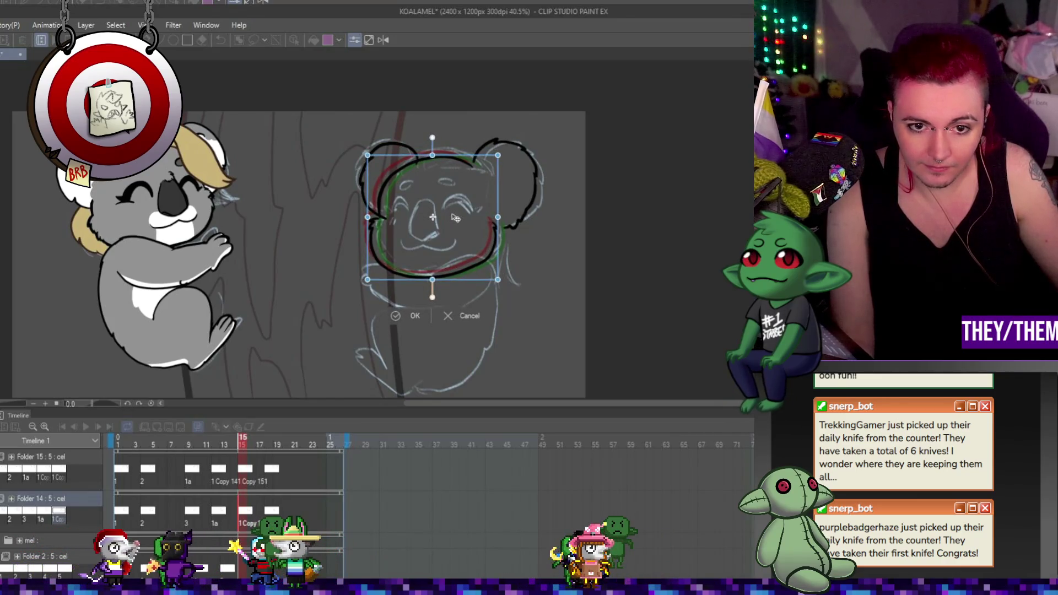
left_click_drag(555, 224, 518, 213)
Play and stop the animation, then select frame 9 on the Folder 14 track
left_click(384, 310)
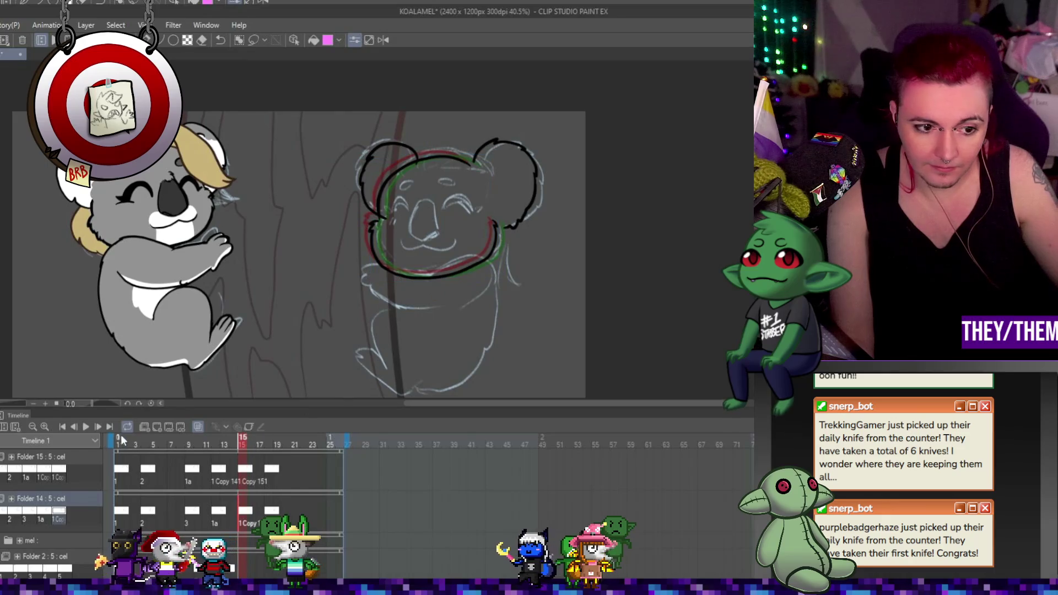
left_click(87, 428)
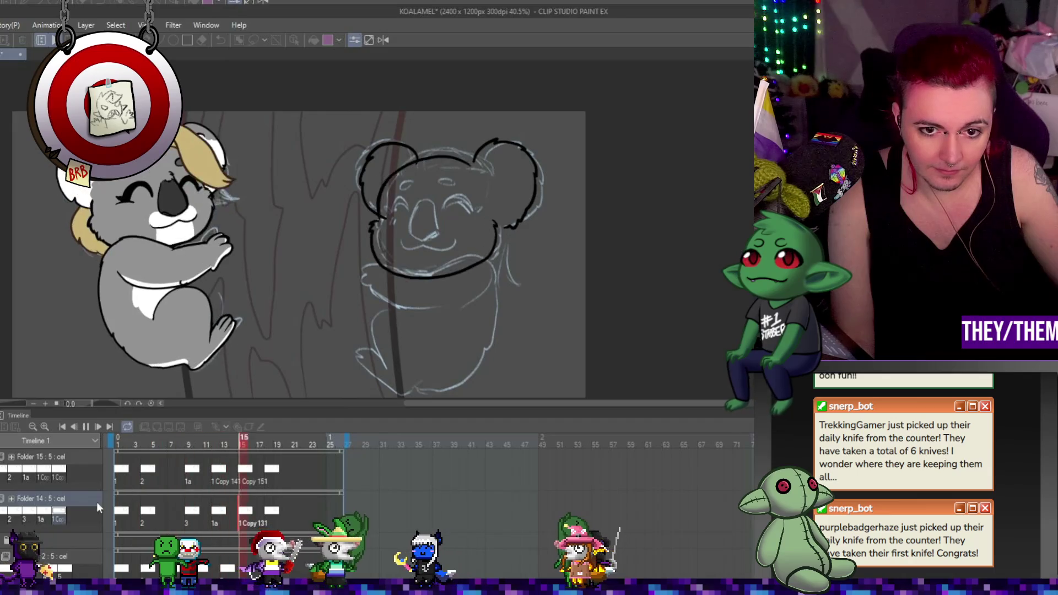
left_click(85, 427)
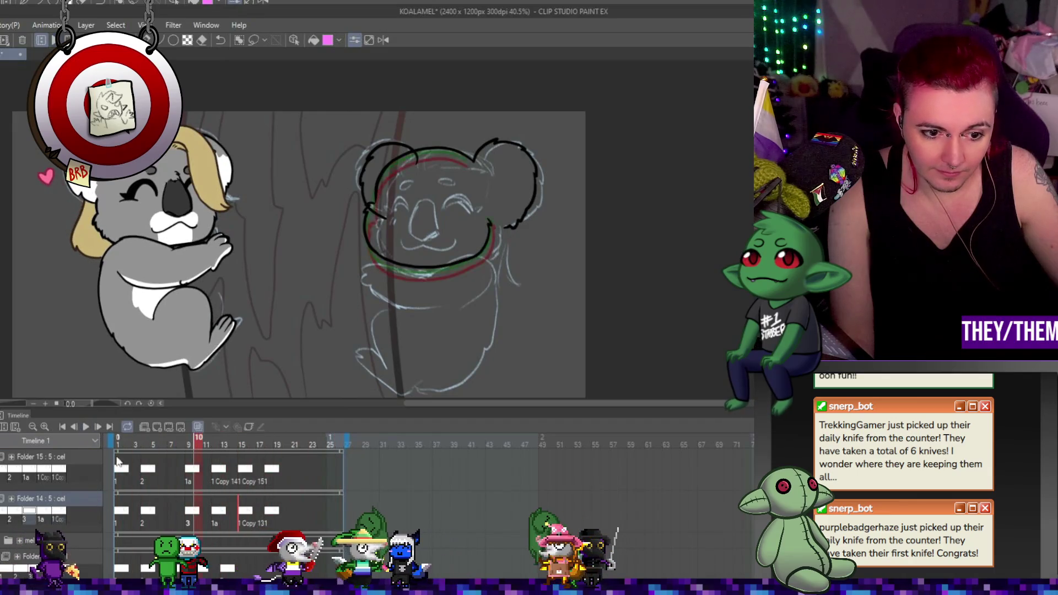
left_click(189, 476)
left_click(191, 515)
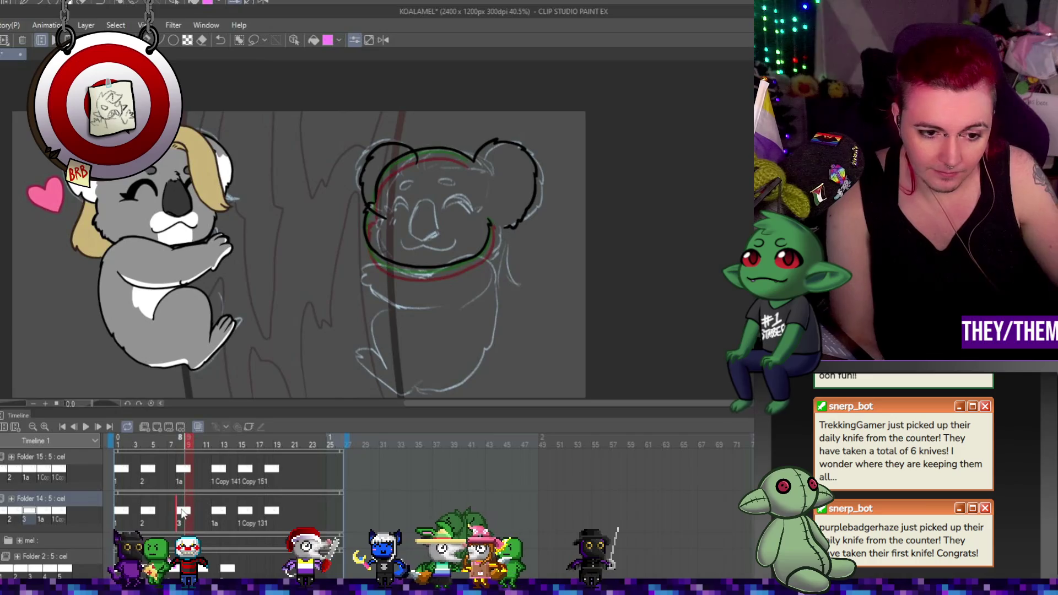
Reopen and commit the head transforms at frame 12 on Folder 15 and on Folder 14
scroll(255, 386, "up", 2)
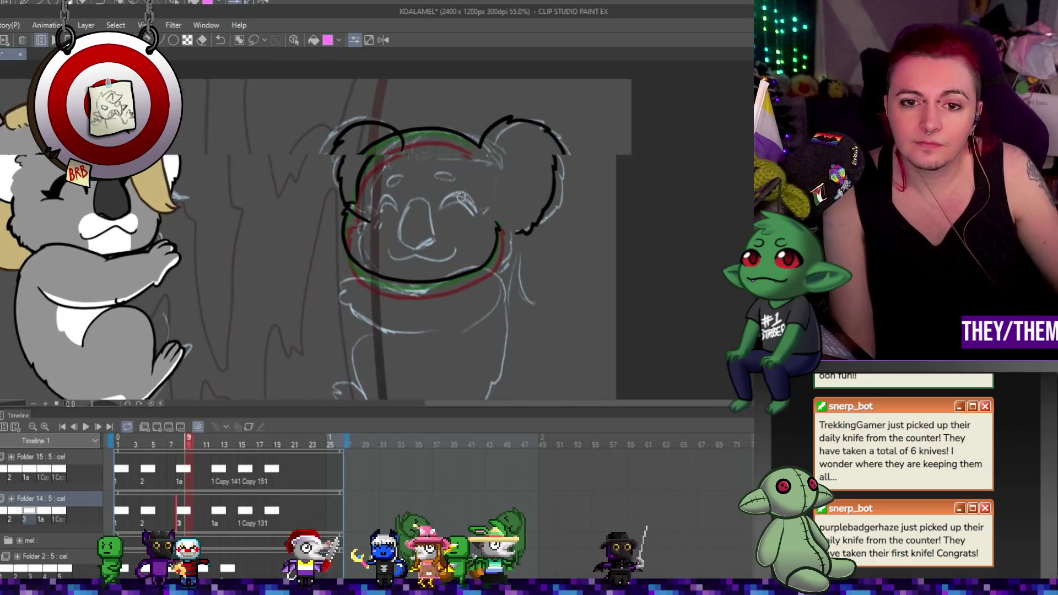
left_click(217, 469)
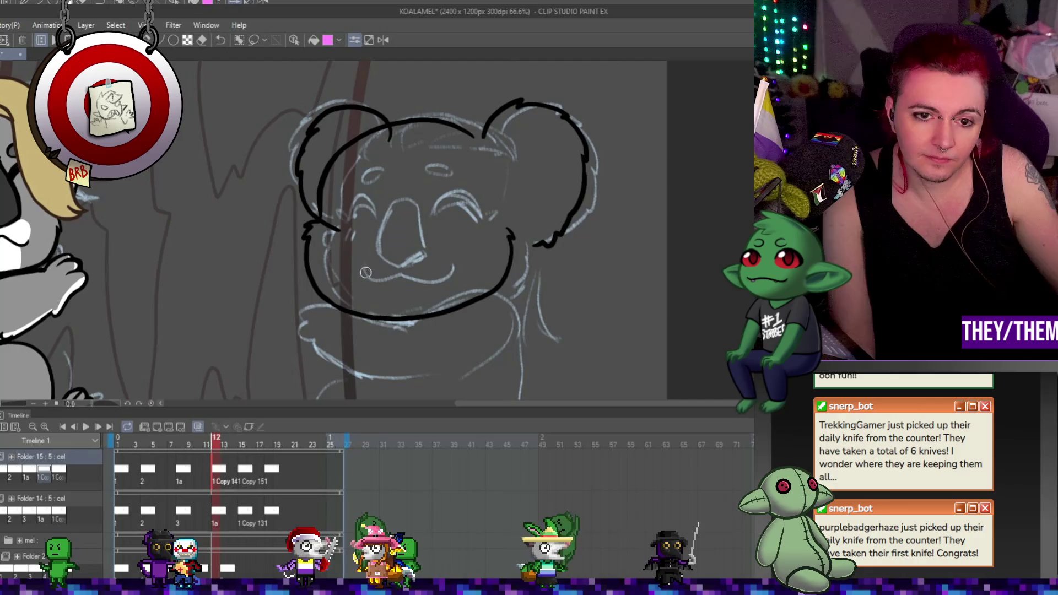
key("ctrl+t")
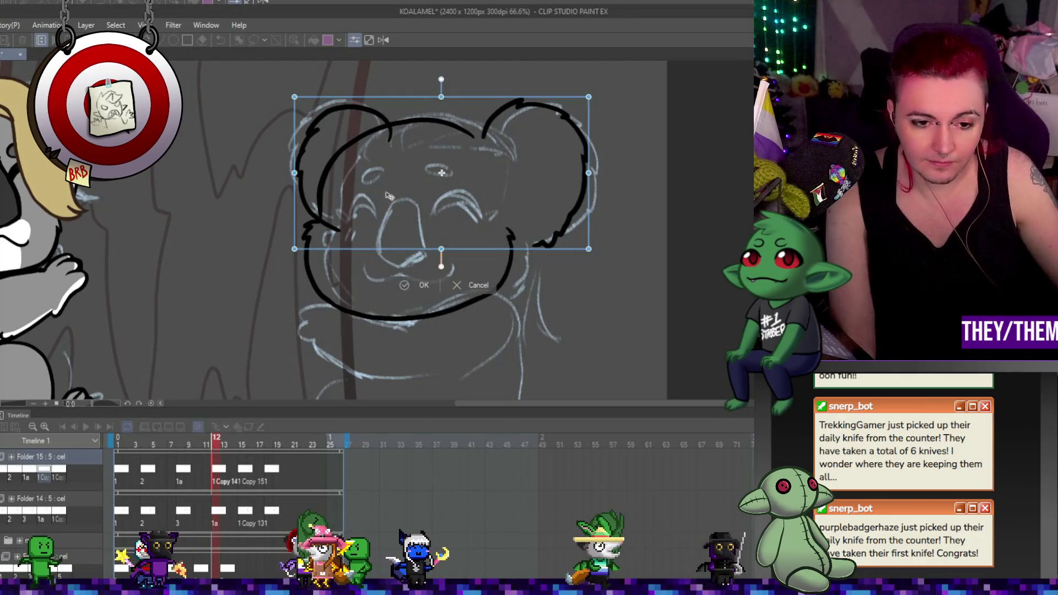
key("Return")
left_click(239, 488)
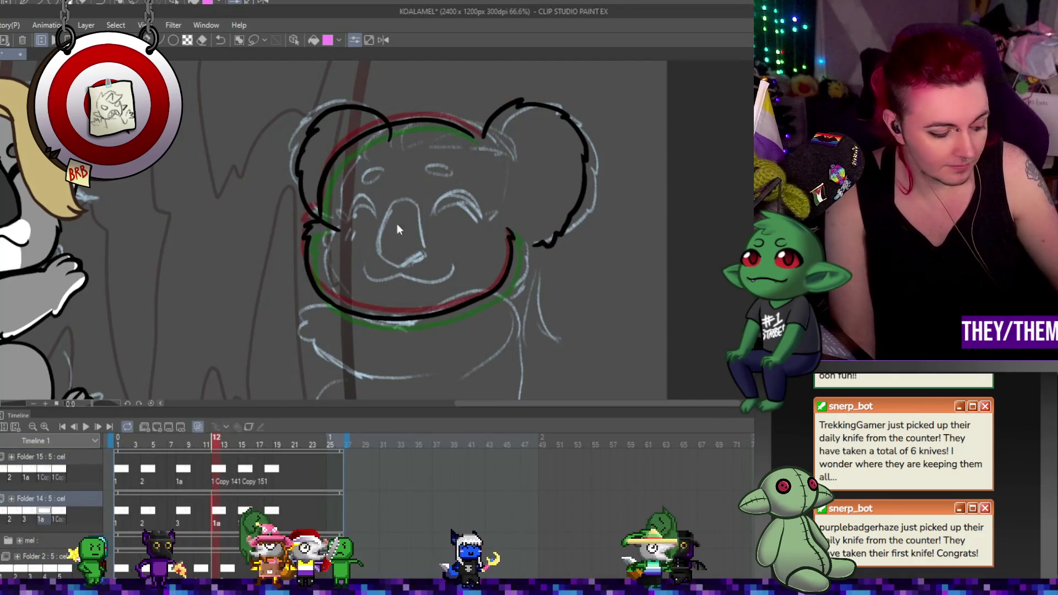
key("ctrl+t")
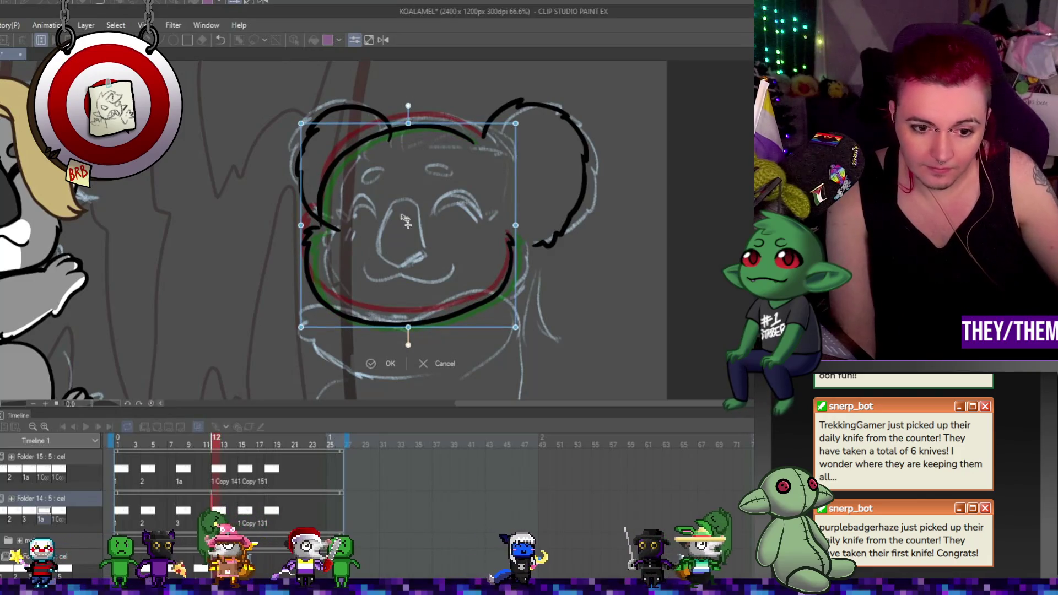
key("Return")
left_click(125, 511)
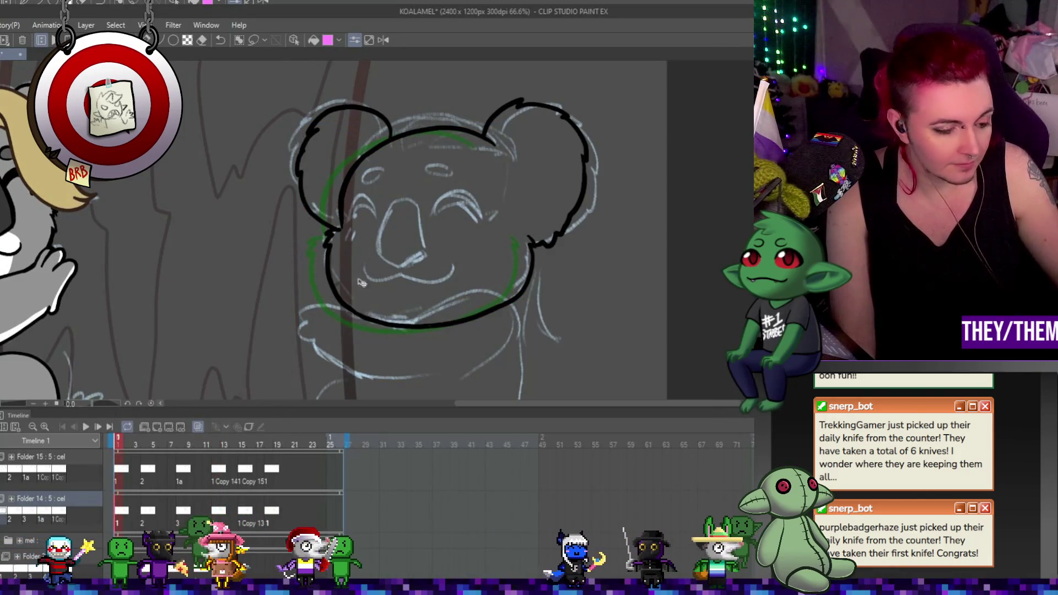
Check the heads on frames 1 and 8 with Free Transform, leaving them in place
key("ctrl+t")
left_click(386, 364)
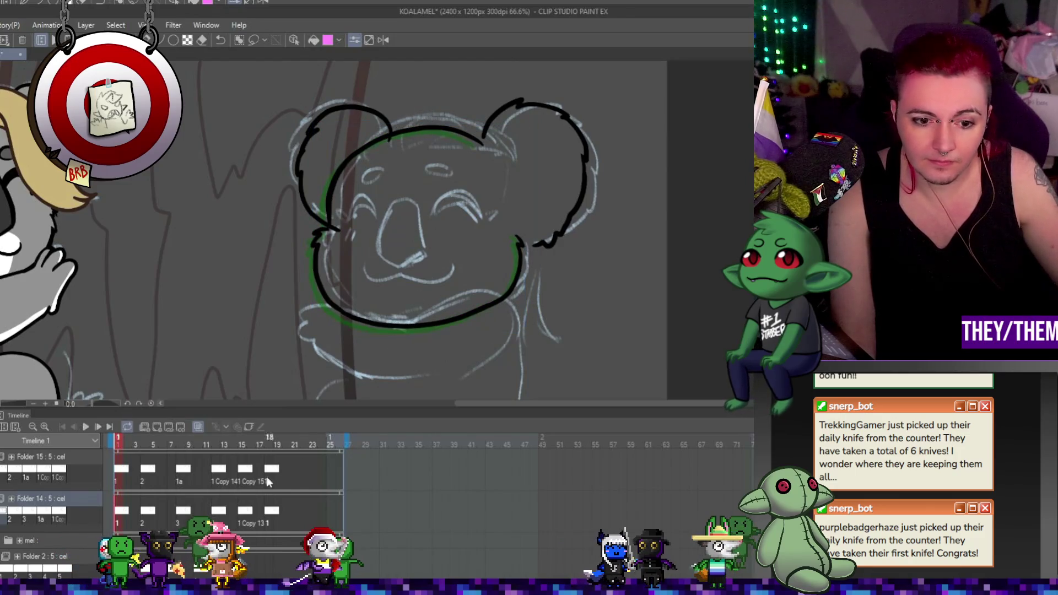
left_click(153, 514)
left_click(183, 516)
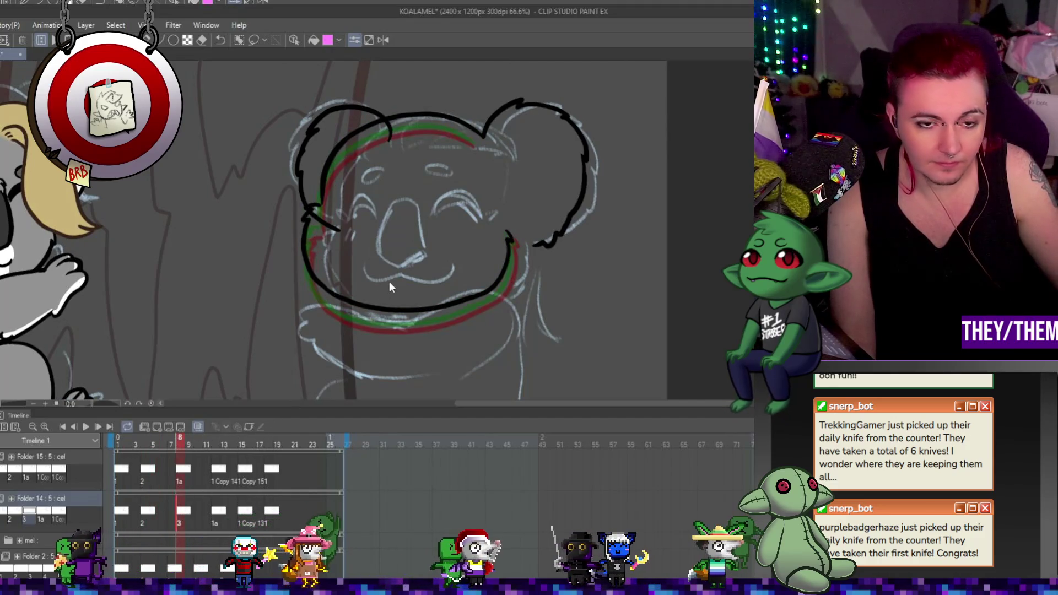
key("ctrl+t")
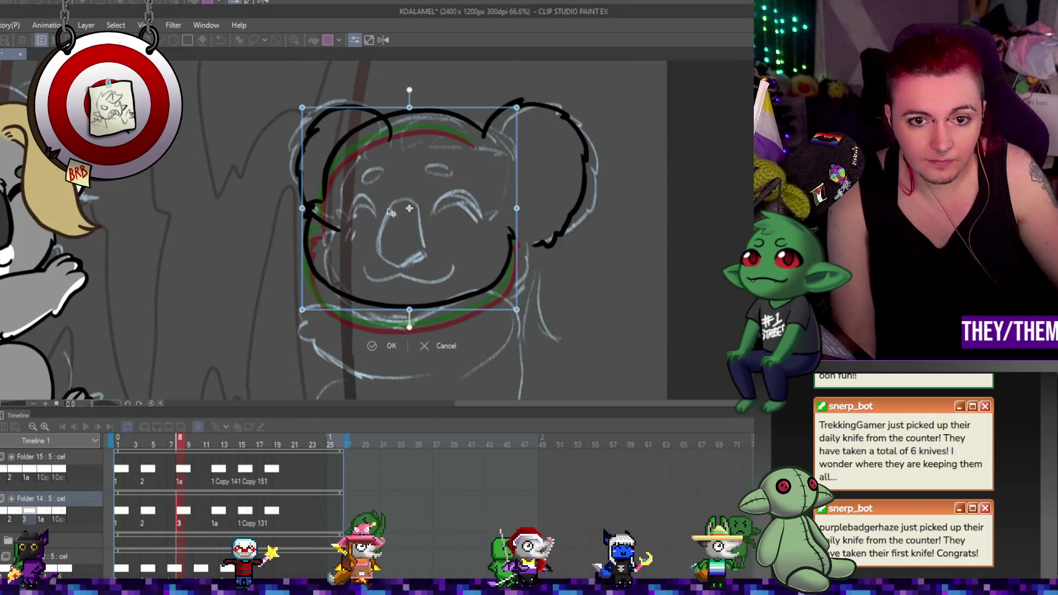
key("Return")
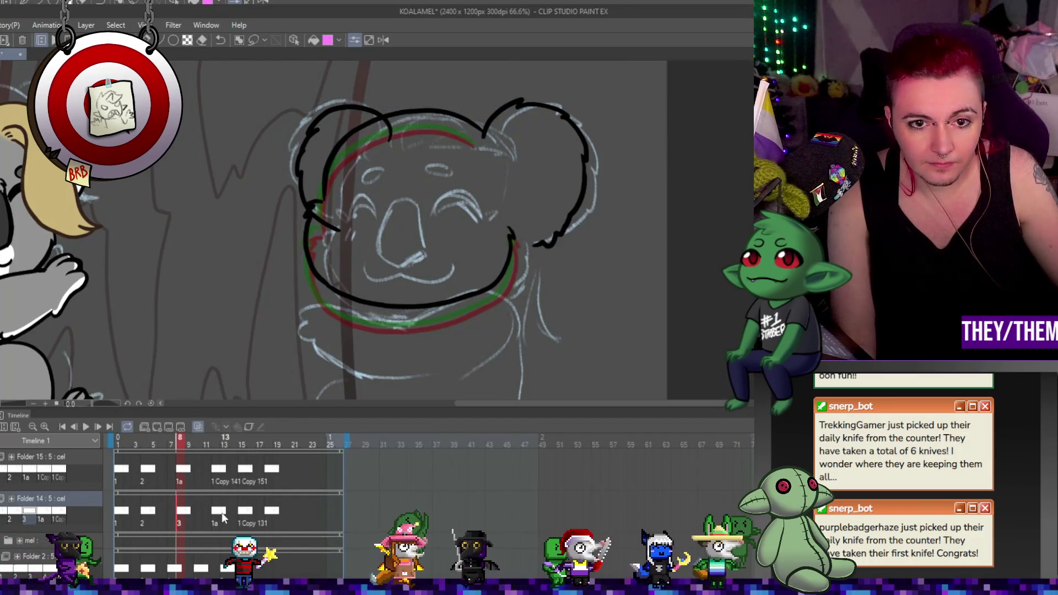
Nudge the frame 13 head up and back down into alignment, then advance to frame 15
left_click(225, 510)
key("ctrl+t")
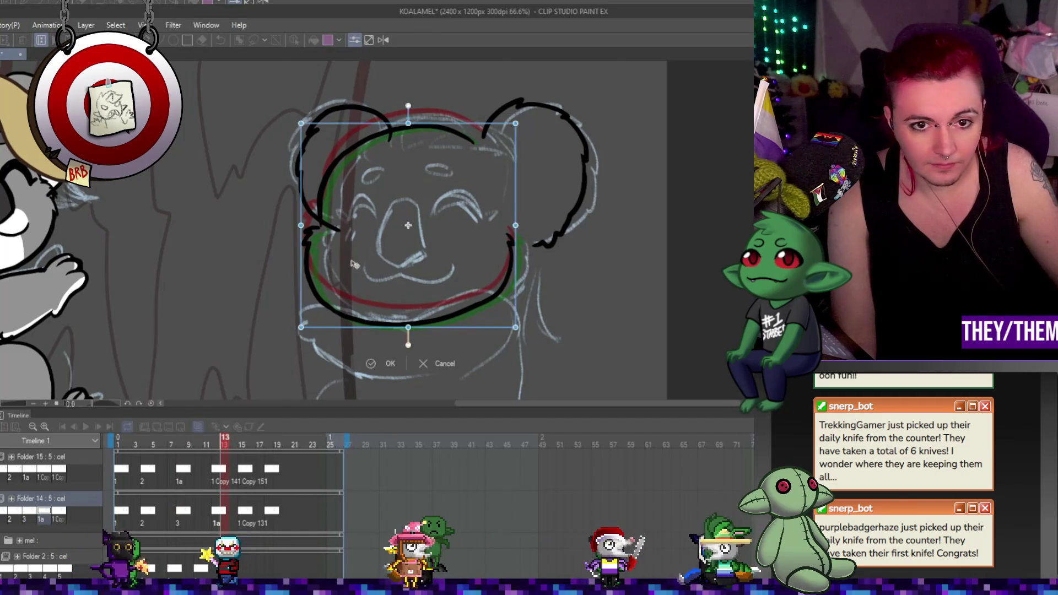
mouse_move(517, 266)
left_mouse_down()
mouse_move(517, 257)
mouse_move(598, 266)
left_mouse_up()
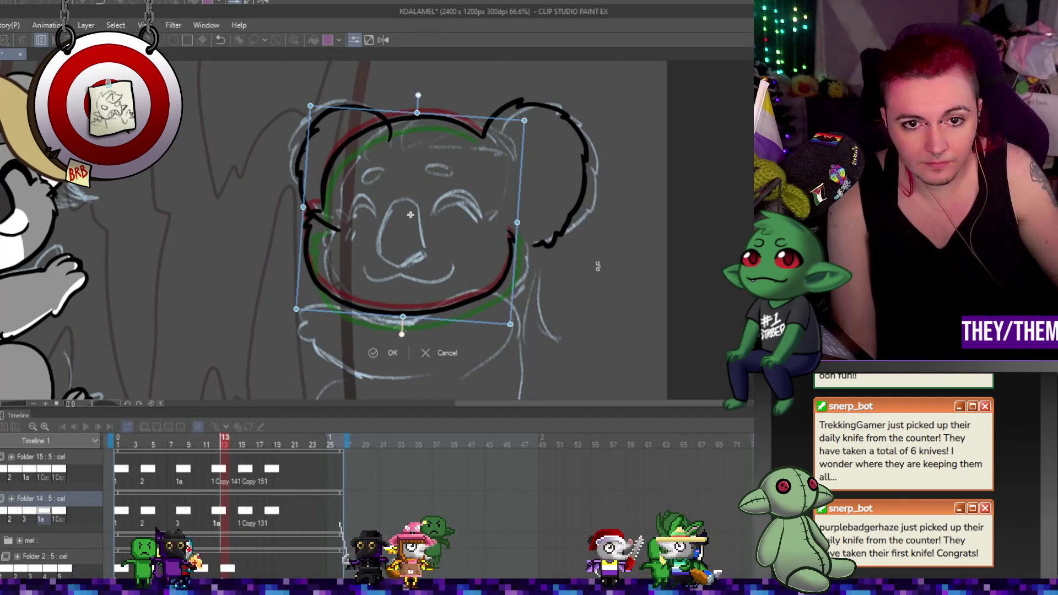
left_click_drag(501, 248, 501, 249)
key("Return")
key("Right")
key("Right")
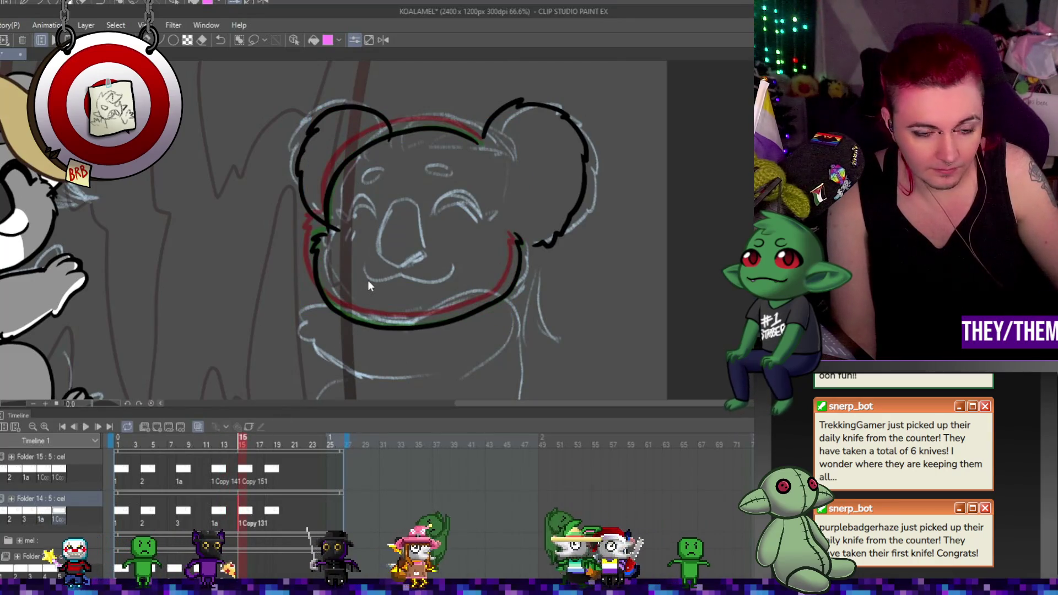
Lower the frame 15 head slightly, tilt it counterclockwise, and play back to check alignment
key("ctrl+shift+t")
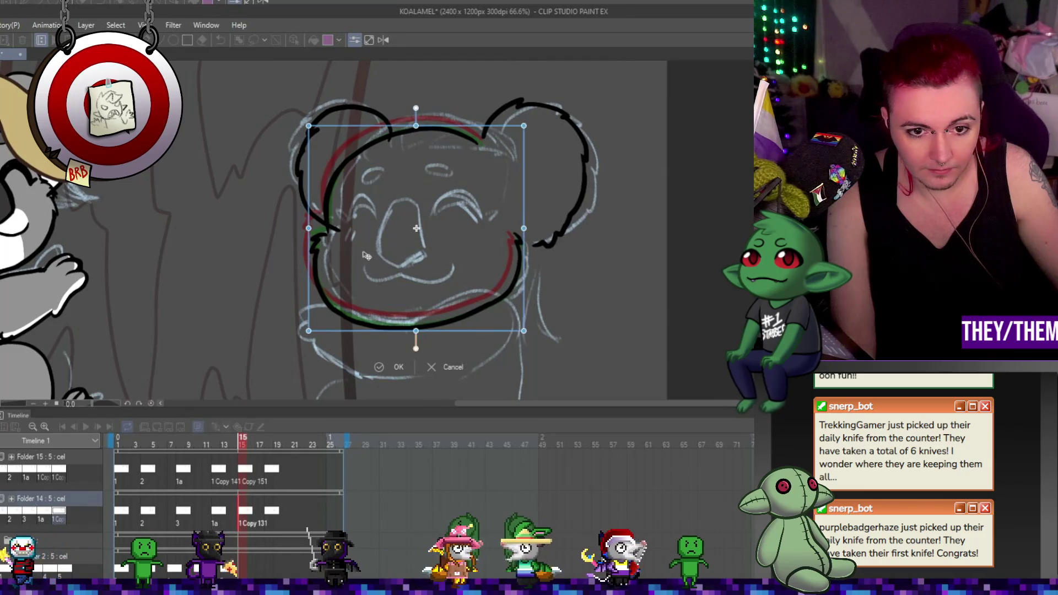
left_click_drag(363, 253, 365, 259)
left_click_drag(557, 284, 487, 276)
key("Return")
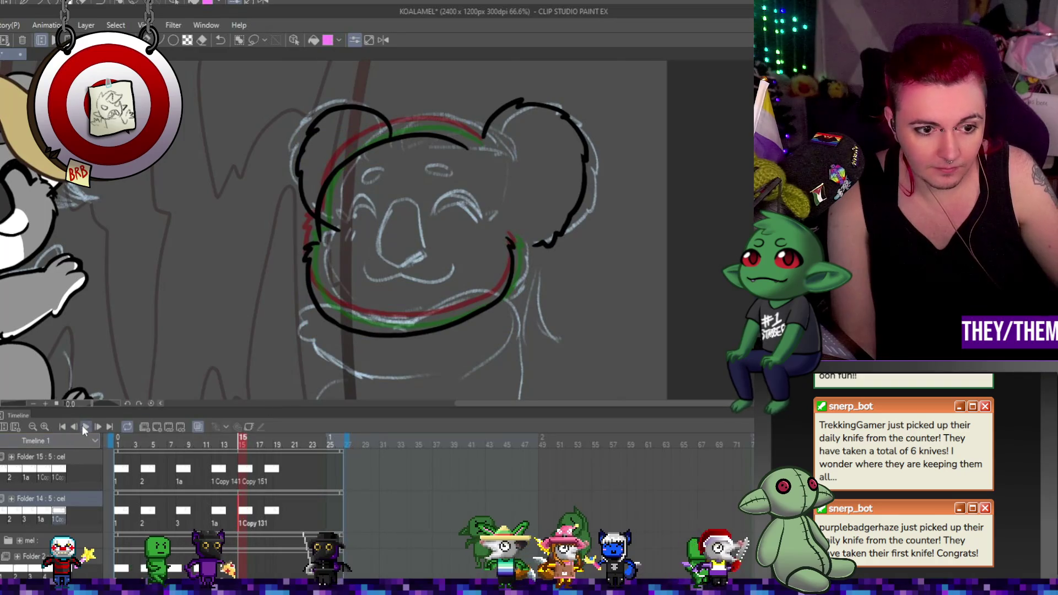
left_click(85, 427)
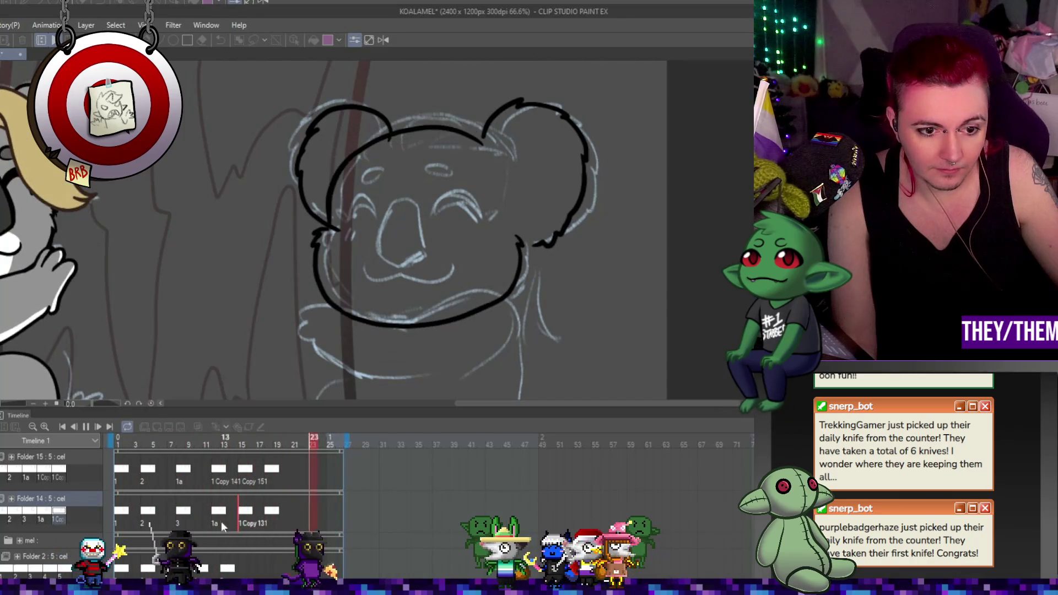
left_click(87, 428)
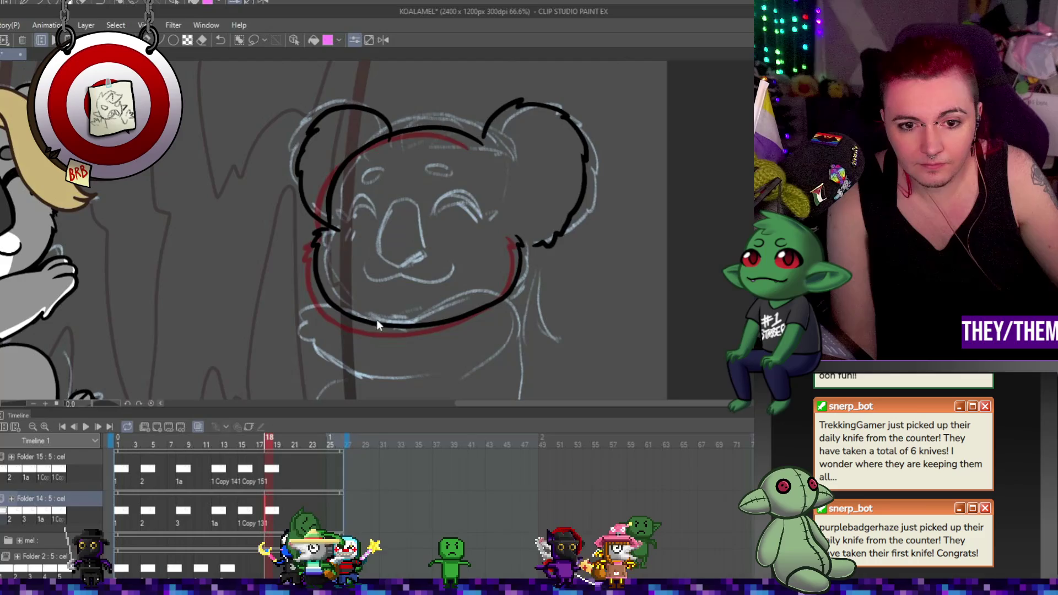
key("Left")
key("Left")
key("Left")
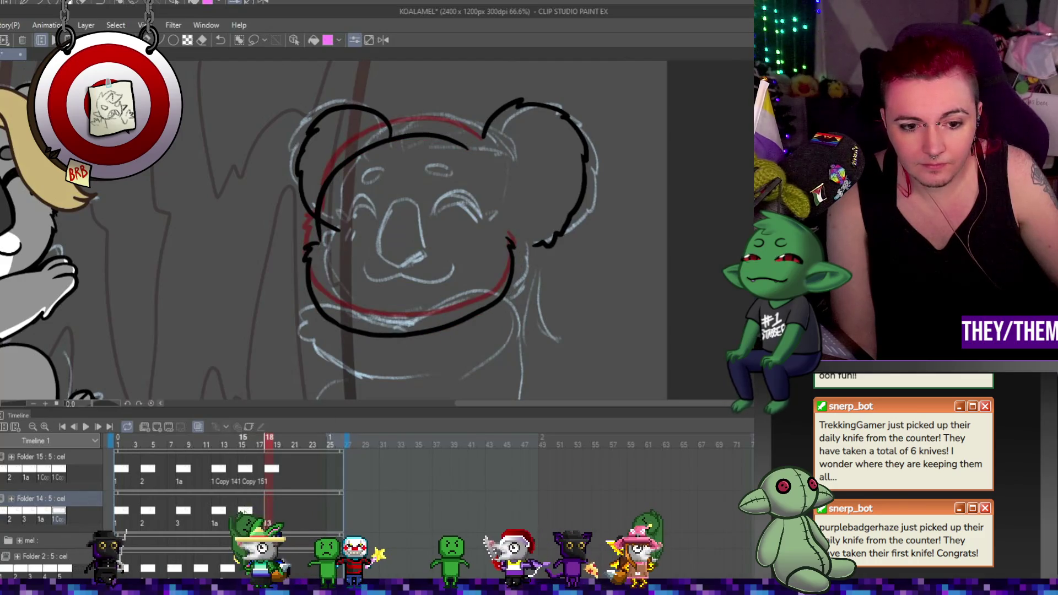
Drag Folder 14's cels later (Copy 13 to about frame 24, 1a to about 20) and preview
key("Left")
key("Left")
key("Left")
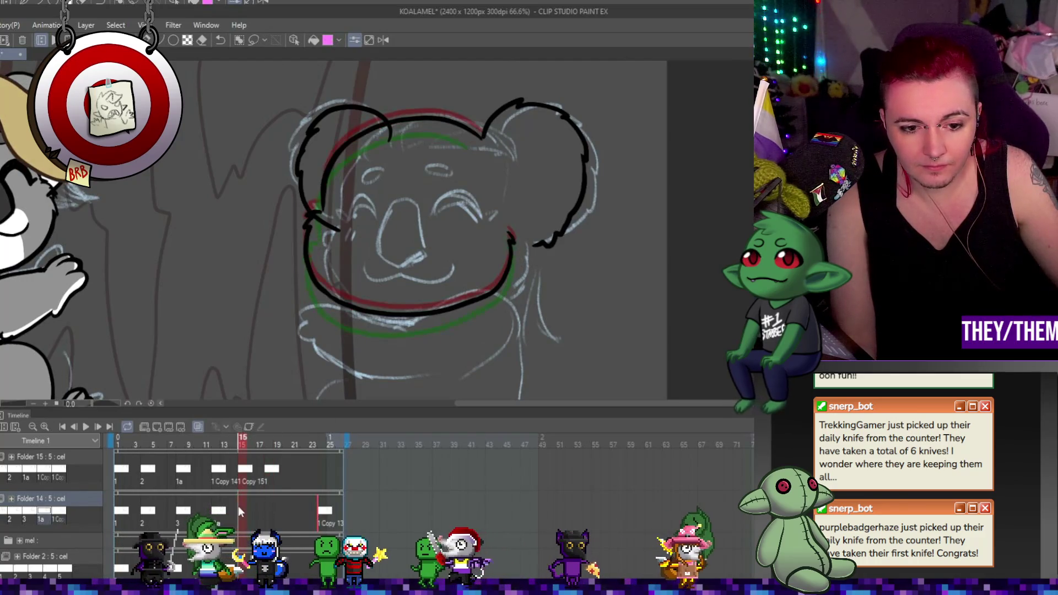
mouse_move(238, 510)
left_mouse_down()
mouse_move(325, 510)
mouse_move(285, 514)
left_mouse_up()
mouse_move(183, 510)
left_mouse_down()
mouse_move(247, 514)
mouse_move(223, 513)
left_mouse_up()
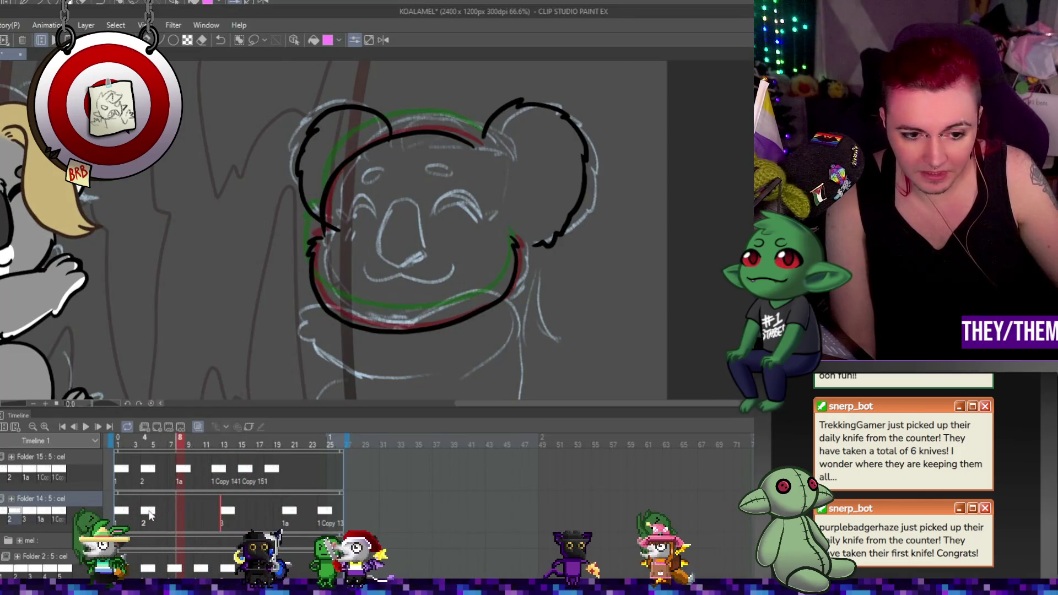
left_click_drag(148, 510, 171, 511)
mouse_move(287, 511)
left_mouse_down()
mouse_move(271, 514)
mouse_move(316, 514)
left_mouse_up()
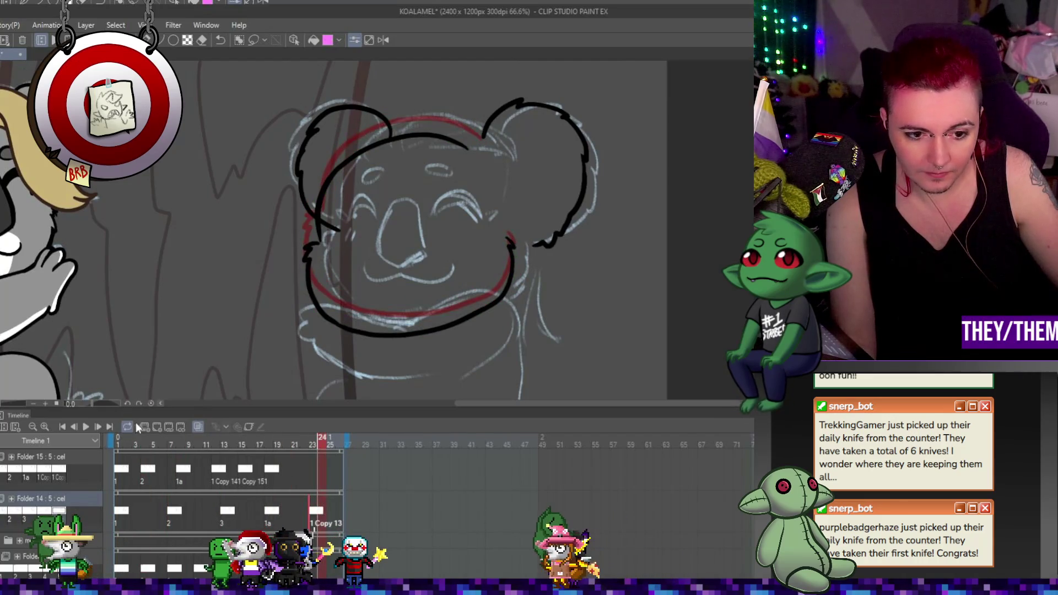
left_click(86, 427)
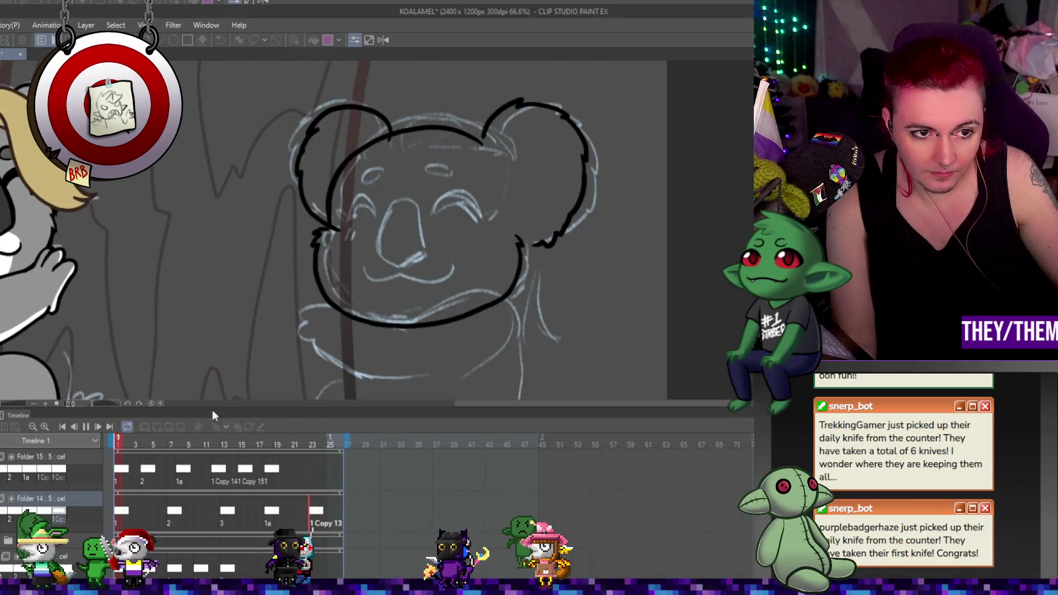
scroll(350, 308, "down", 2)
scroll(350, 307, "down", 1)
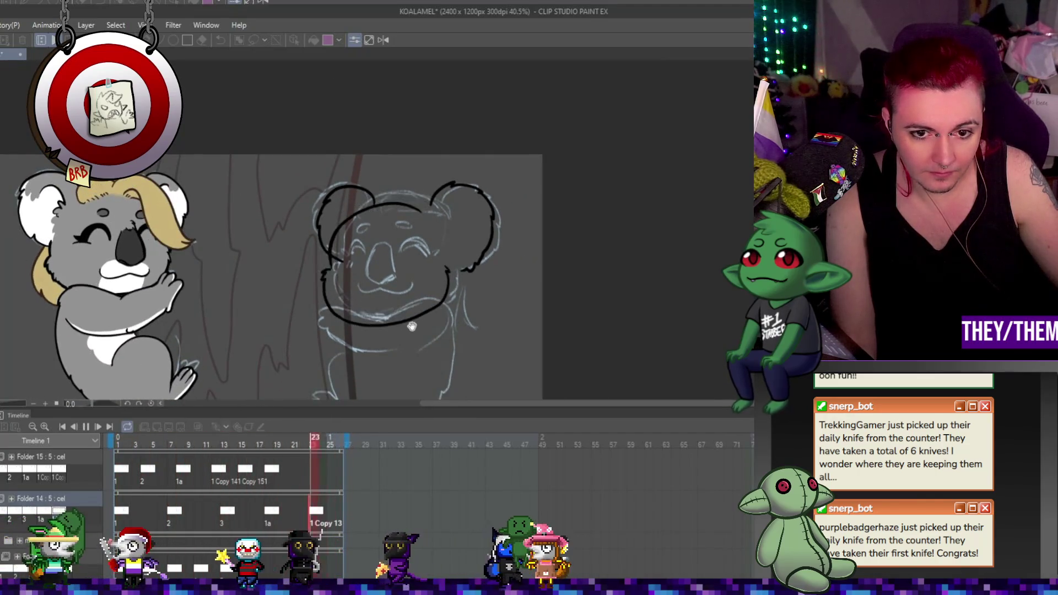
left_click(85, 426)
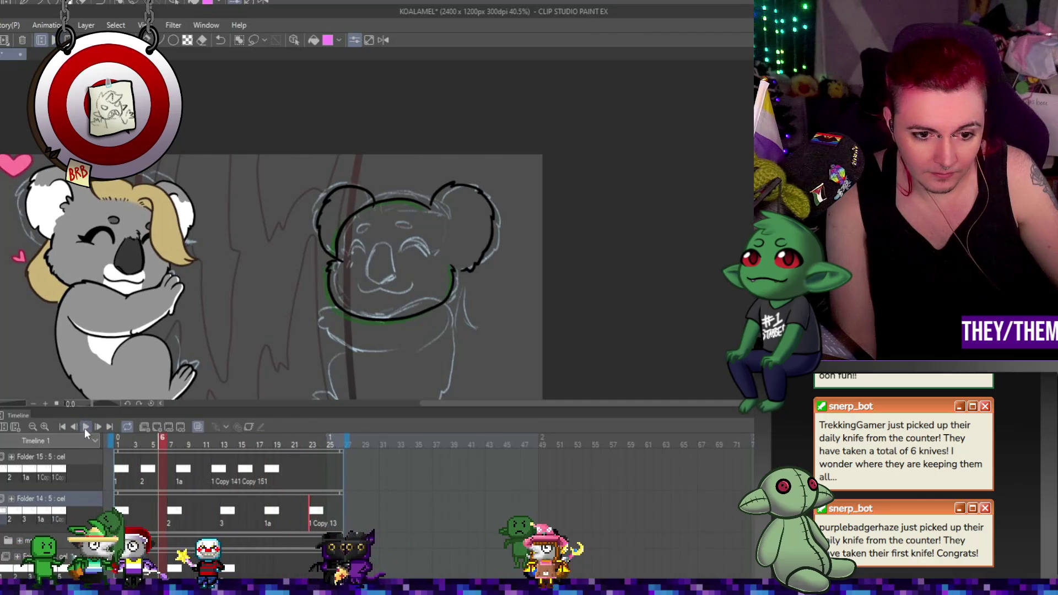
Shift Folder 15's cels later: 1 Copy 15 to frame 23, 1 Copy 14 to 18, 1a to 13
left_click(272, 474)
left_click_drag(271, 474, 337, 470)
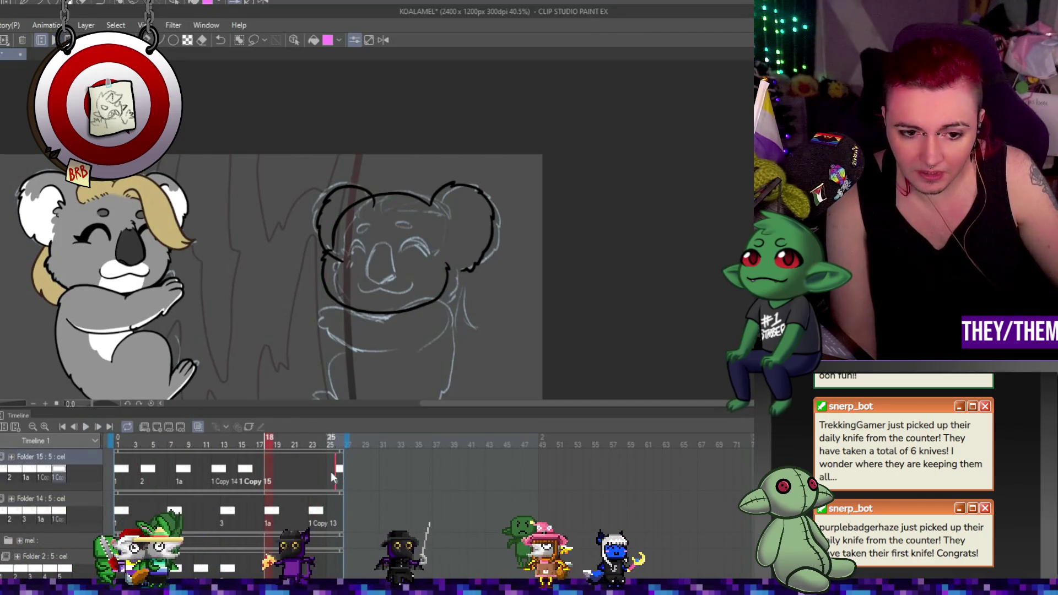
left_click_drag(241, 473, 312, 472)
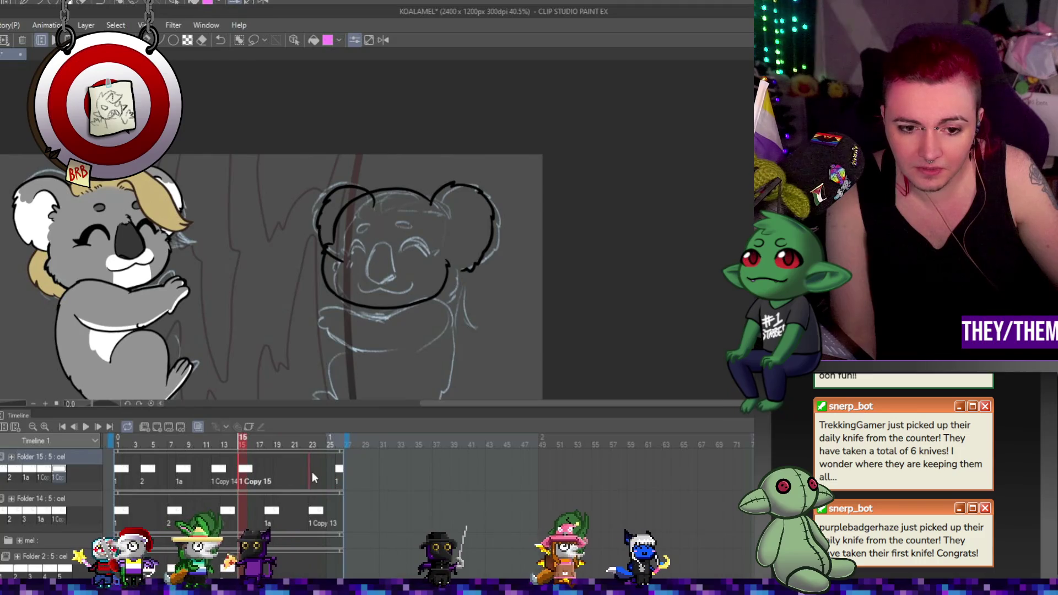
left_click(222, 474)
left_click_drag(222, 474, 278, 477)
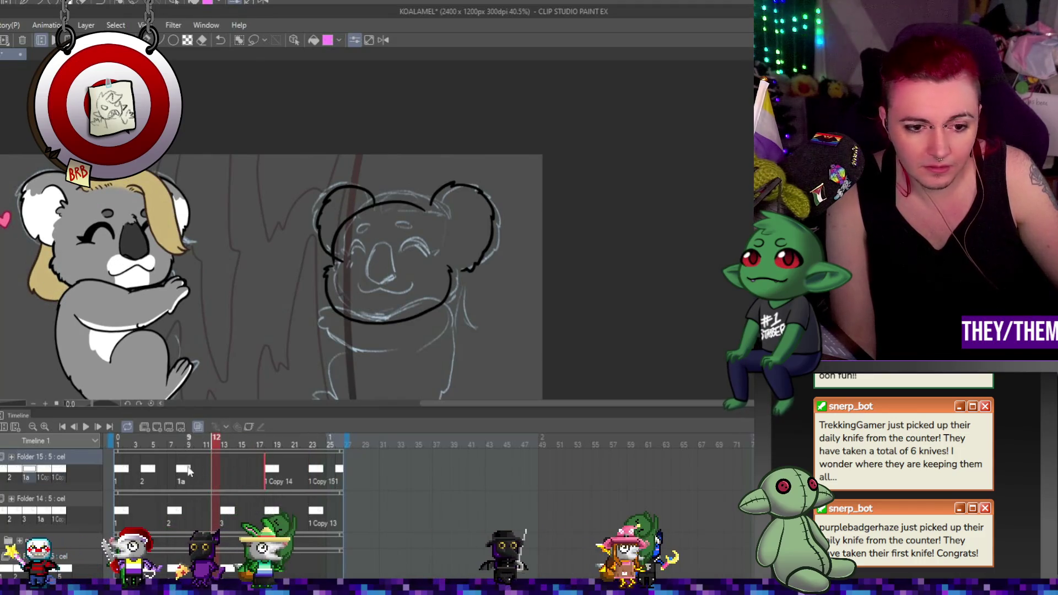
left_click_drag(183, 471, 225, 471)
Delete the extra cel at frame 26 and check the frame 1 head, leaving it unchanged
left_click(145, 473)
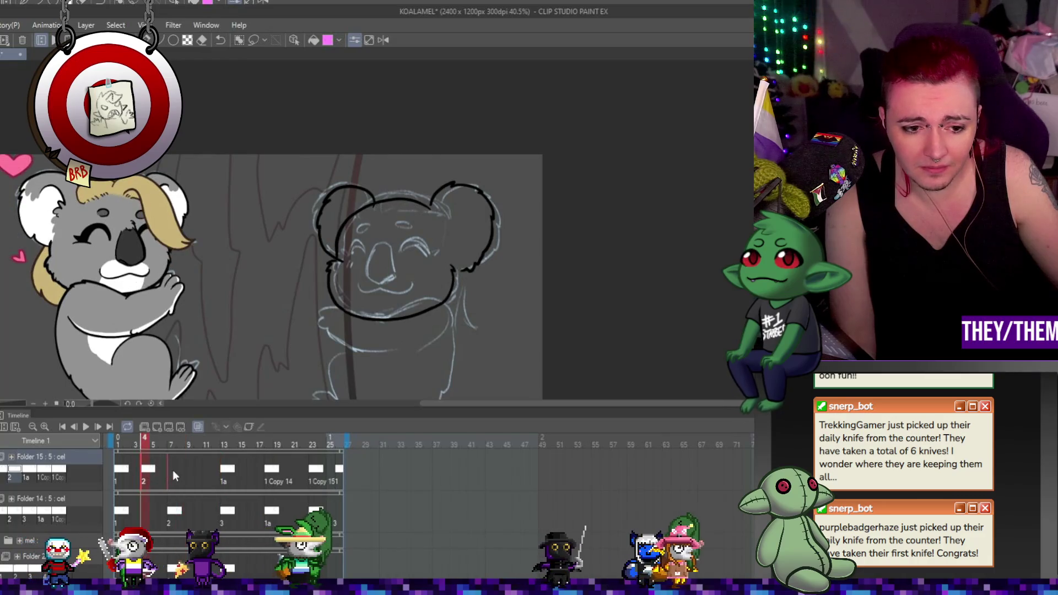
left_click(340, 471)
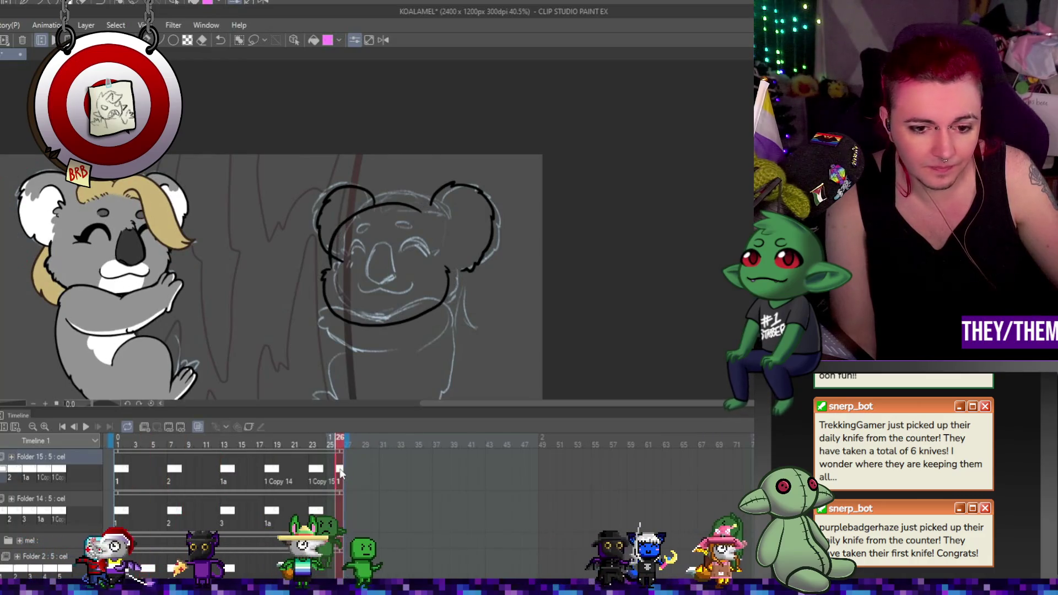
key("Delete")
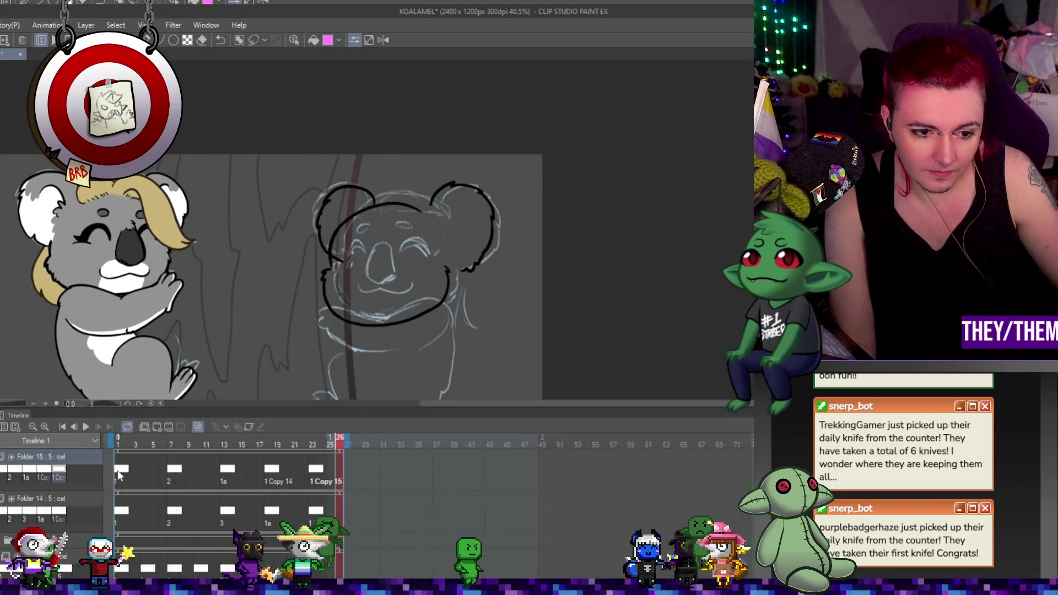
left_click(118, 470)
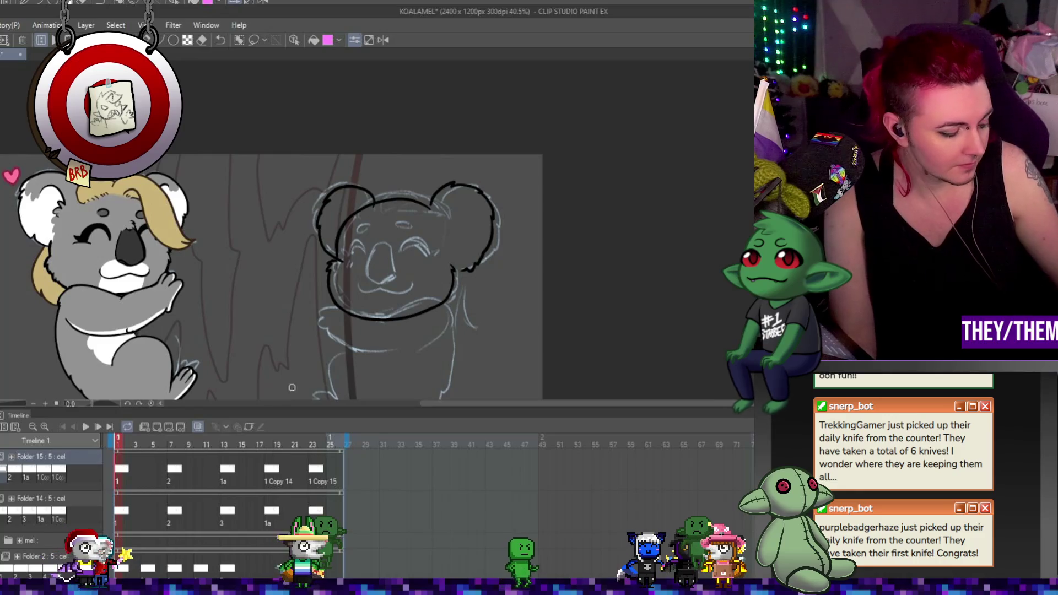
key("ctrl+t")
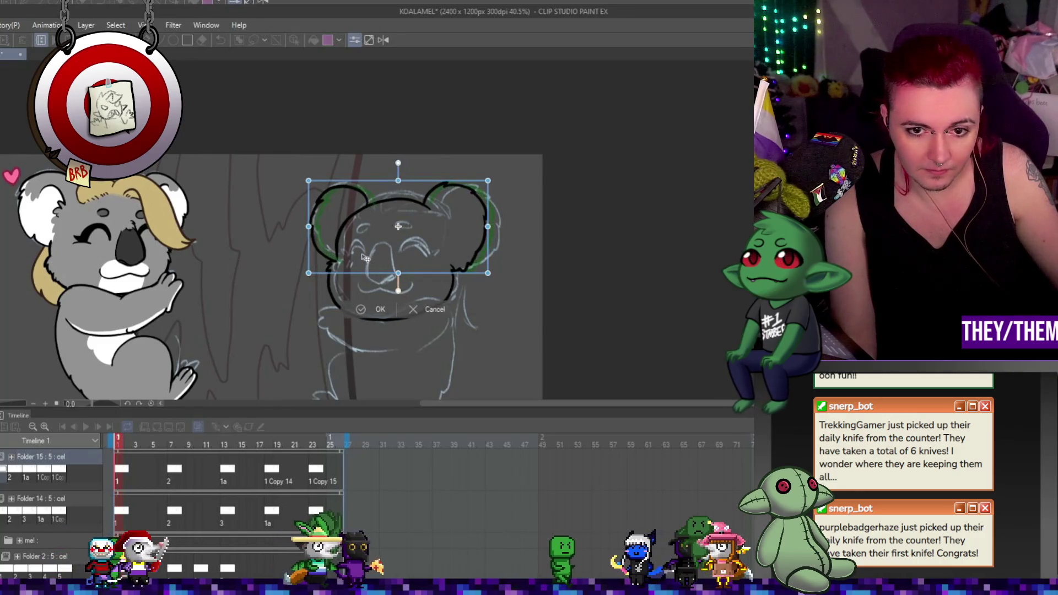
key("Return")
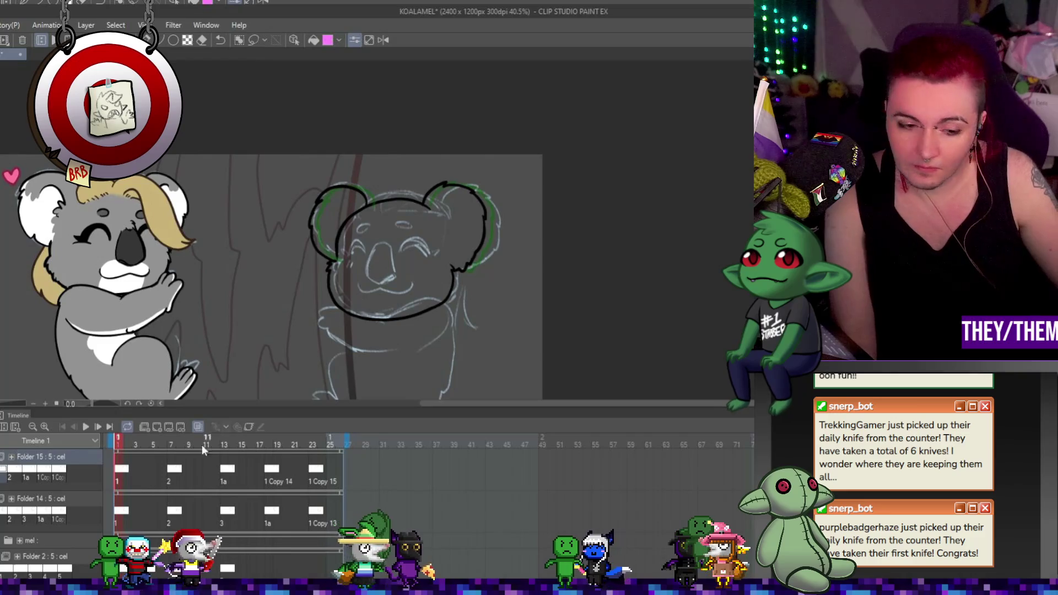
Tilt the head counterclockwise on frame 7 and clockwise on frame 13 to match the onion skin
left_click(171, 458)
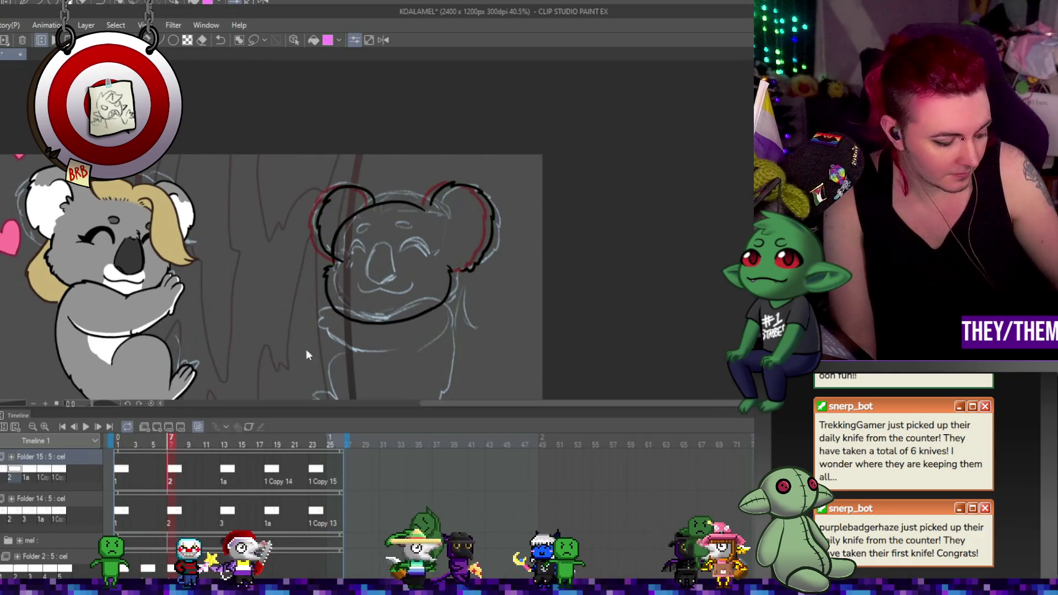
key("ctrl+t")
mouse_move(405, 226)
left_mouse_down()
mouse_move(425, 220)
mouse_move(444, 243)
left_mouse_up()
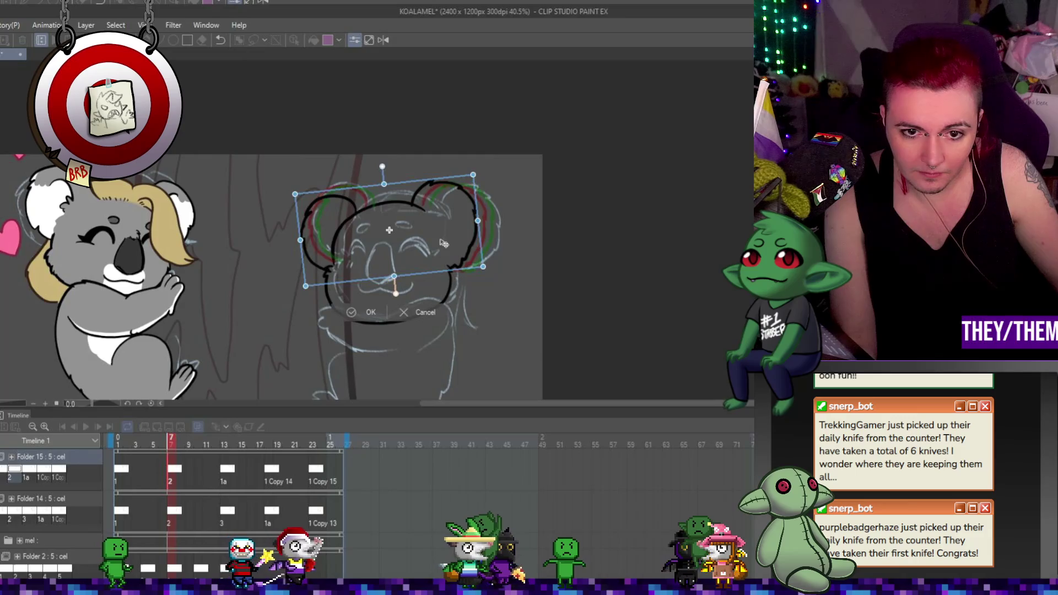
key("Return")
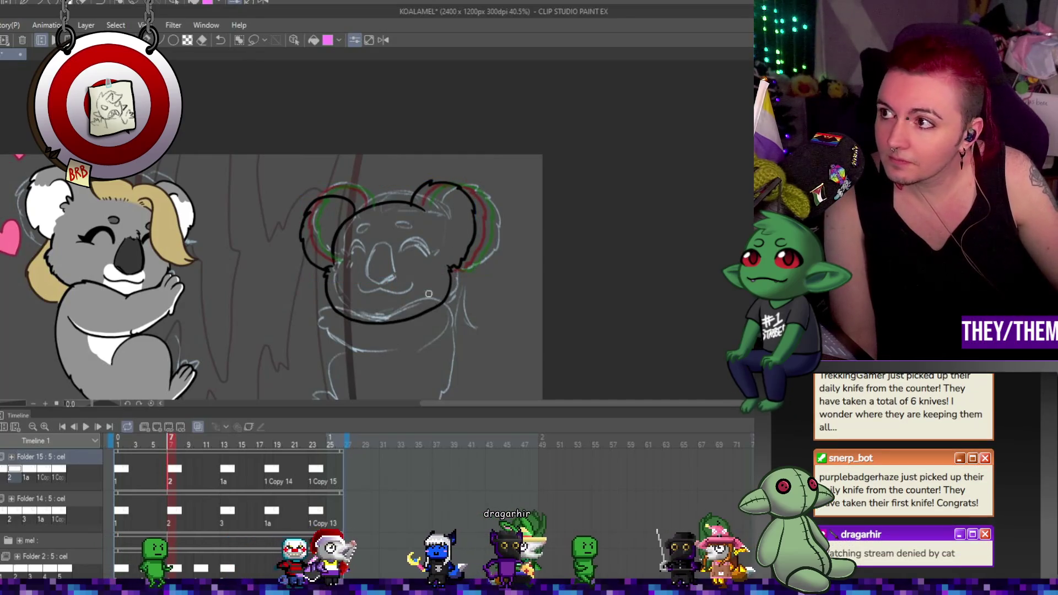
left_click(225, 474)
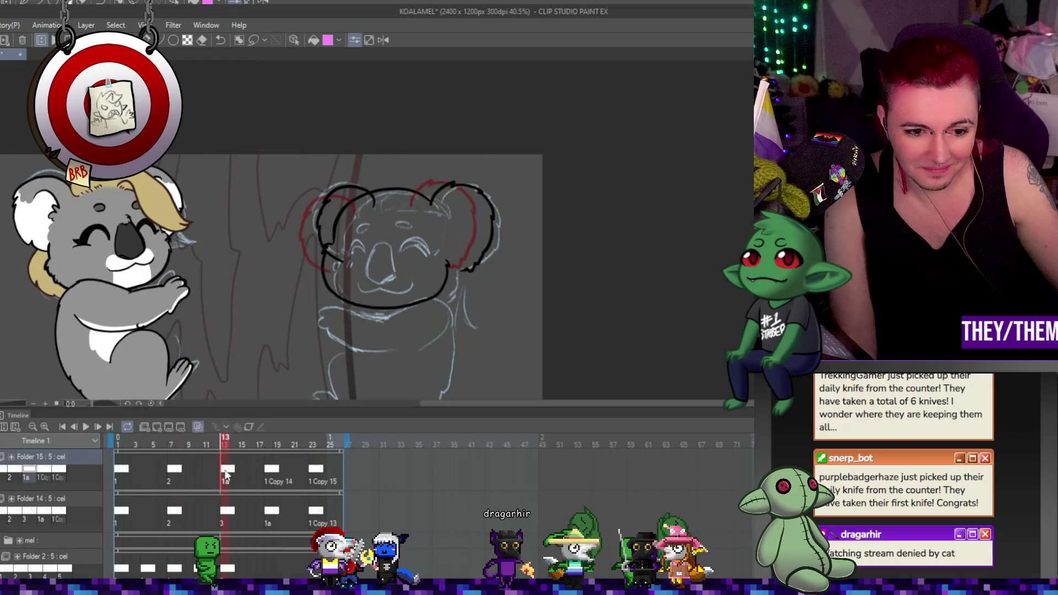
key("ctrl+t")
mouse_move(485, 279)
left_mouse_down()
mouse_move(449, 283)
mouse_move(560, 304)
mouse_move(555, 283)
mouse_move(429, 234)
left_mouse_up()
left_click_drag(547, 252, 532, 260)
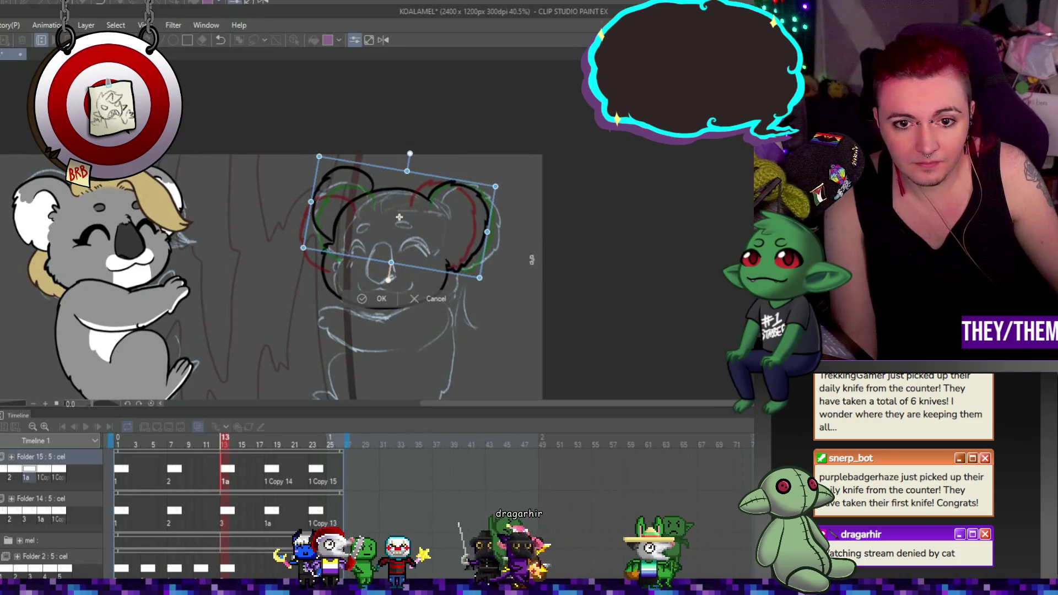
key("Return")
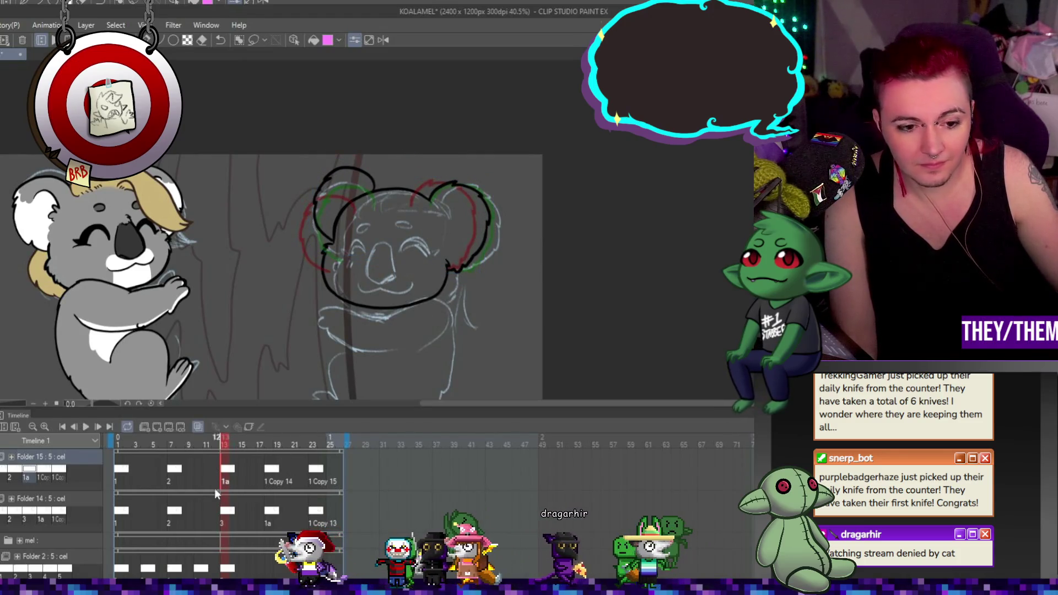
Shift the frame 19 head, rotate the final frame's head clockwise, and play the animation
left_click(275, 473)
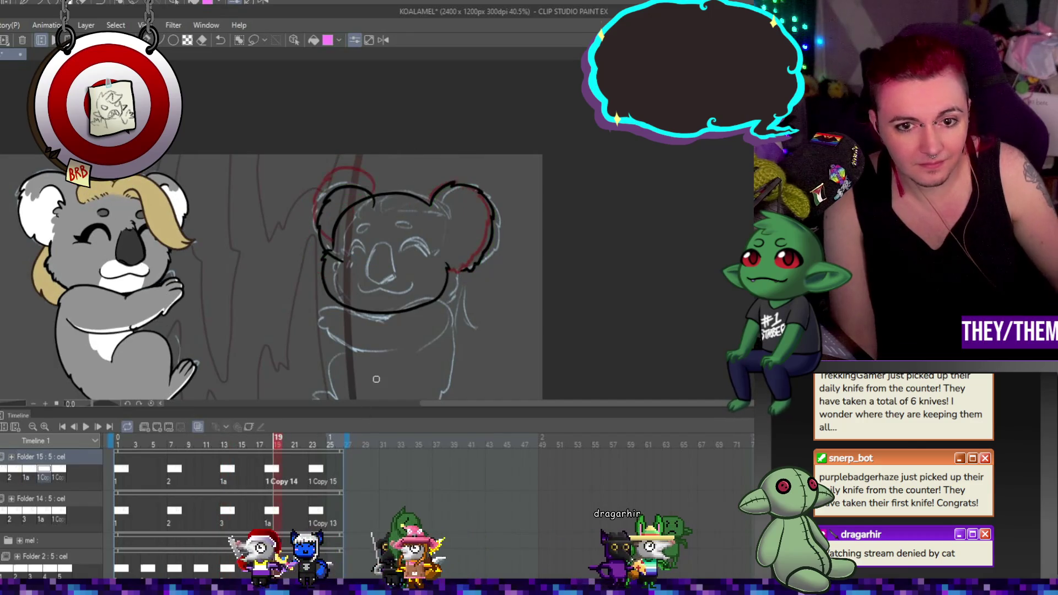
key("ctrl+t")
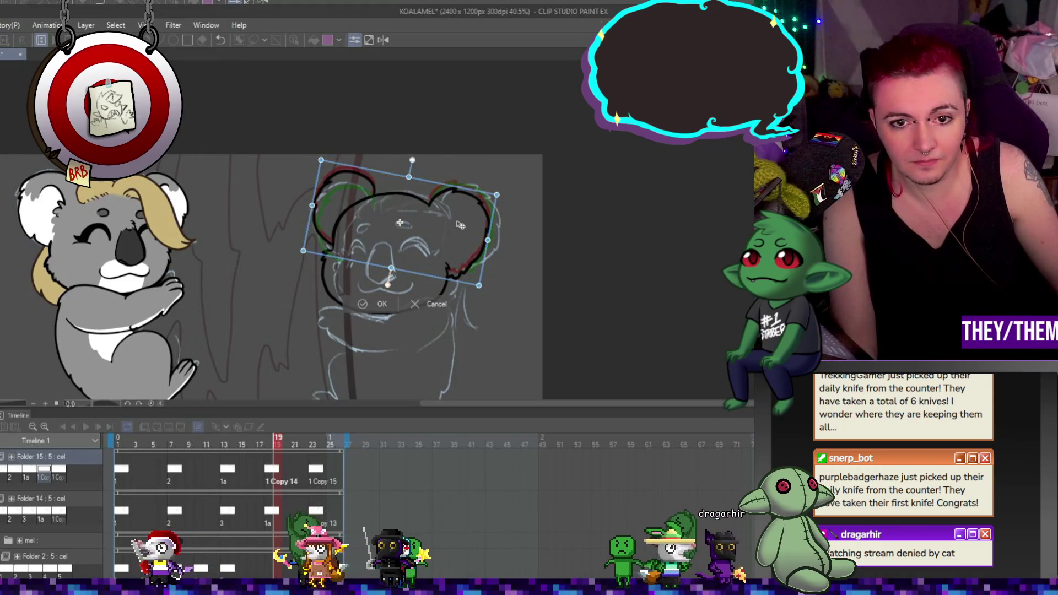
left_click_drag(460, 224, 435, 226)
key("Return")
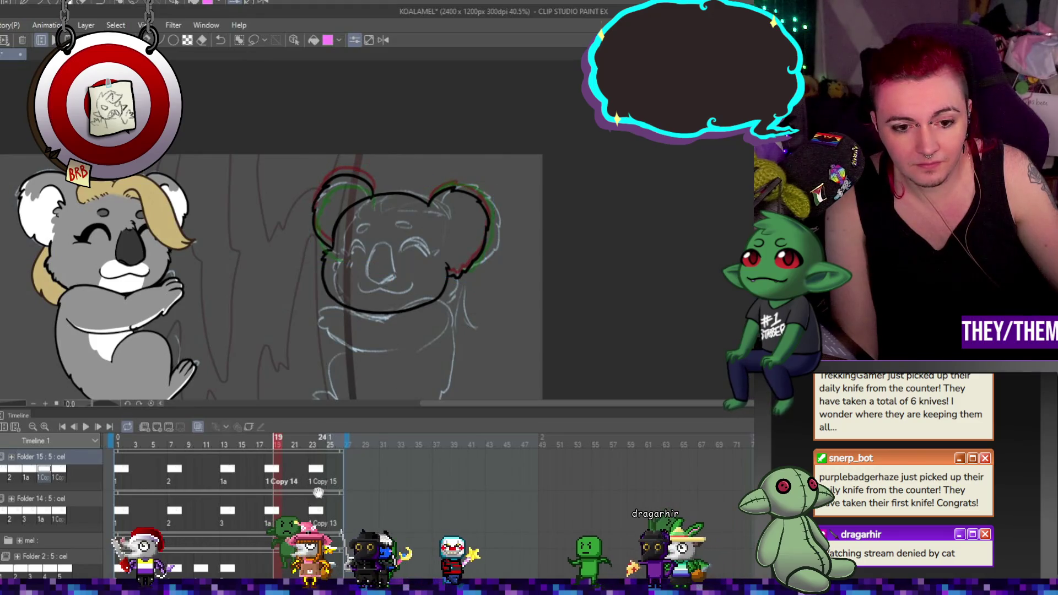
left_click(319, 475)
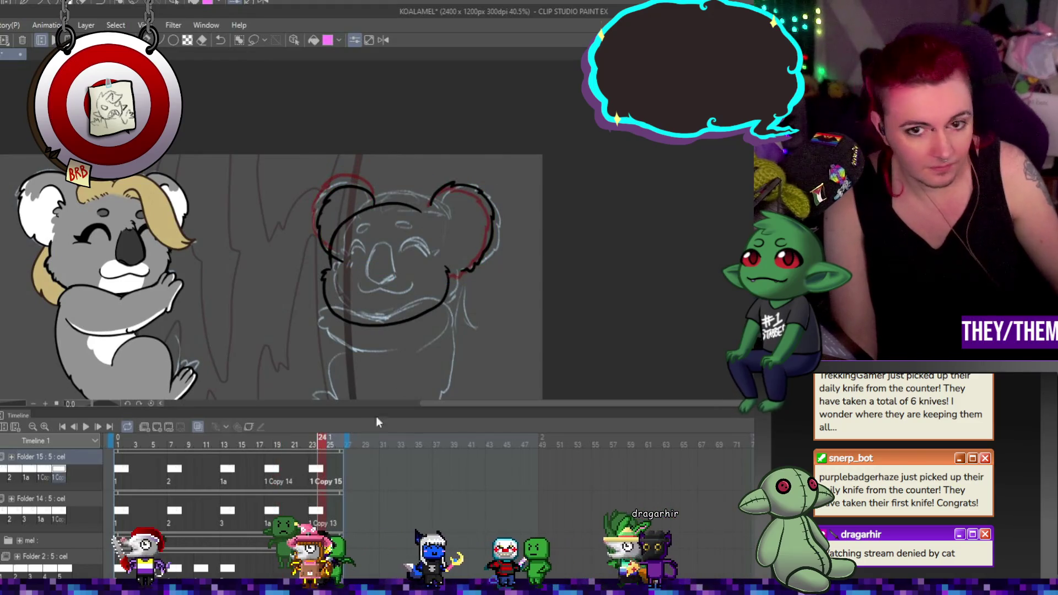
key("ctrl+t")
mouse_move(485, 199)
left_mouse_down()
mouse_move(481, 259)
mouse_move(468, 213)
mouse_move(442, 219)
left_mouse_up()
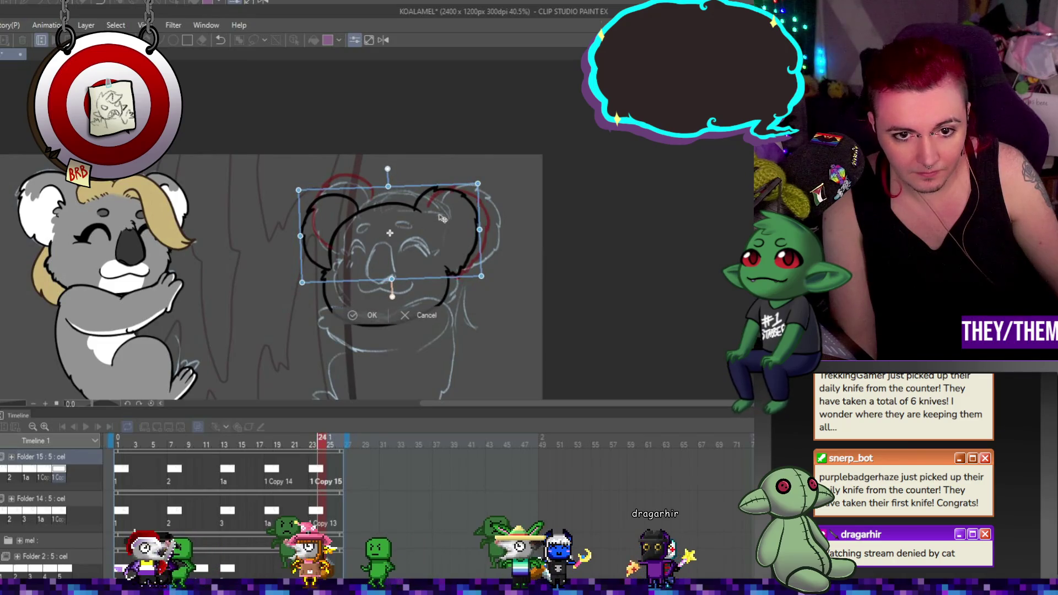
key("Return")
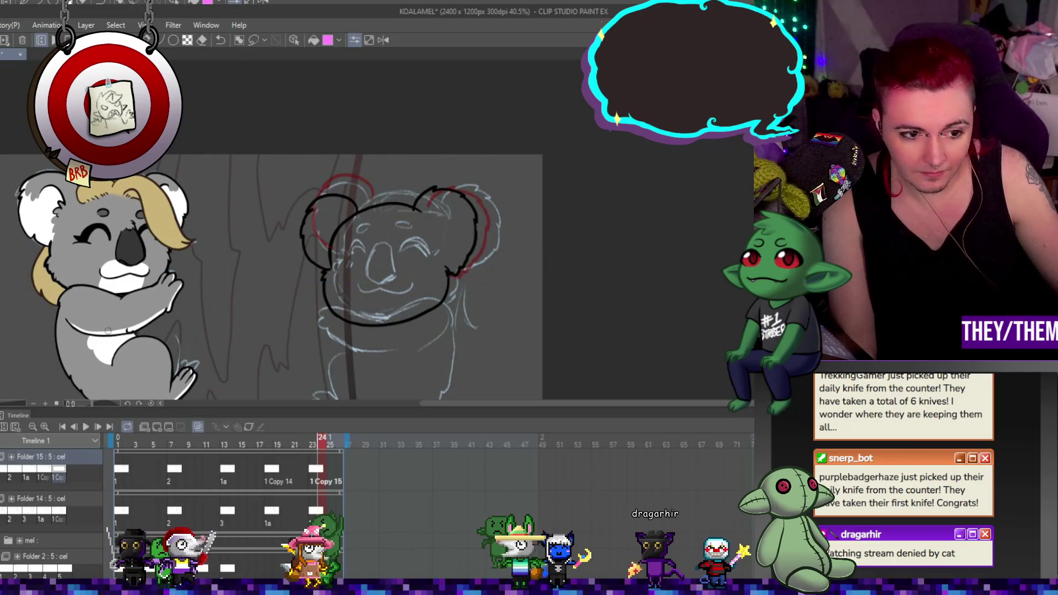
left_click(84, 427)
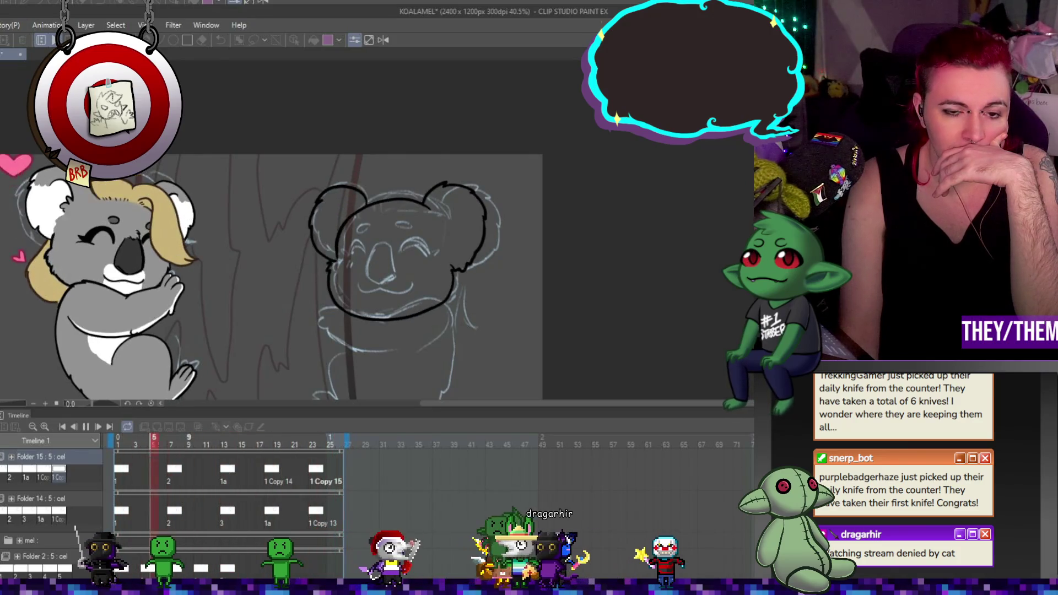
Stop playback, go to frame 7 on Folder 15, and redraw the left ear's outer edge in black
left_click(84, 427)
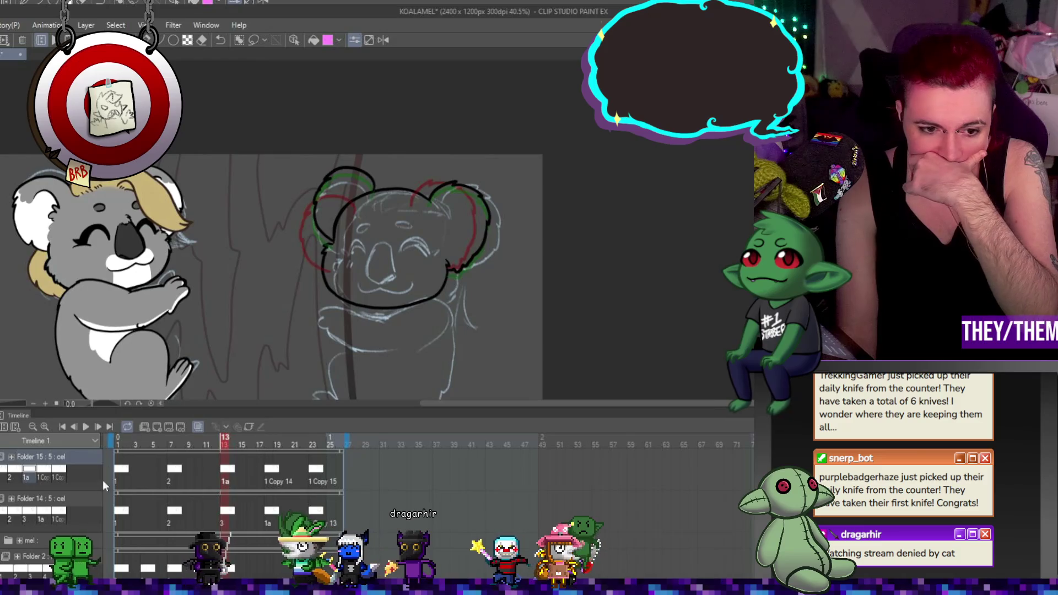
left_click(127, 513)
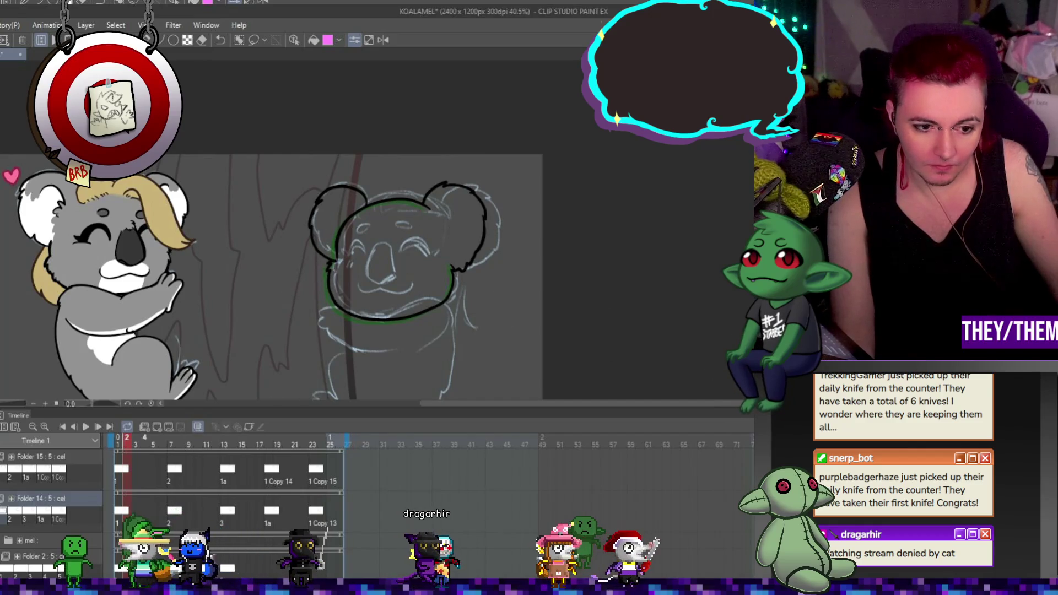
key("Right")
key("Right")
key("Right")
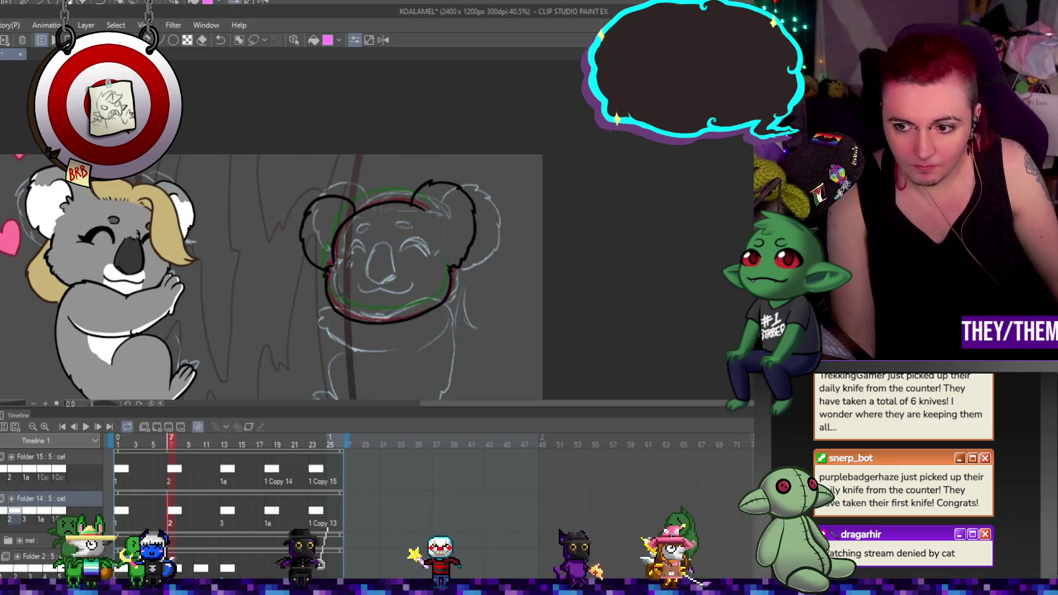
left_click(50, 457)
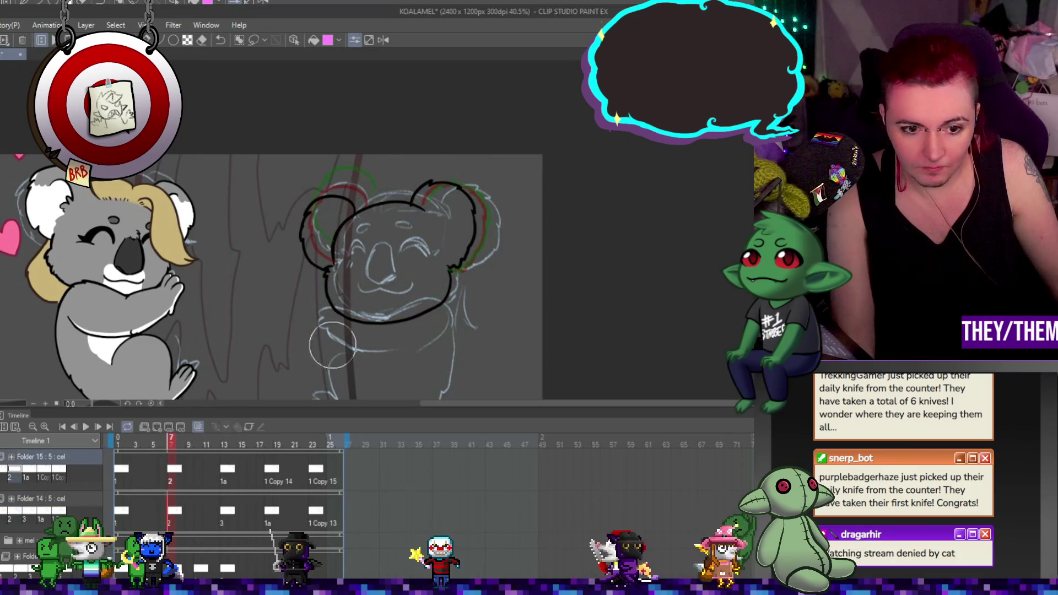
scroll(317, 247, "up", 2)
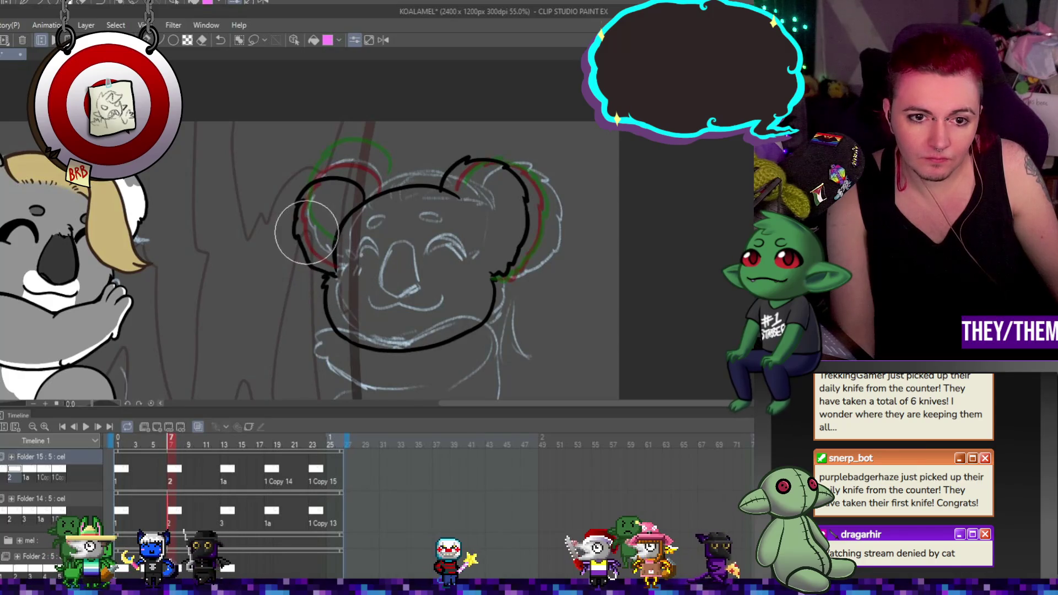
left_click_drag(309, 201, 297, 264)
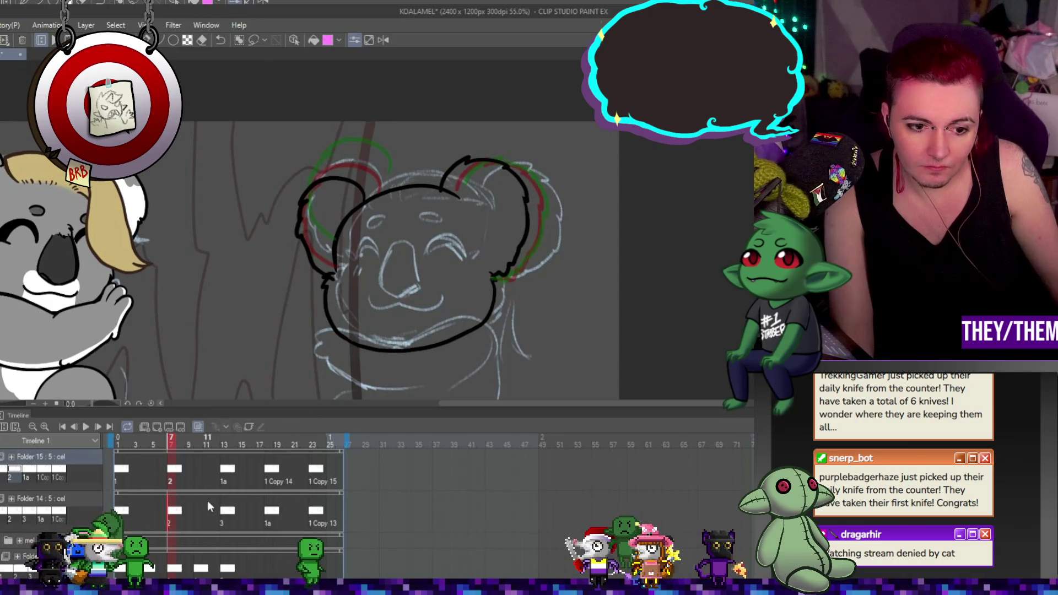
left_click(228, 472)
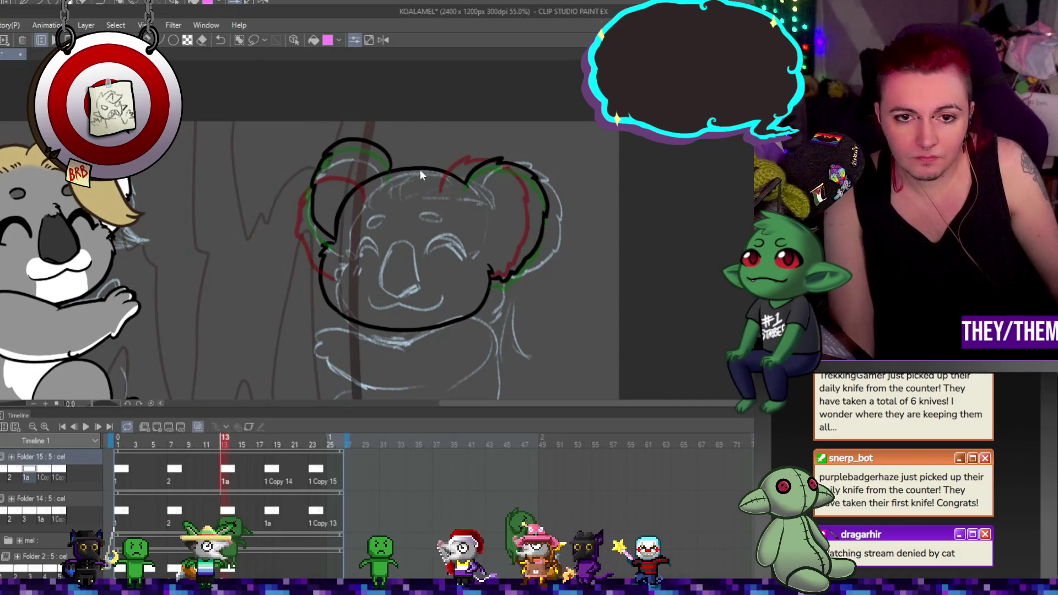
Lasso frame 13's left koala ear, then rotate and skew it to match the onion skin
key("m")
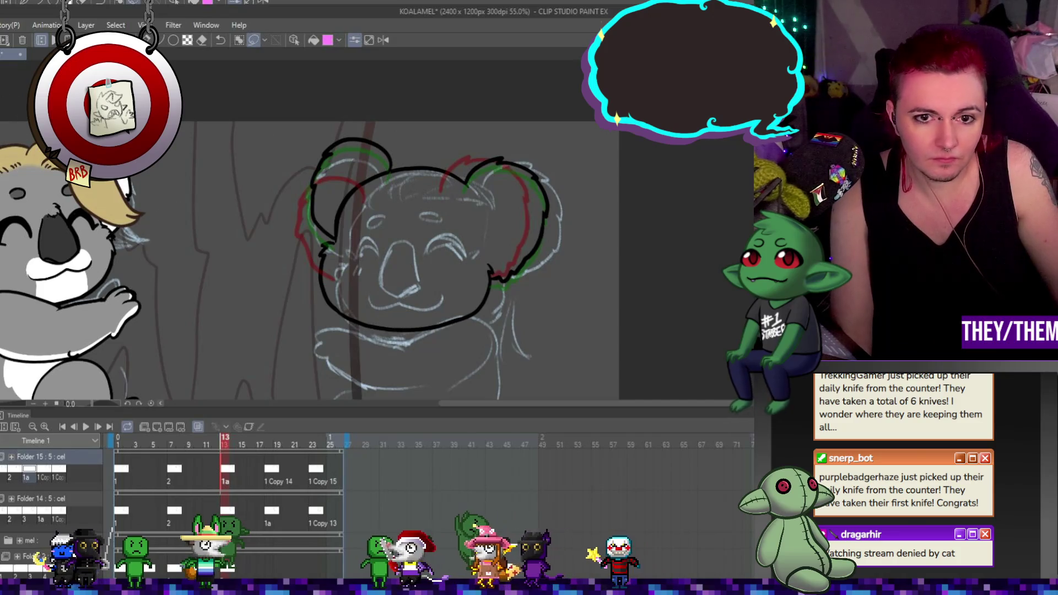
left_click_drag(323, 249, 399, 175)
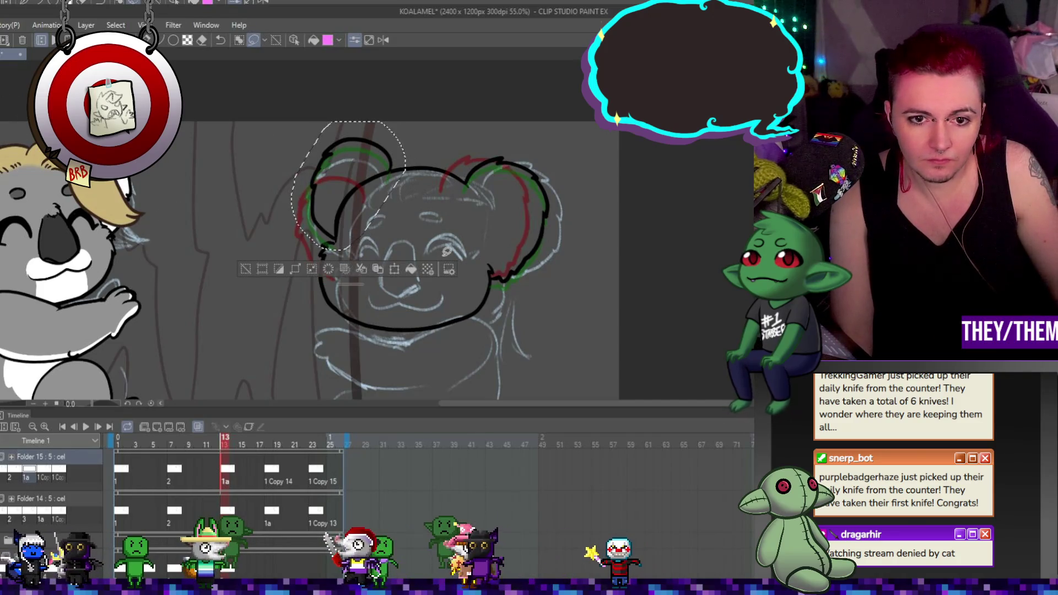
key("ctrl+t")
mouse_move(386, 119)
left_mouse_down()
mouse_move(333, 106)
mouse_move(309, 127)
mouse_move(332, 209)
mouse_move(337, 171)
left_mouse_up()
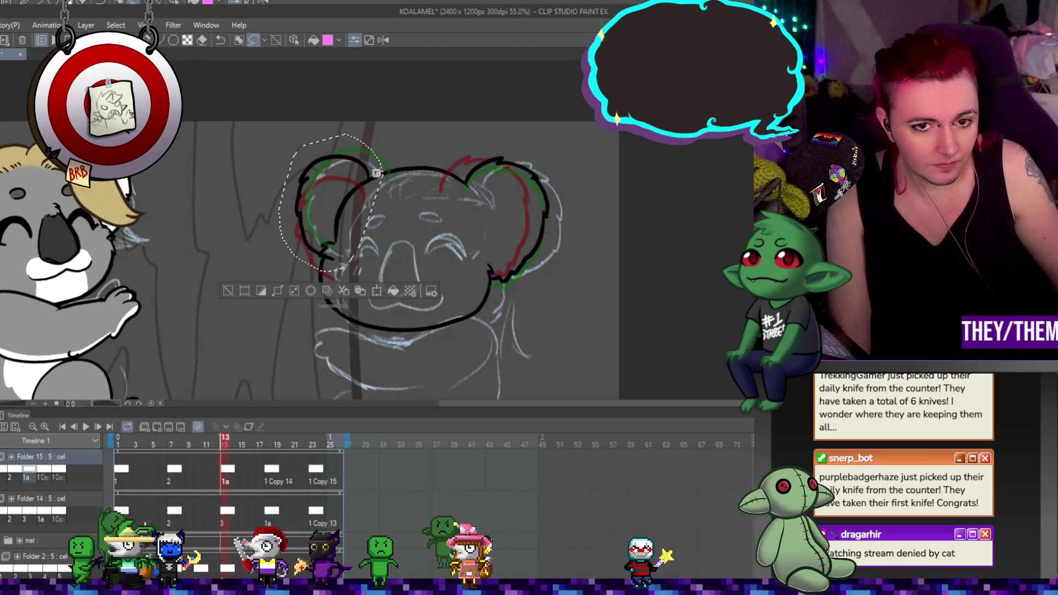
key("ctrl+t")
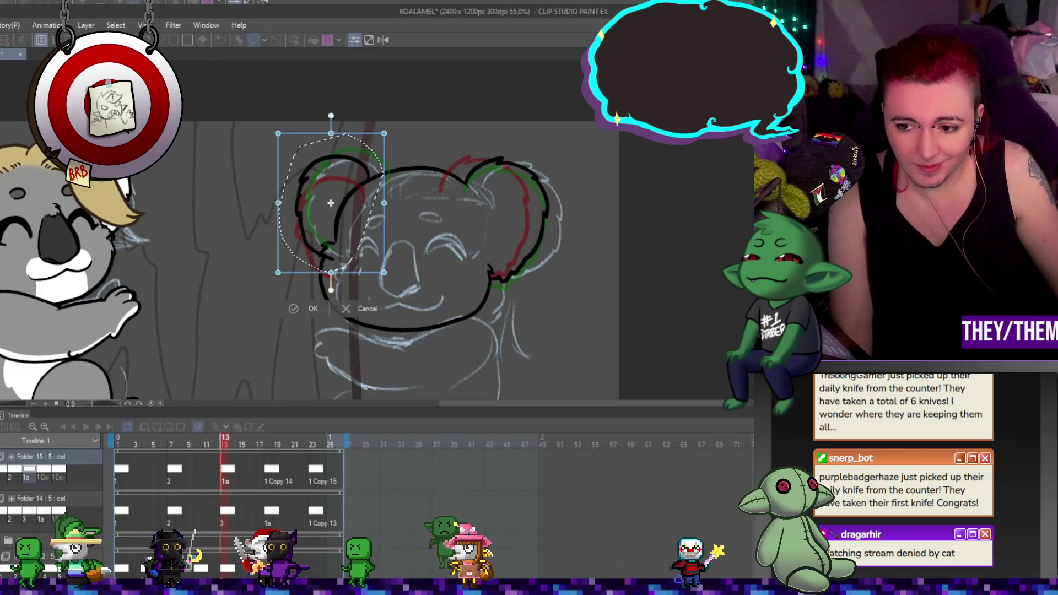
left_click_drag(278, 204, 274, 229)
left_click_drag(366, 177, 390, 192)
key("Return")
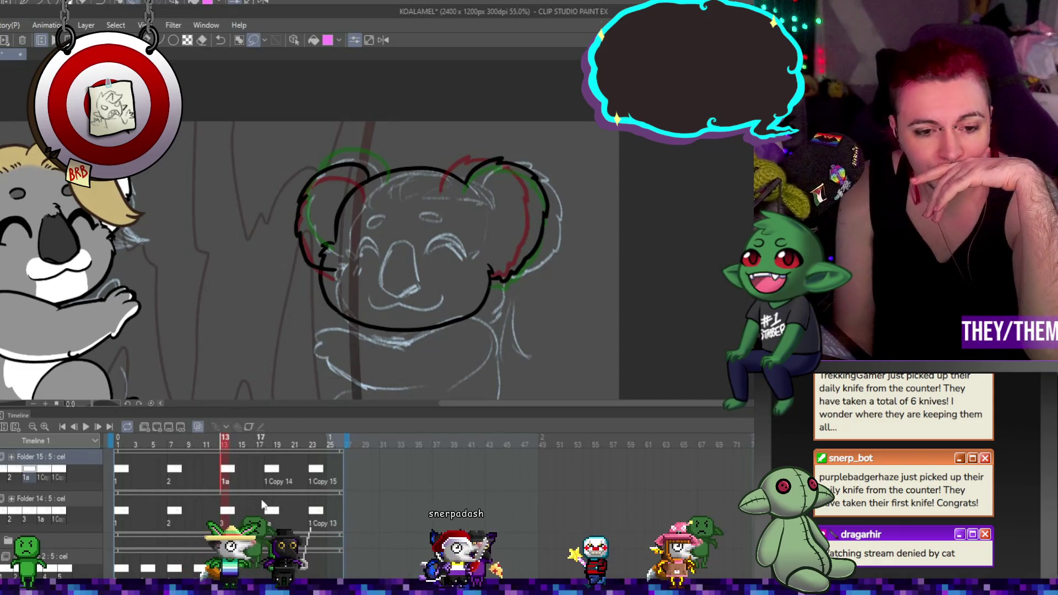
On frame 18, move the left ear up, pull its top-left corner and rotate it slightly clockwise
left_click(270, 471)
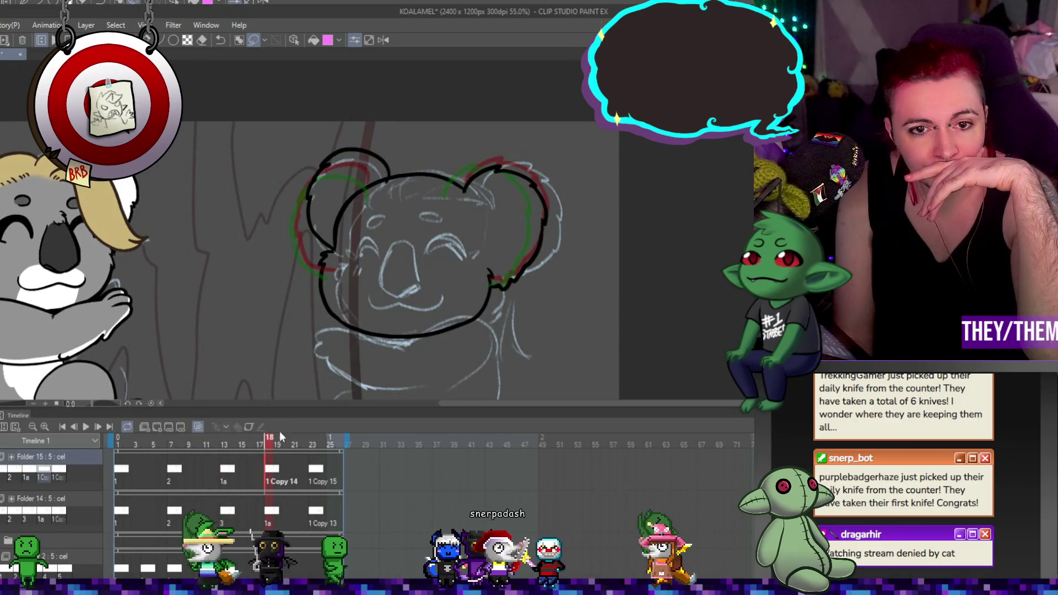
left_click_drag(396, 165, 361, 259)
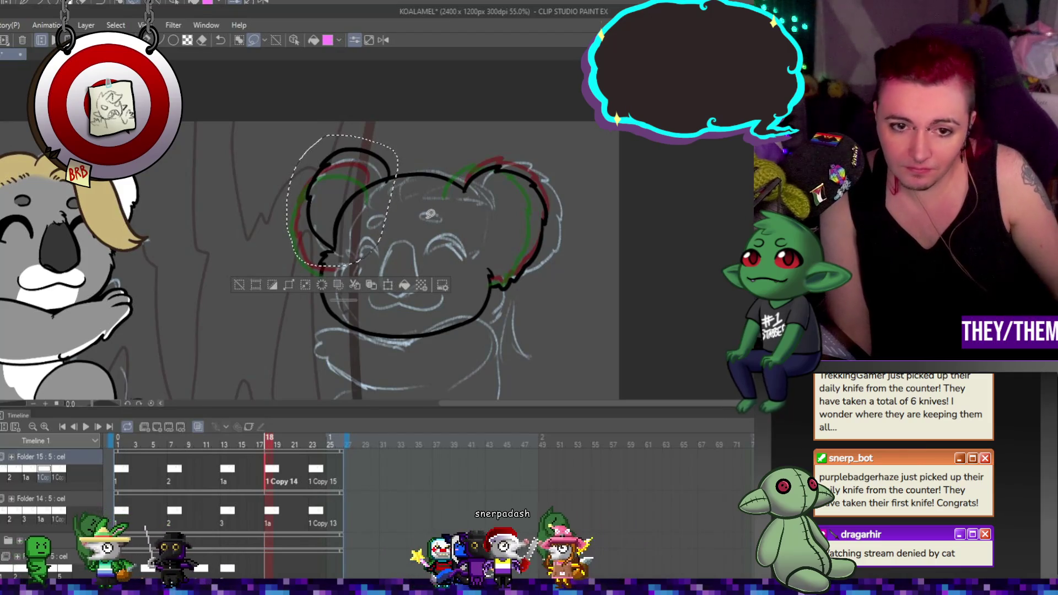
key("ctrl+t")
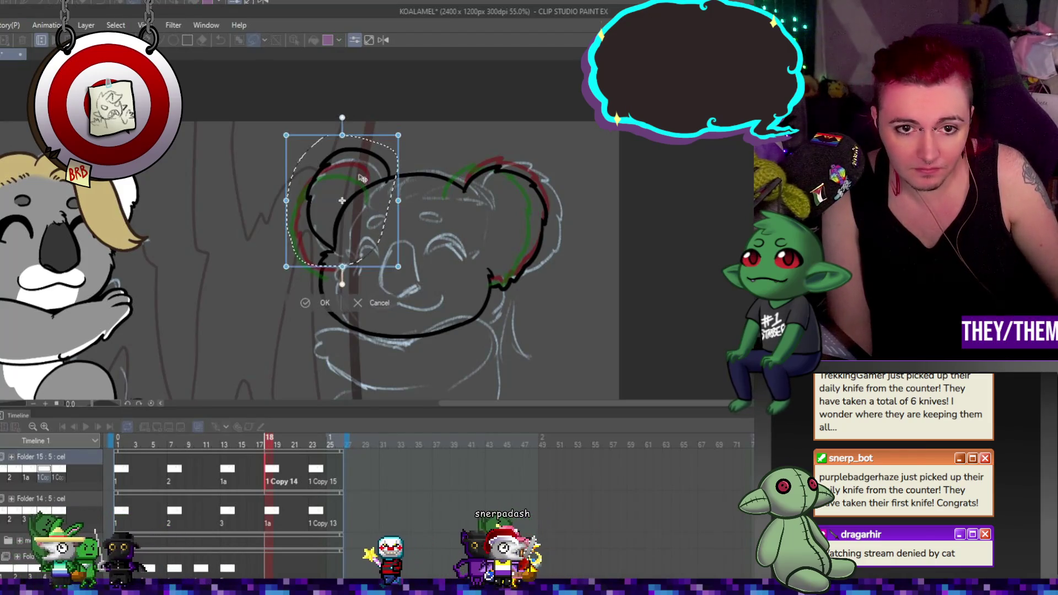
left_click_drag(353, 185, 328, 175)
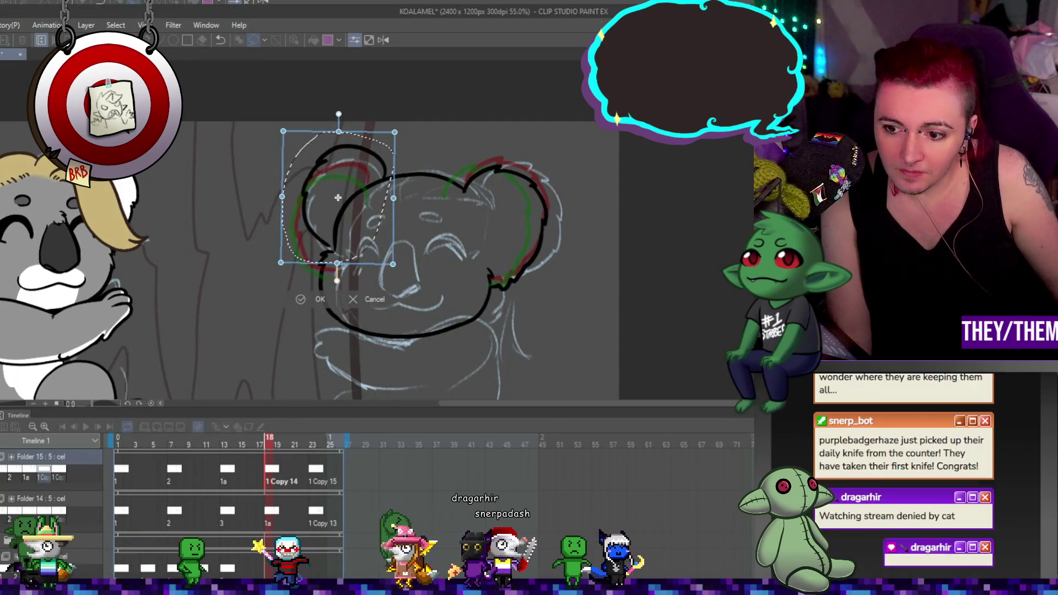
left_click_drag(284, 134, 299, 122)
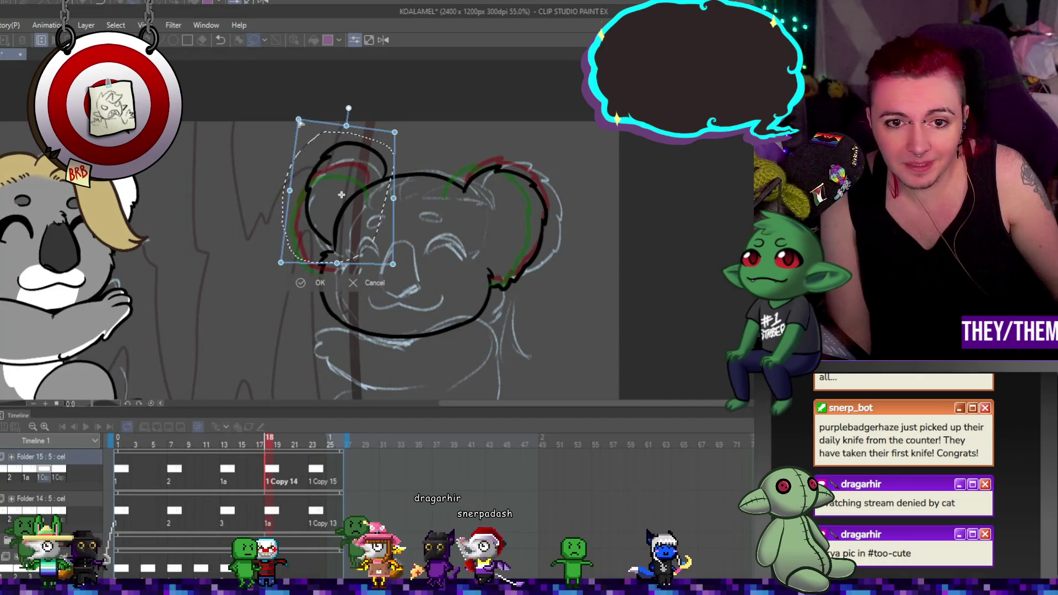
mouse_move(324, 157)
left_mouse_down()
mouse_move(450, 173)
mouse_move(440, 194)
mouse_move(387, 187)
left_mouse_up()
key("Return")
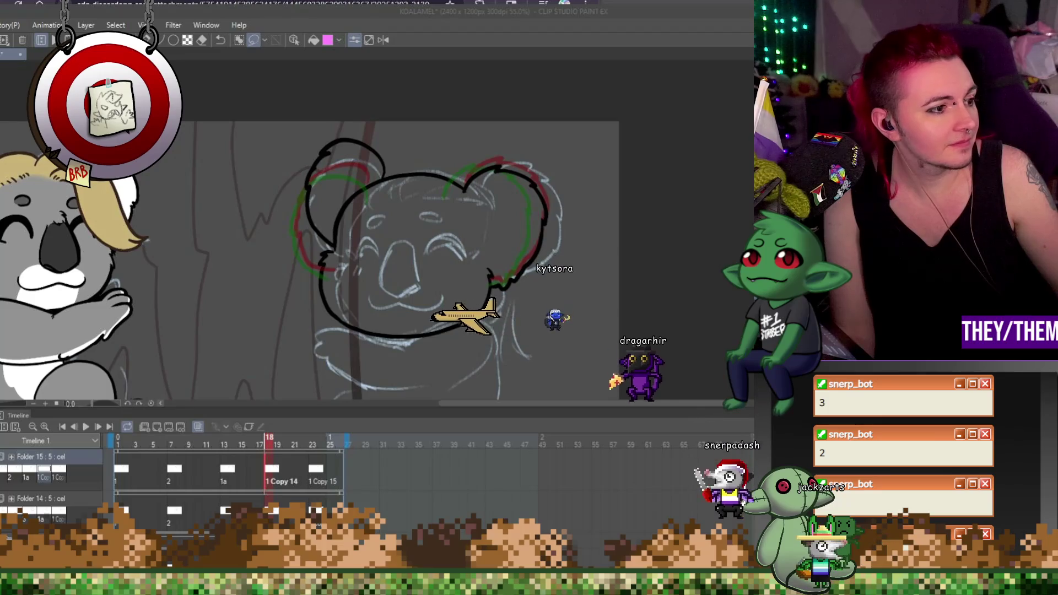
key("alt+Tab")
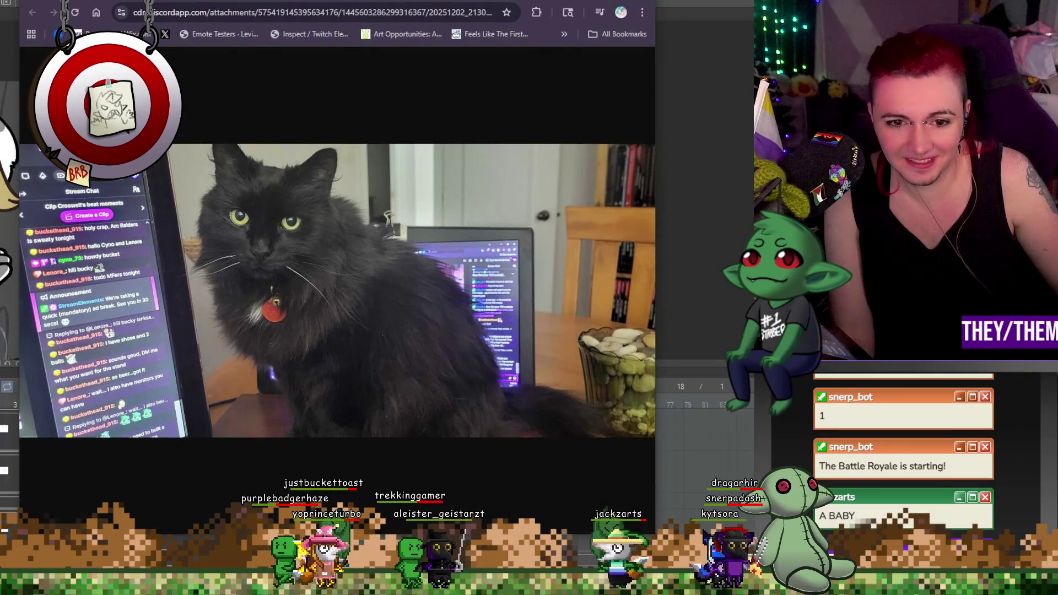
mouse_move(82, 0)
left_mouse_down()
mouse_move(263, 85)
mouse_move(1057, 85)
left_mouse_up()
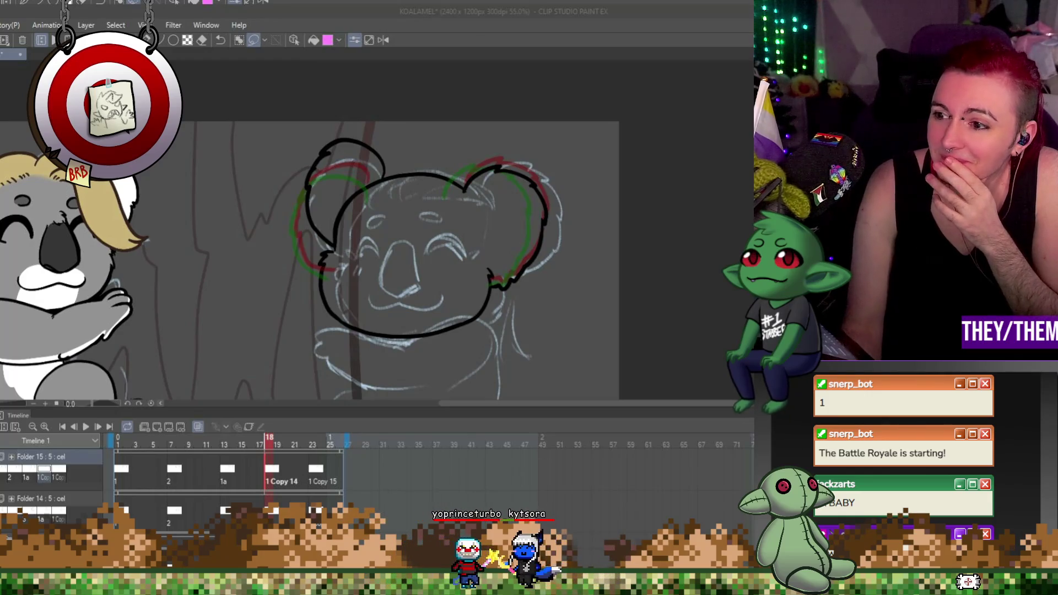
Zoom in on the sketch and play the animation, stopping at frame 8
key("ctrl+plus")
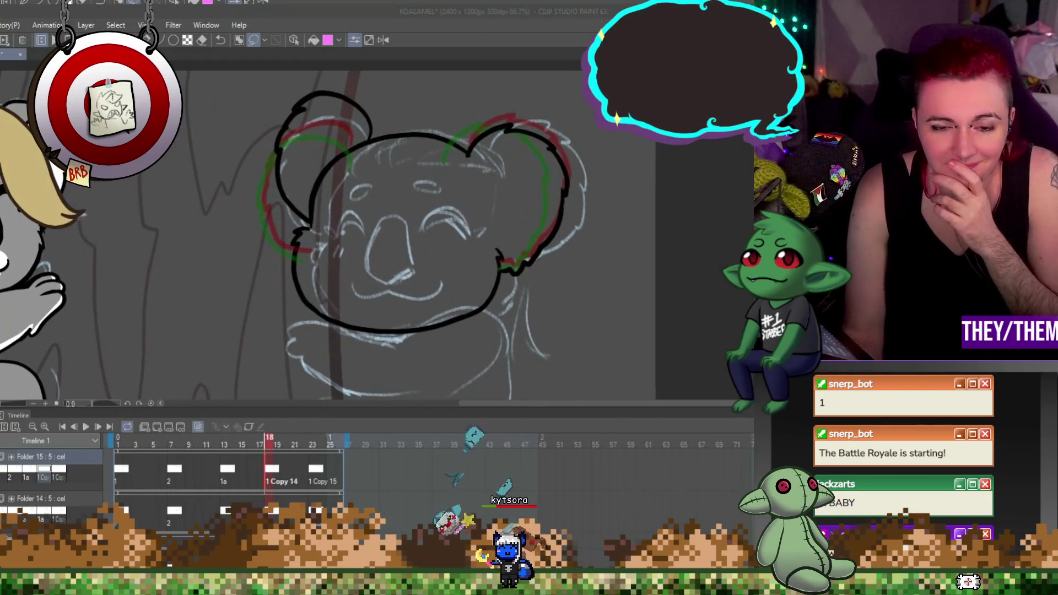
left_click(319, 465)
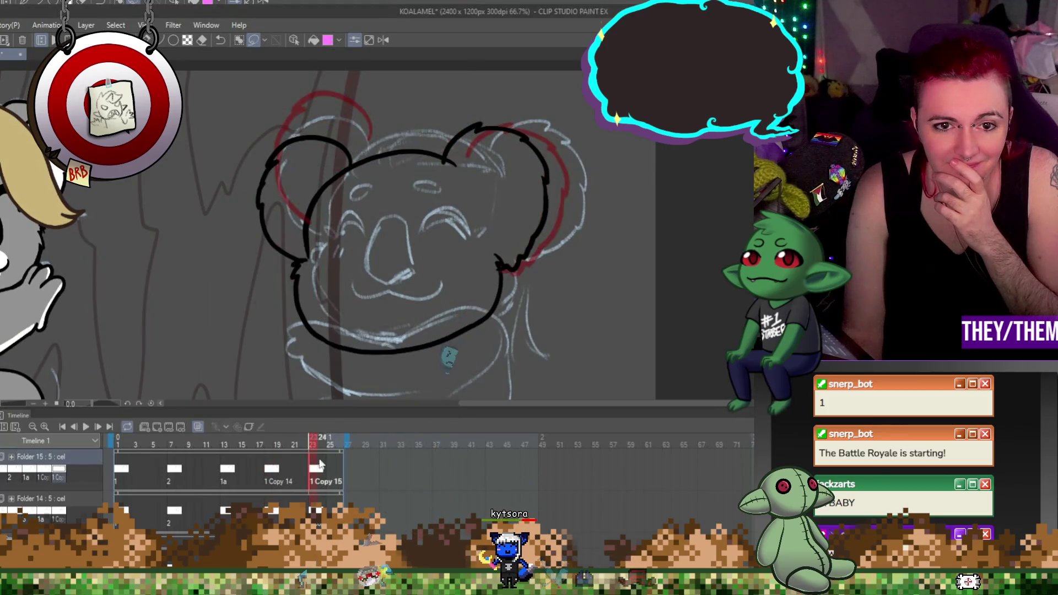
left_click(89, 422)
scroll(325, 262, "down", 1)
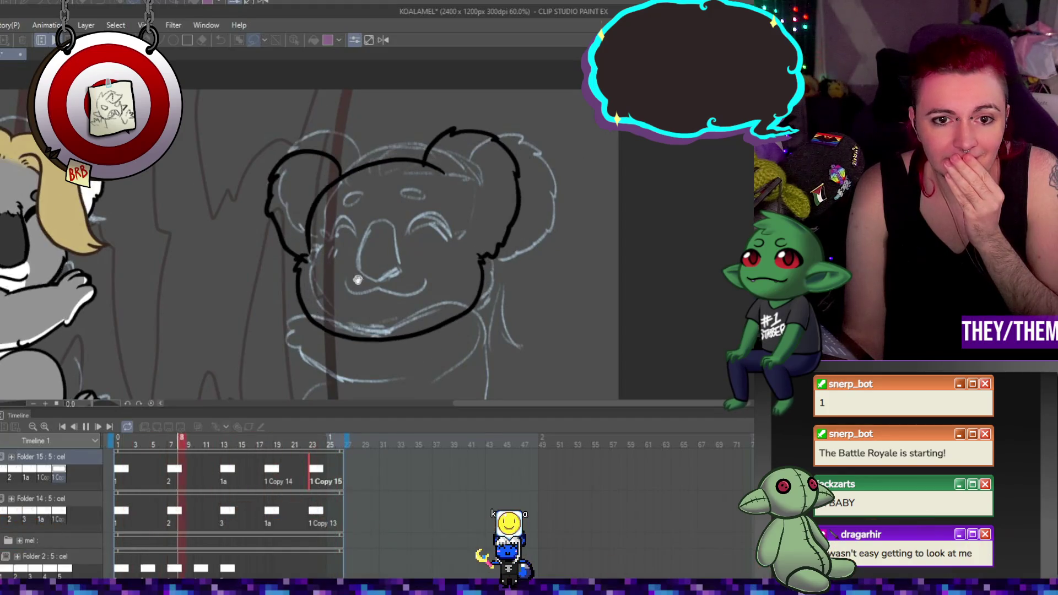
scroll(465, 253, "down", 1)
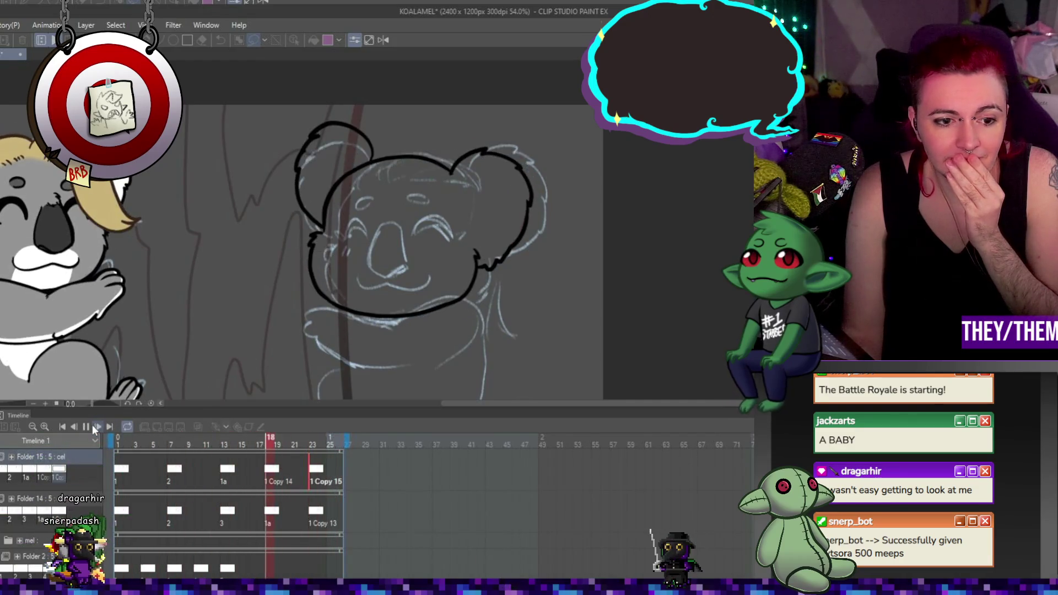
left_click(177, 470)
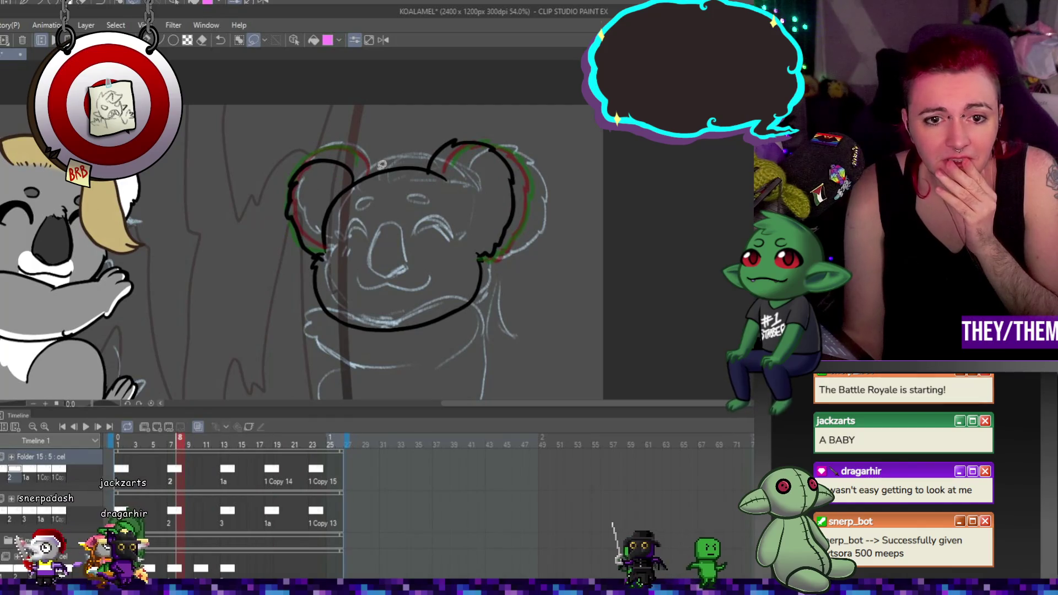
Narrow frame 8's left ear from its outer side, then deselect and return to the brush
mouse_move(370, 179)
left_mouse_down()
mouse_move(306, 265)
mouse_move(380, 259)
left_mouse_up()
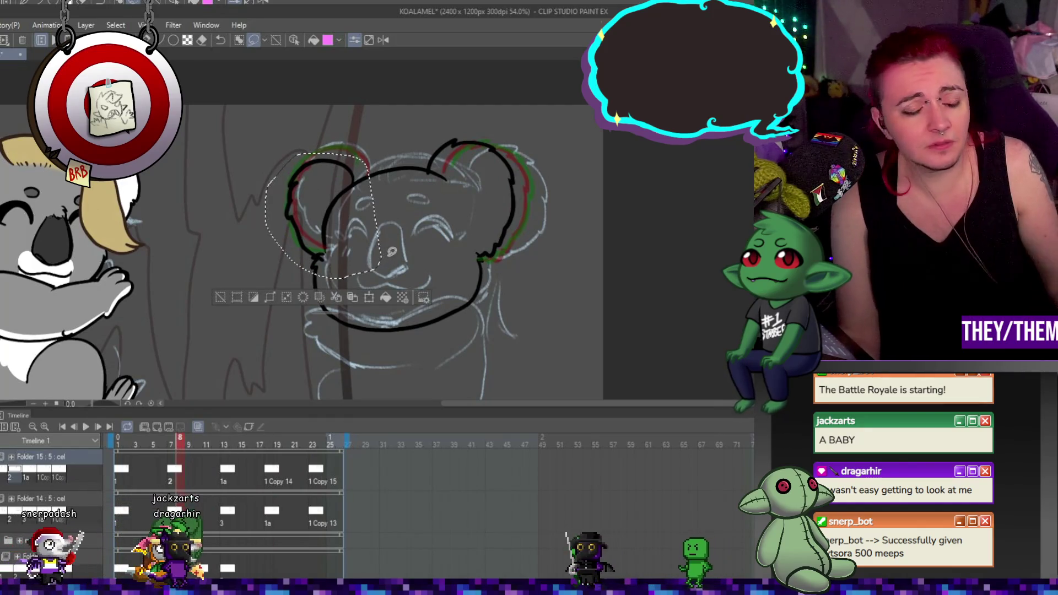
key("ctrl+t")
left_click_drag(274, 220, 285, 221)
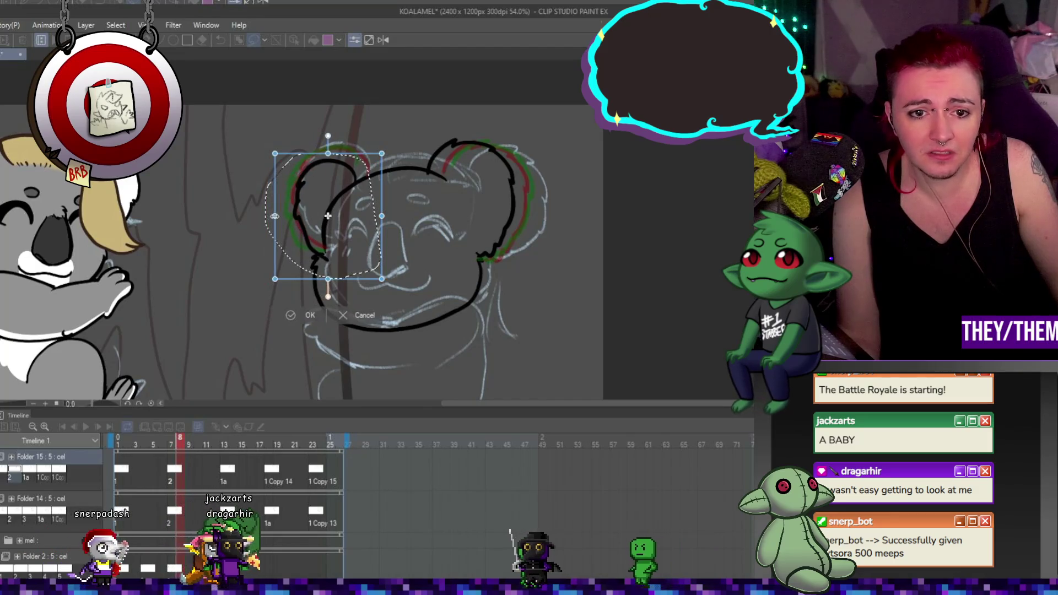
key("Return")
key("ctrl+d")
key("b")
Jump to frame 13 to display cel 1a
scroll(401, 216, "up", 1)
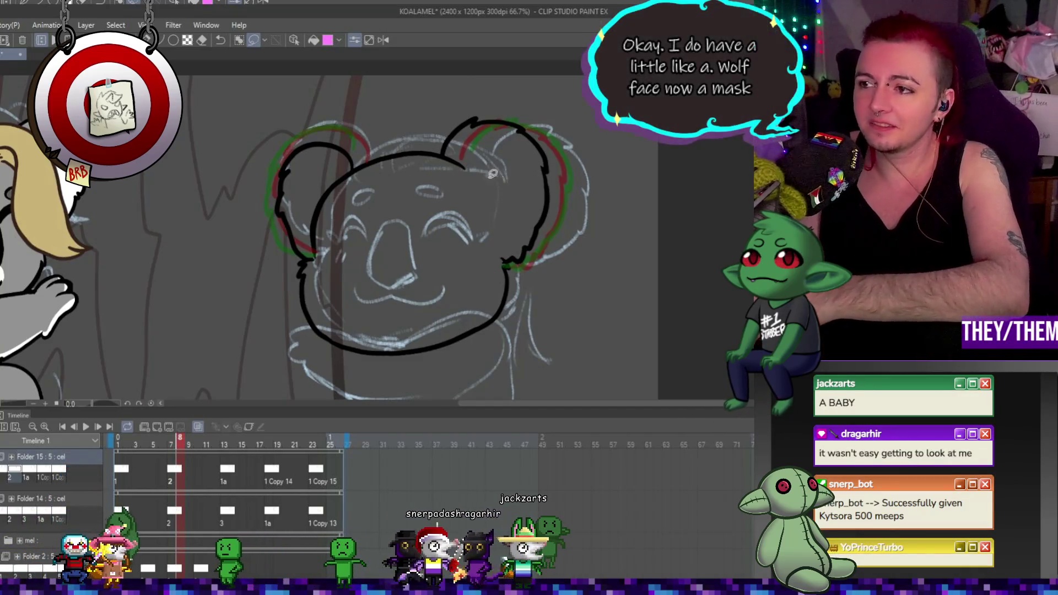
scroll(454, 209, "down", 1)
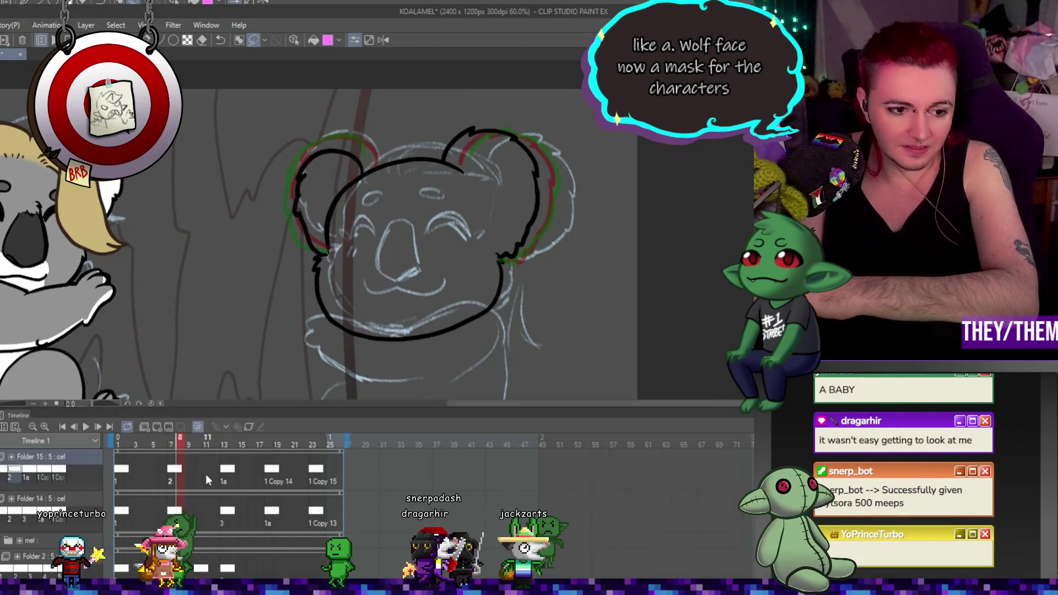
left_click(227, 469)
scroll(322, 251, "up", 1)
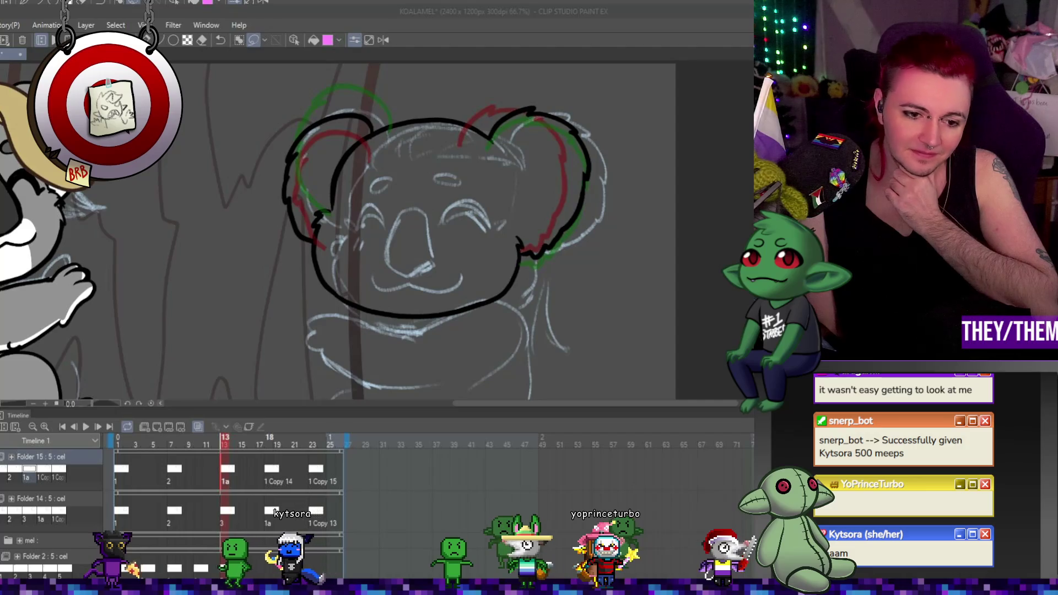
Compare the ears on frames 19 and 14, then draw a curved inner-ear line on frame 7's left ear
left_click(278, 441)
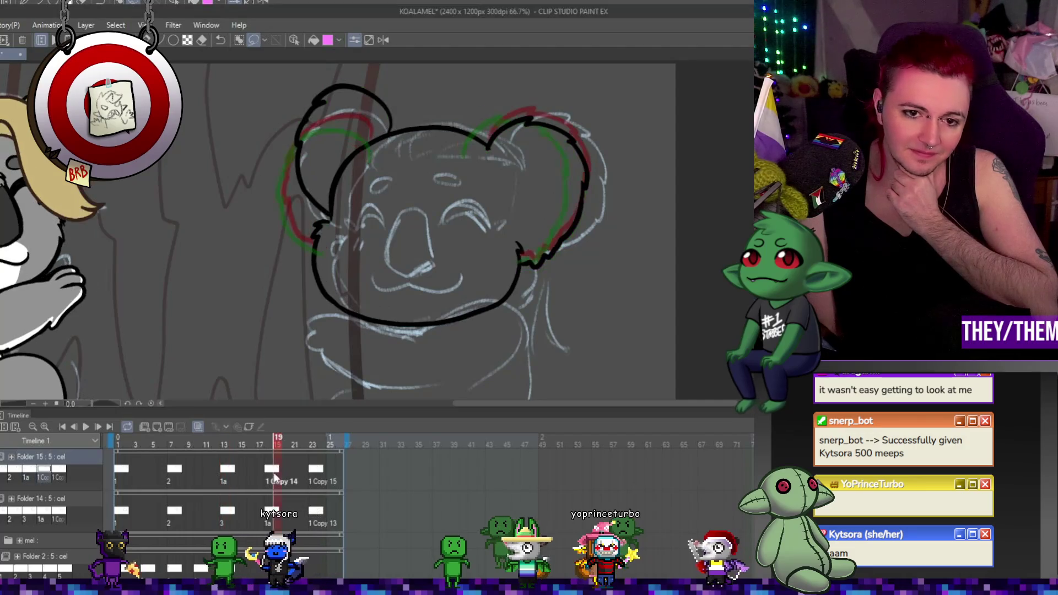
left_click(231, 470)
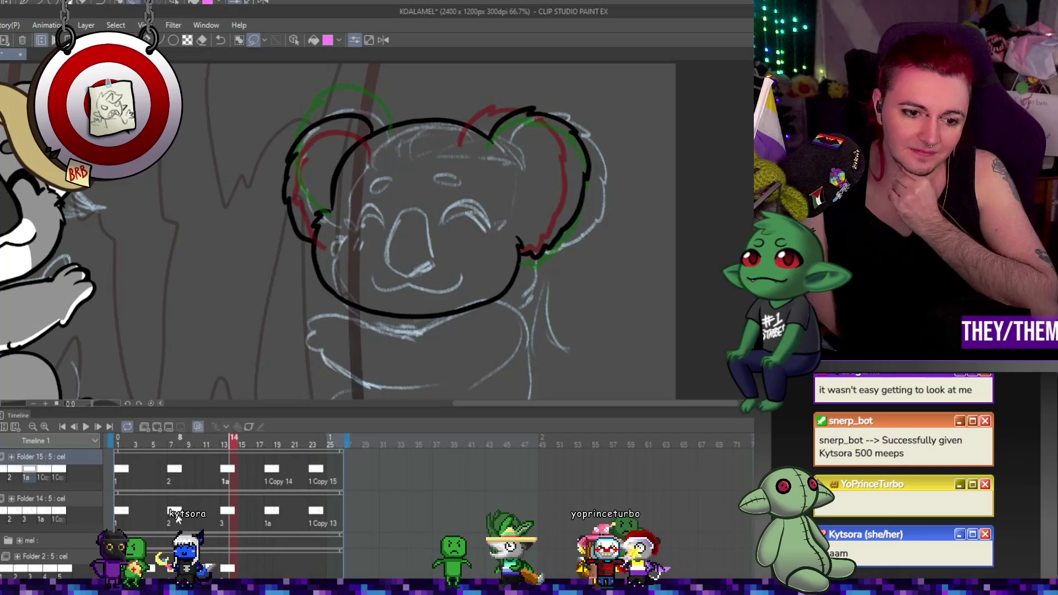
left_click(174, 469)
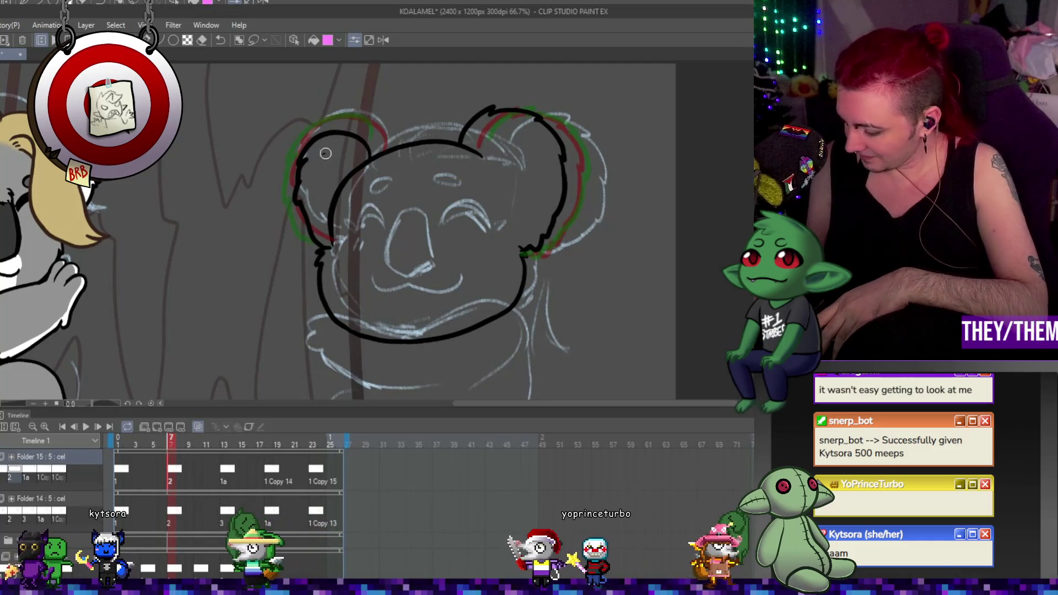
left_click_drag(323, 156, 343, 182)
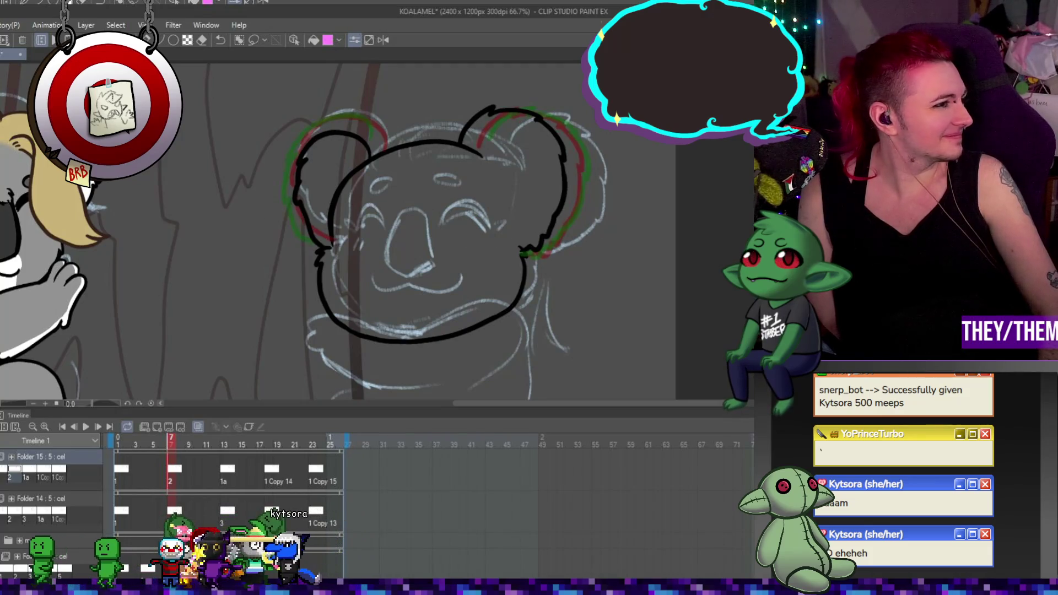
Fit the canvas, step through frames 13, 7, 14 and 18, and play the animation twice
key("ctrl+0")
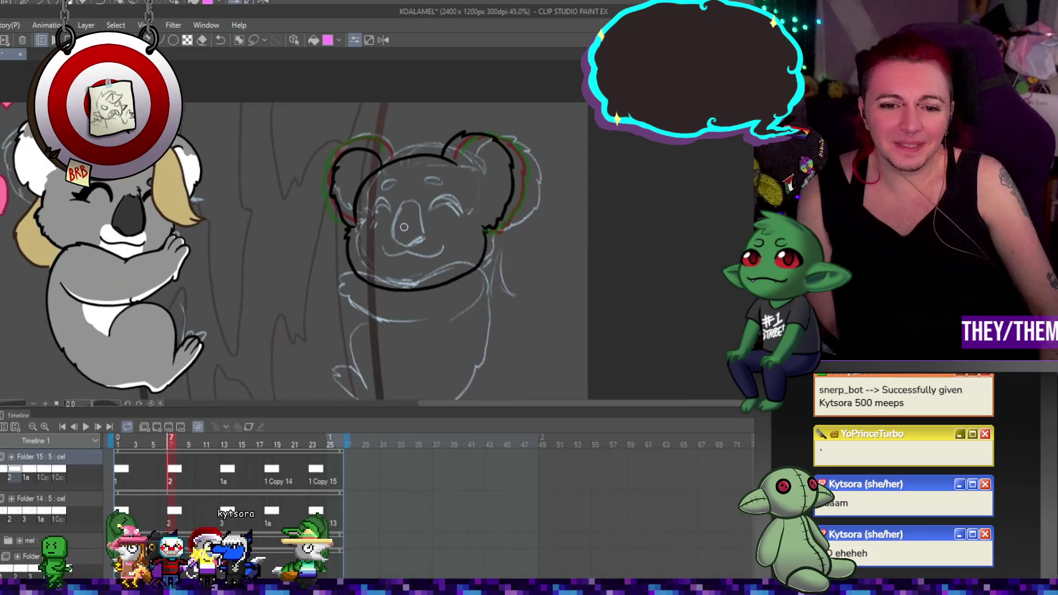
left_click(228, 474)
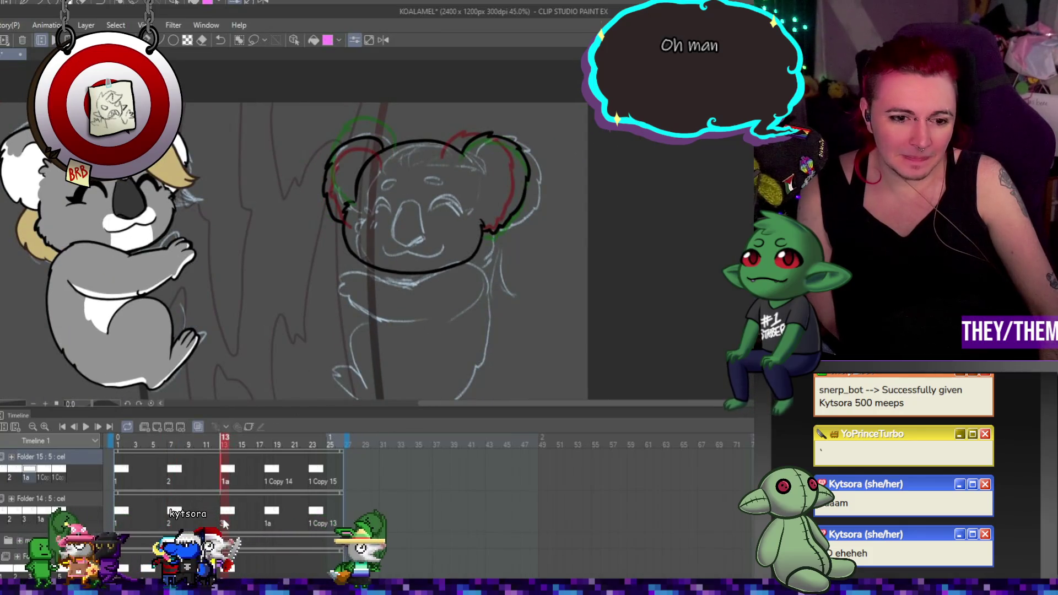
left_click(171, 510)
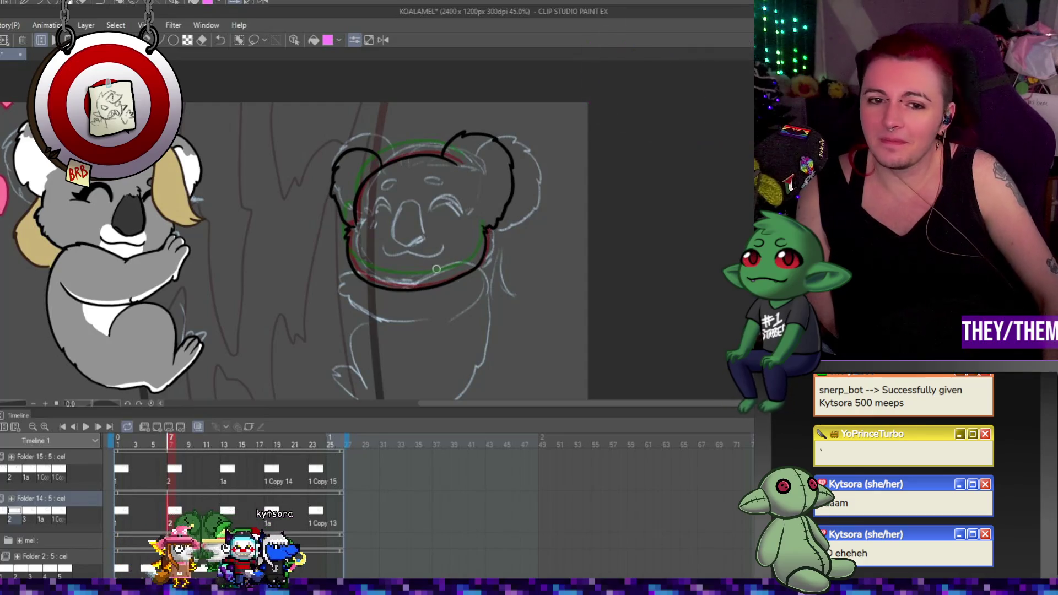
scroll(380, 269, "down", 1)
left_click(232, 469)
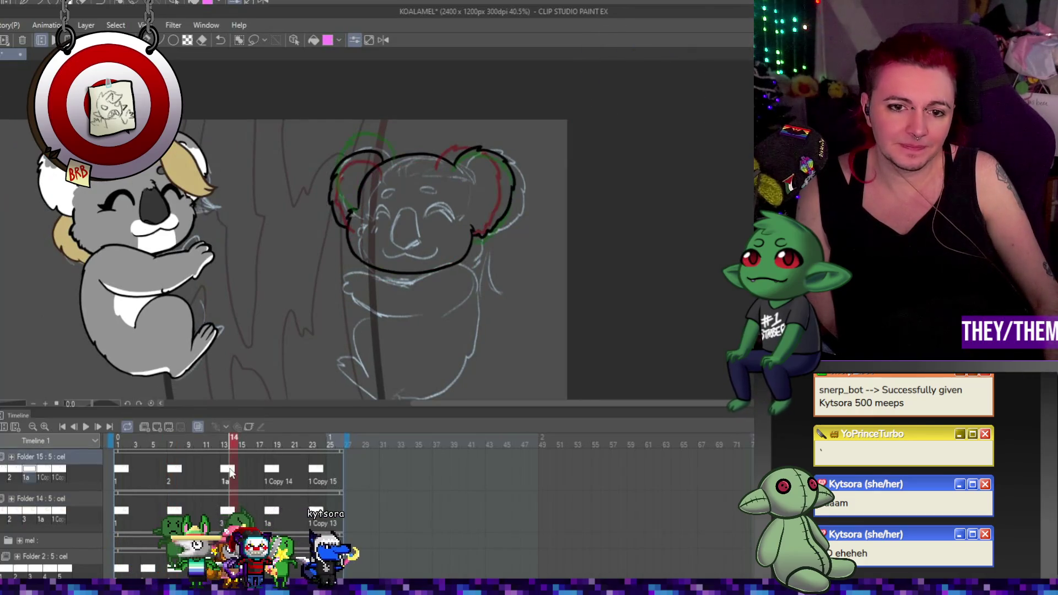
left_click(270, 471)
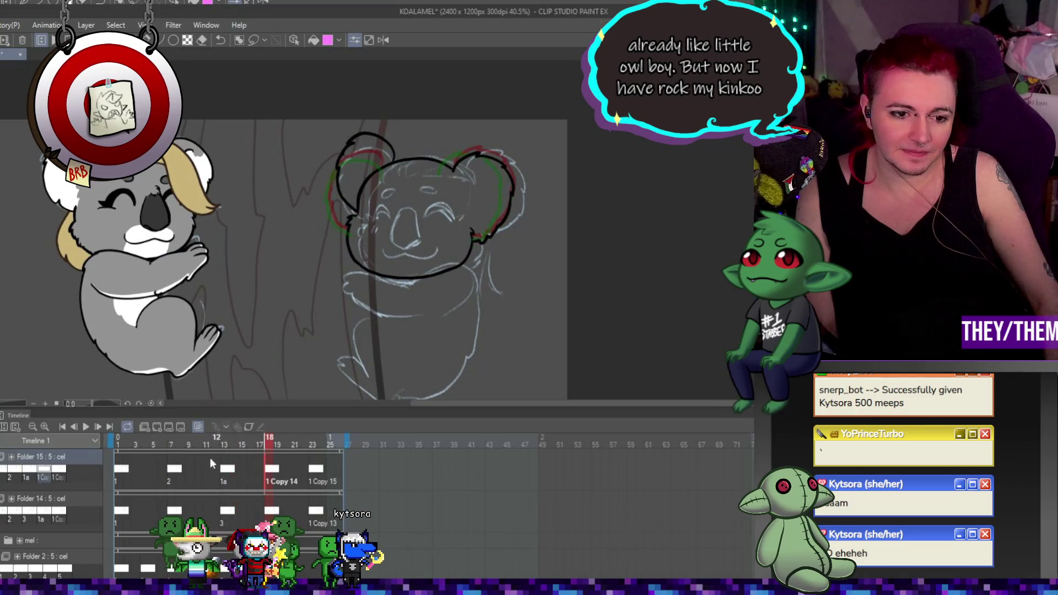
left_click(84, 427)
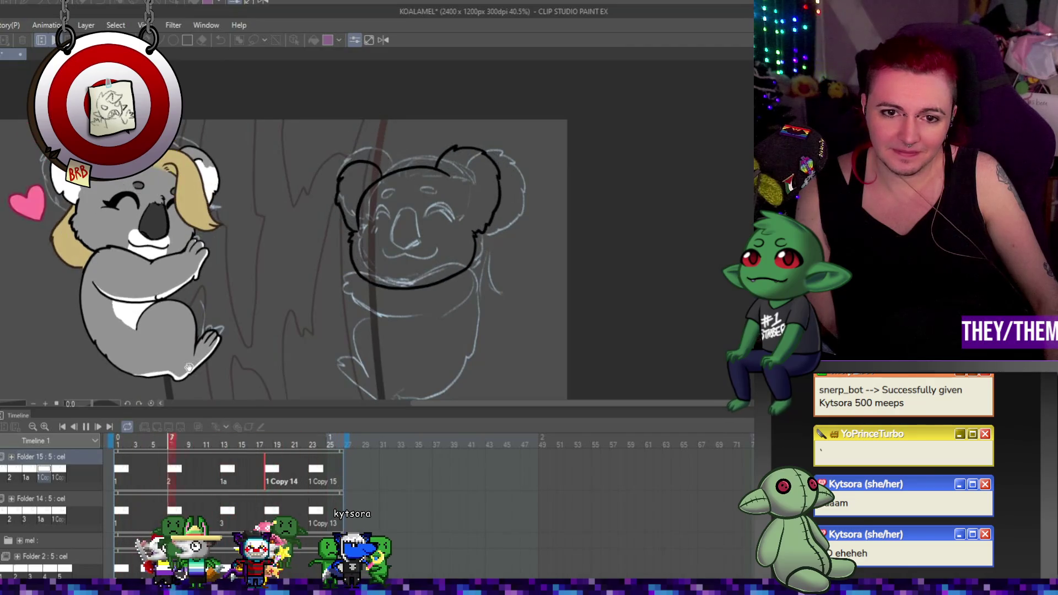
left_click(87, 428)
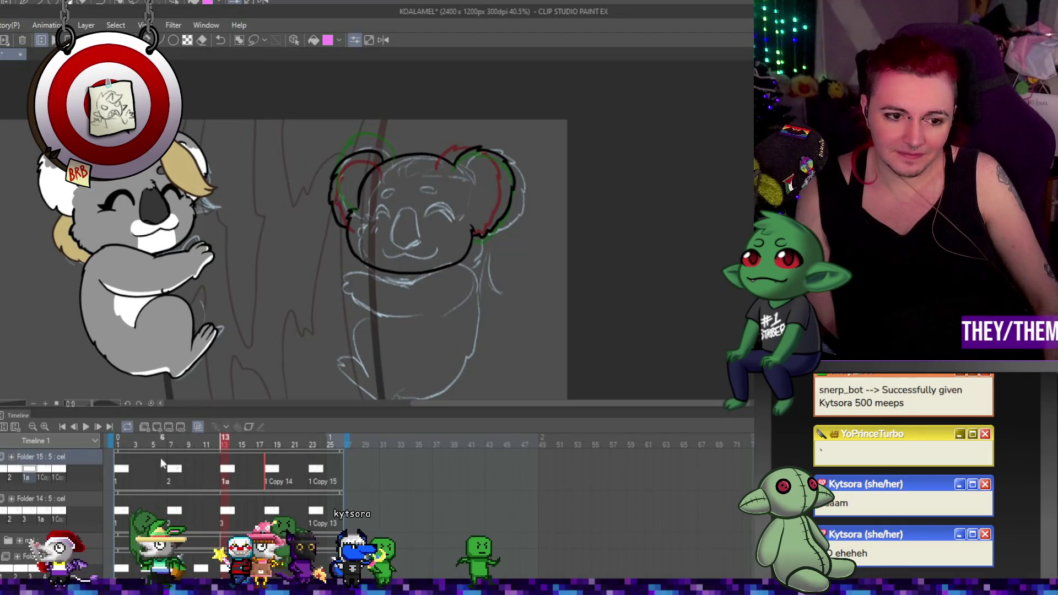
left_click(87, 427)
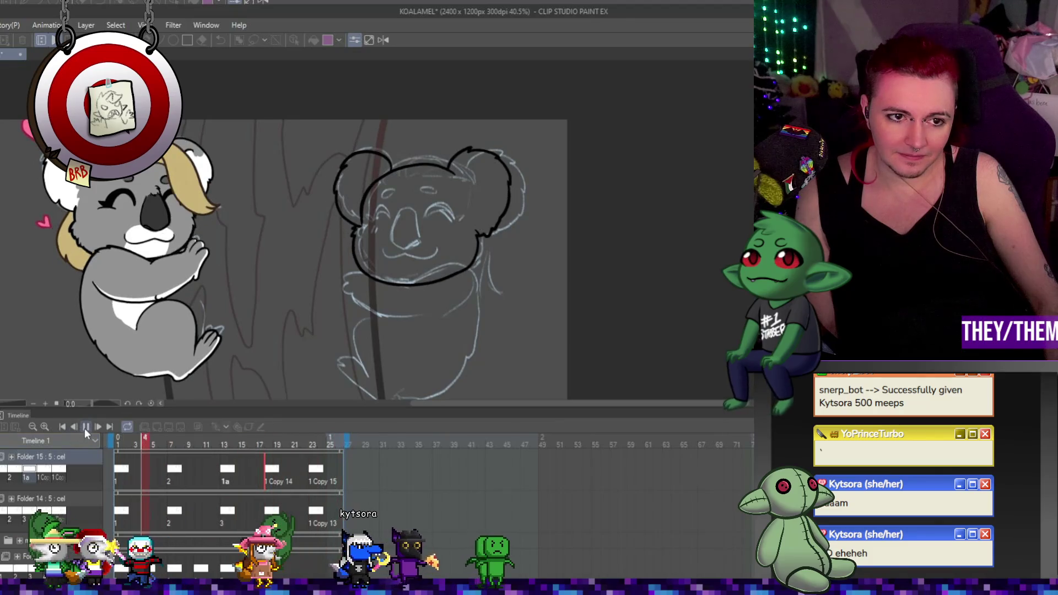
left_click(85, 427)
Zoom in on the koala and replay the animation loop to check the motion
key("ctrl+plus")
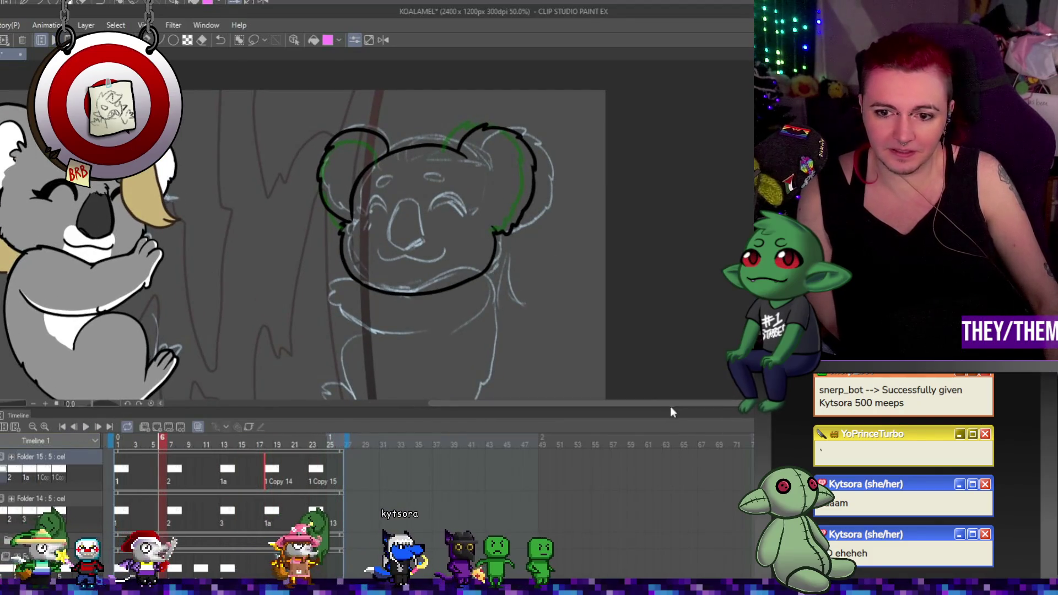
mouse_move(670, 405)
left_mouse_down()
mouse_move(696, 403)
mouse_move(488, 402)
mouse_move(711, 403)
left_mouse_up()
scroll(690, 404, "down", 2)
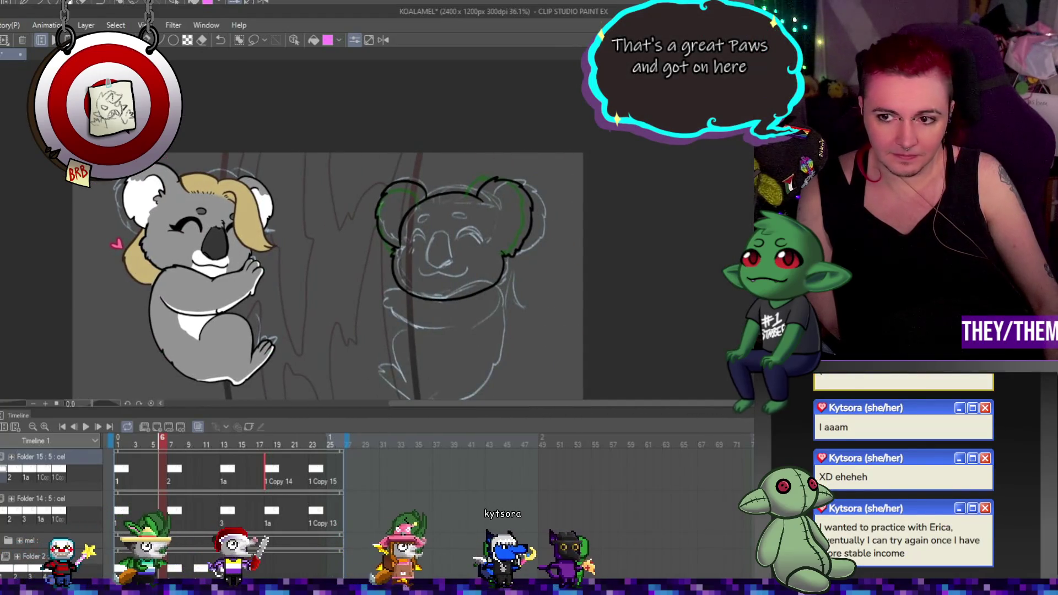
scroll(328, 231, "down", 3)
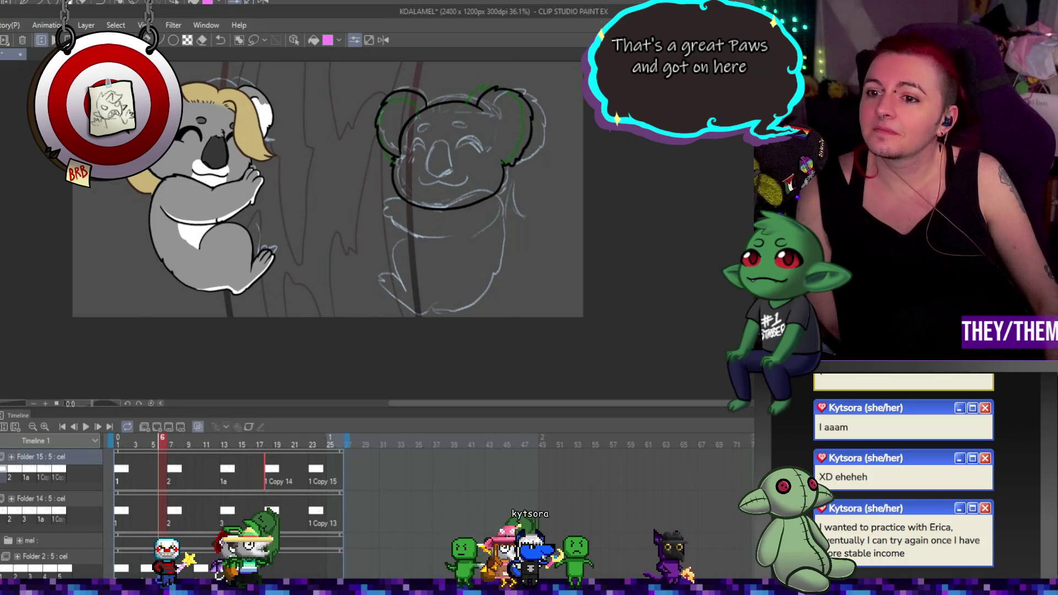
scroll(328, 232, "up", 3)
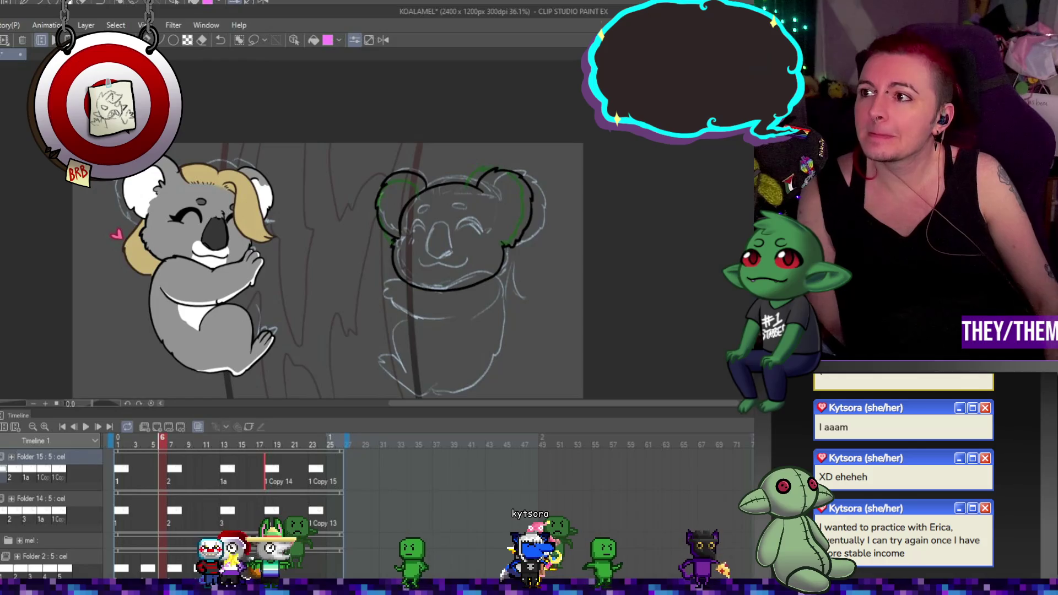
left_click(85, 427)
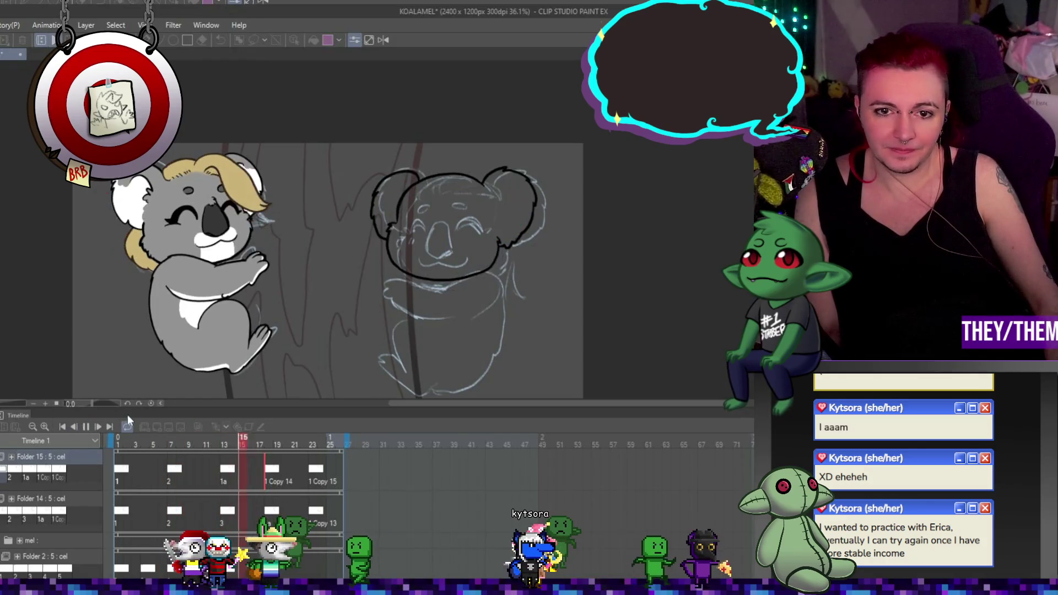
left_click(86, 427)
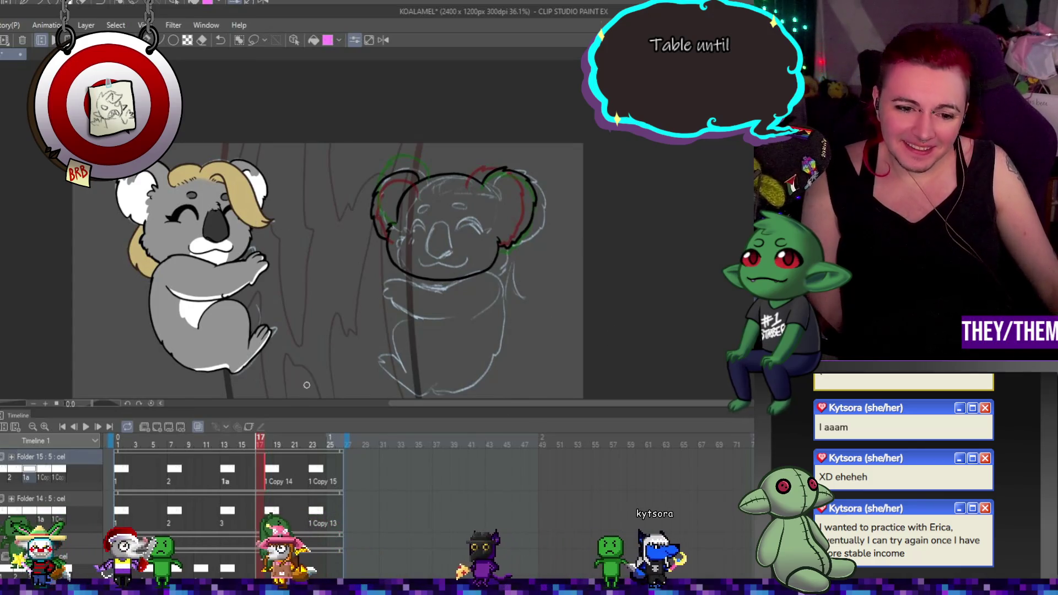
Compare frames 13, 19, 24 and 26, replay the animation, and settle on frame 23
left_click(226, 469)
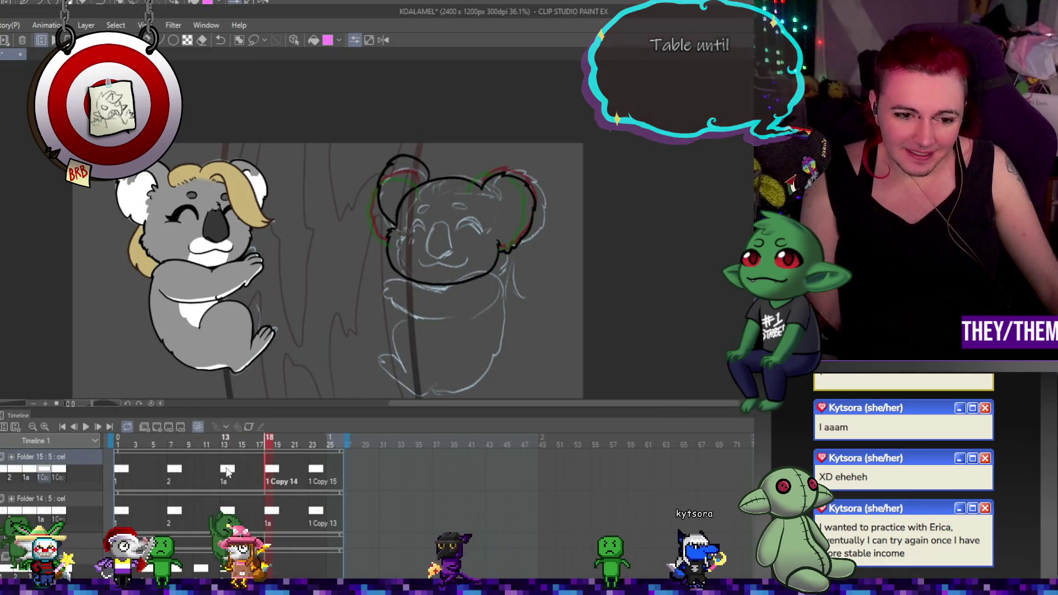
left_click(280, 471)
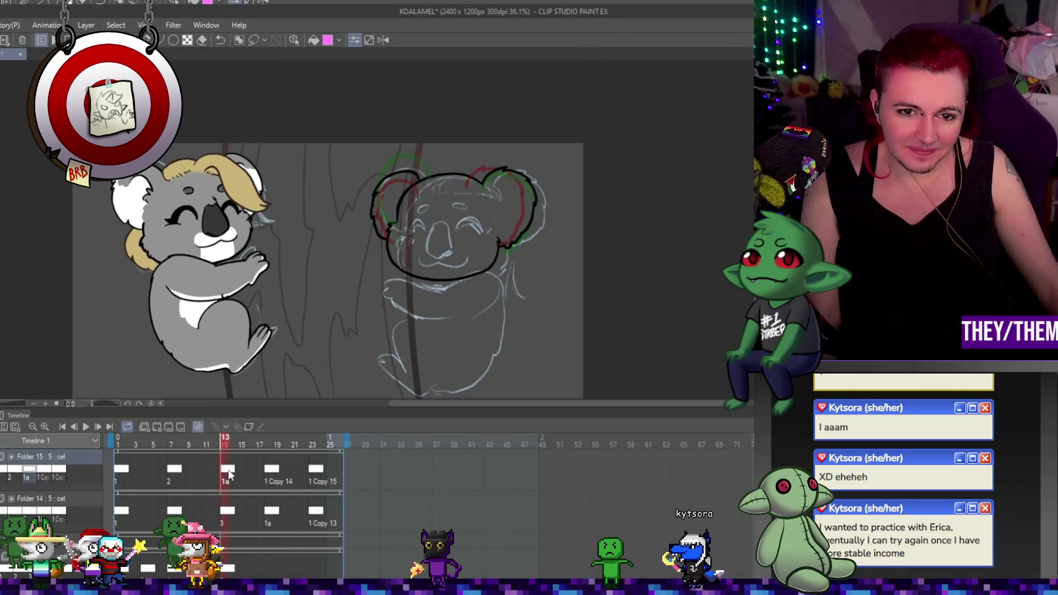
key("Left")
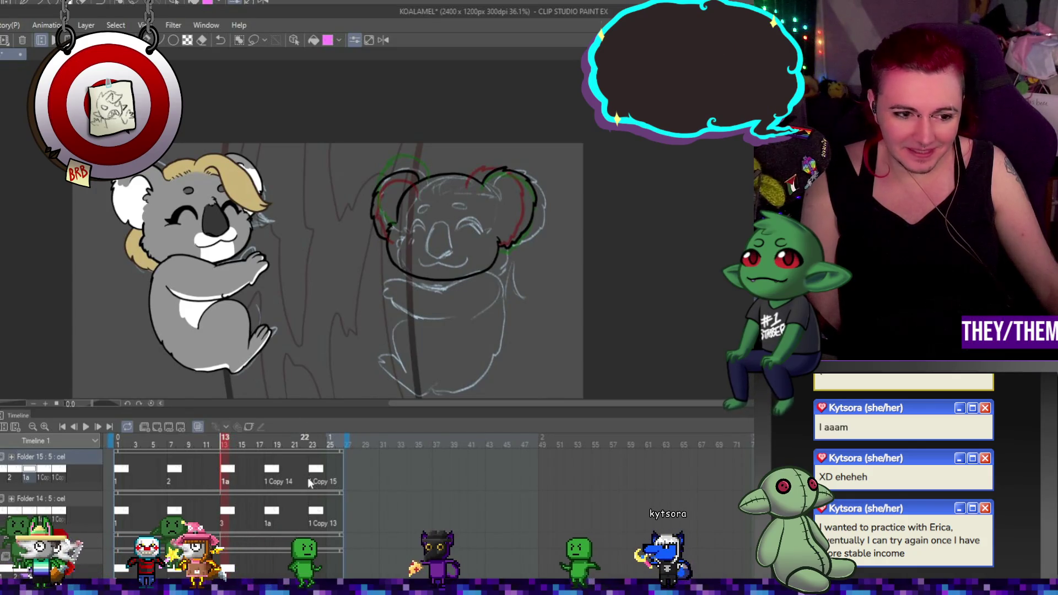
left_click(271, 477)
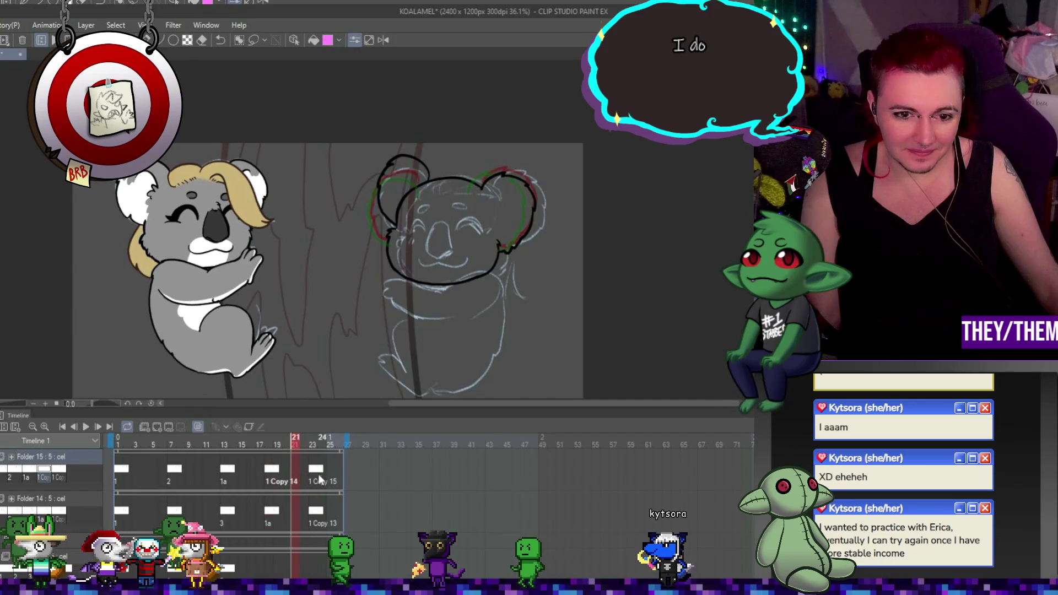
left_click(320, 479)
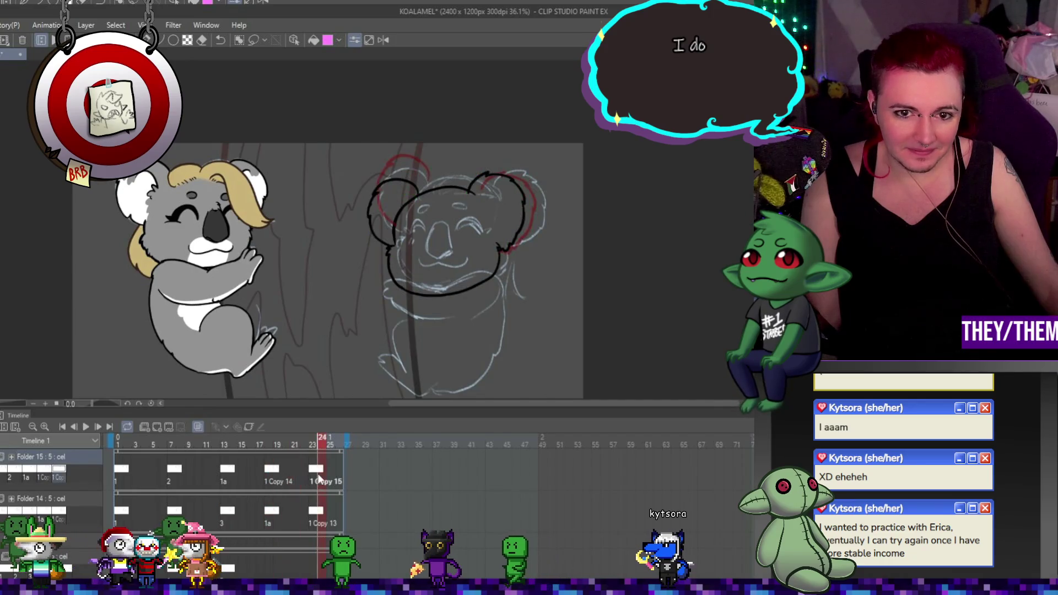
left_click(83, 428)
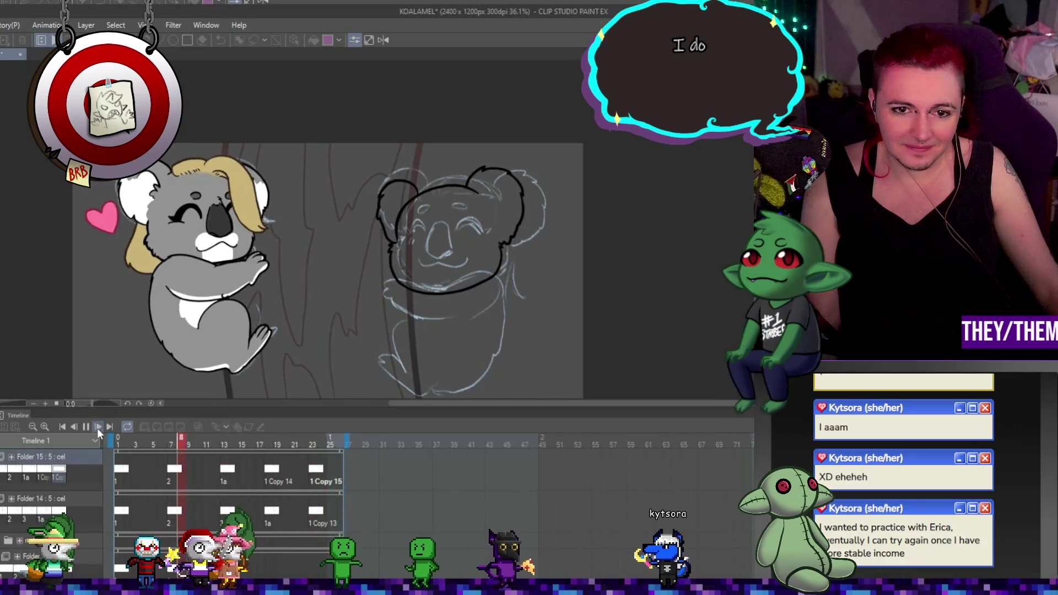
left_click(315, 475)
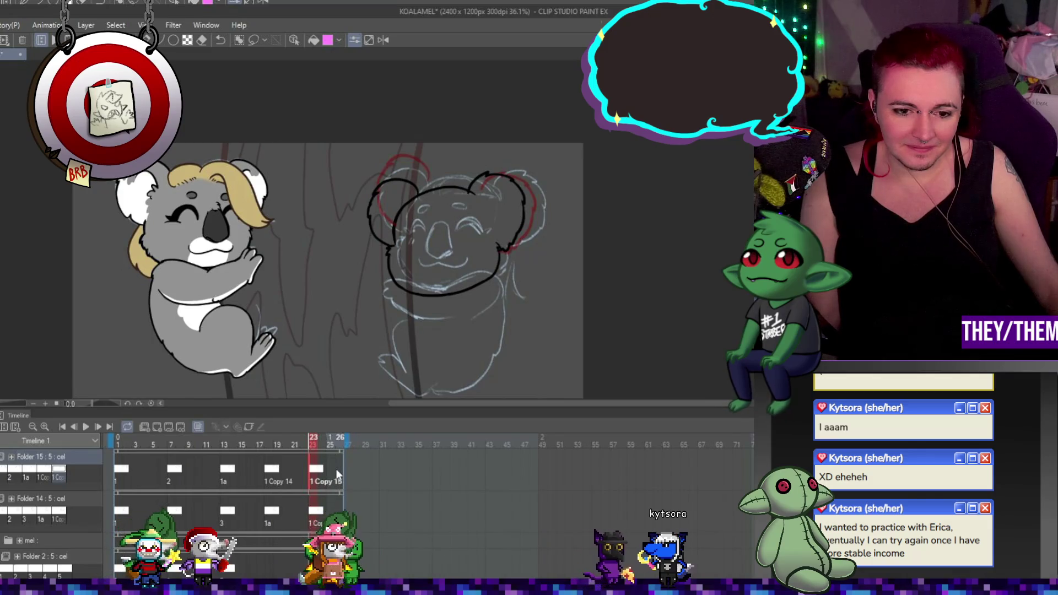
left_click(337, 470)
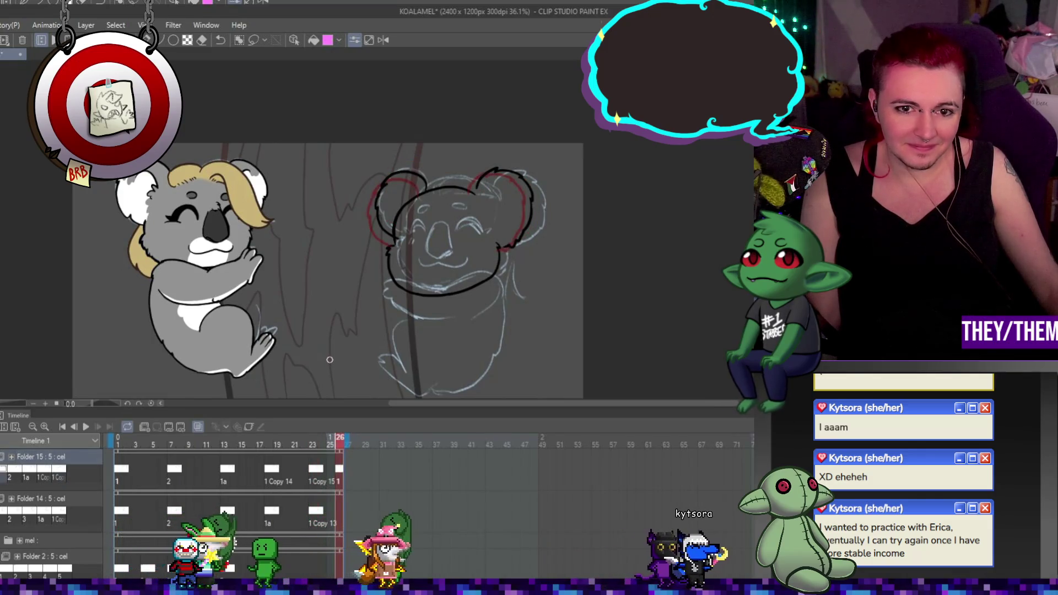
left_click(317, 470)
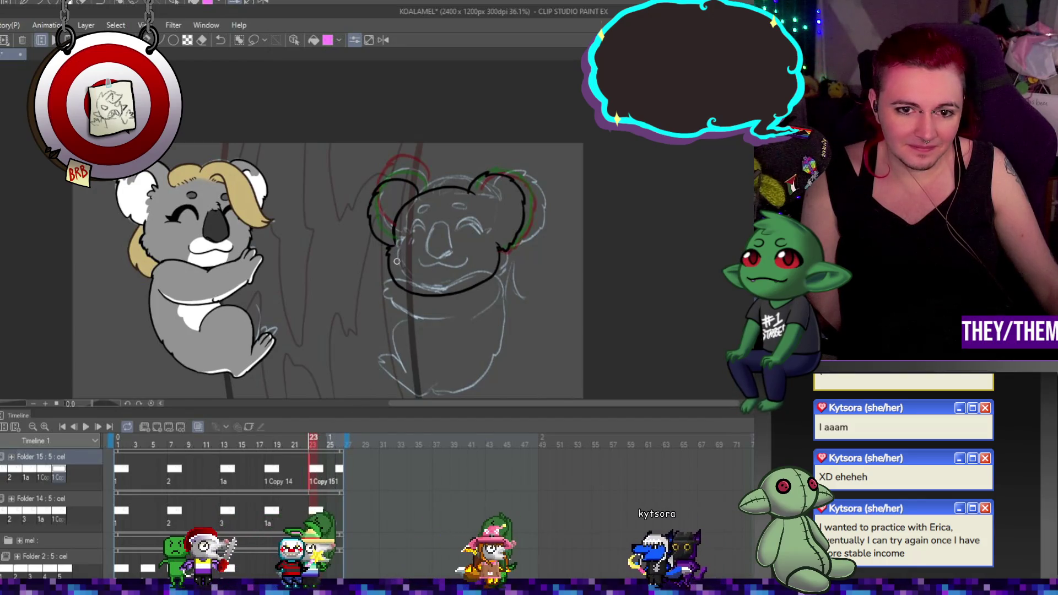
scroll(397, 261, "up", 3)
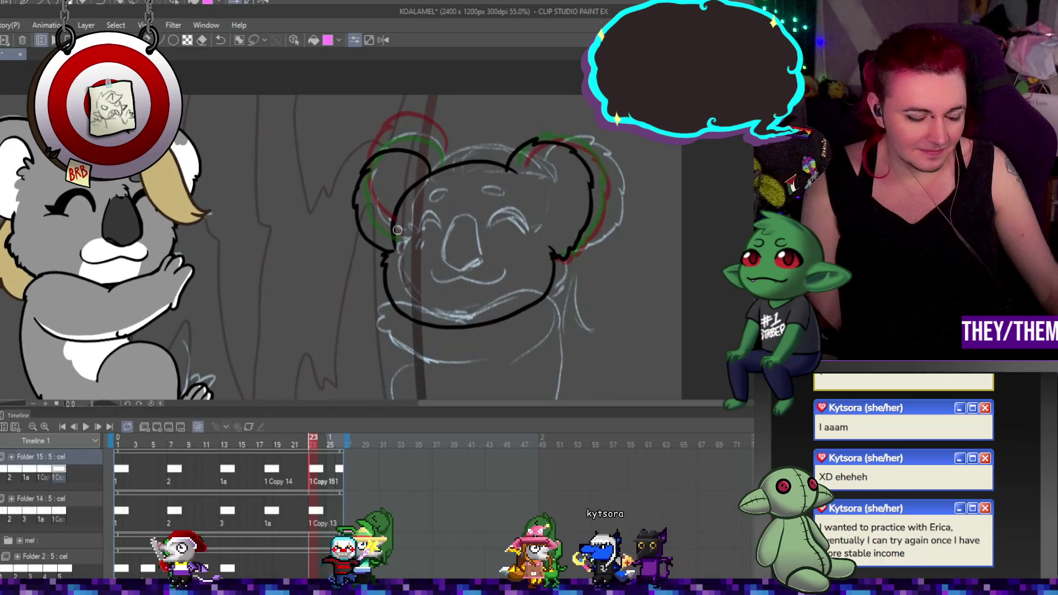
Lasso frame 23's left ear line art and shift it down-left onto the onion-skin ear
key("ctrl+t")
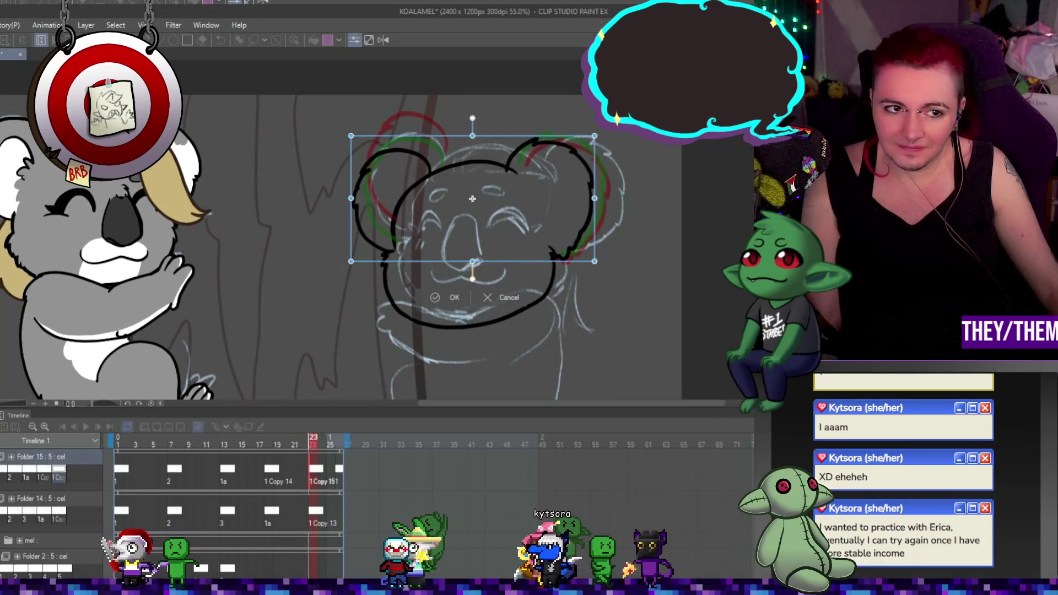
key("Return")
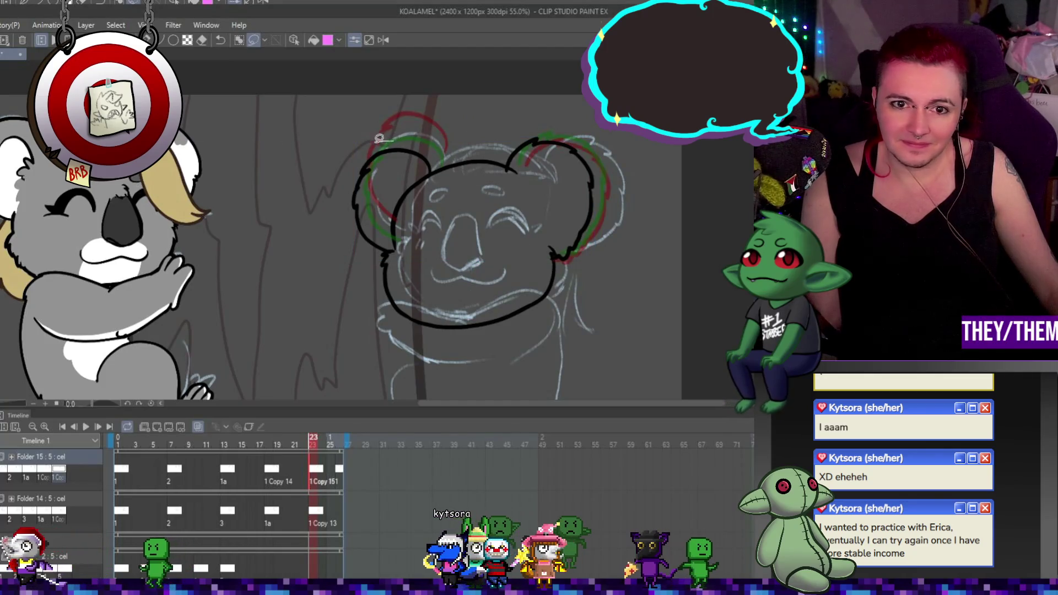
left_click_drag(360, 265, 443, 143)
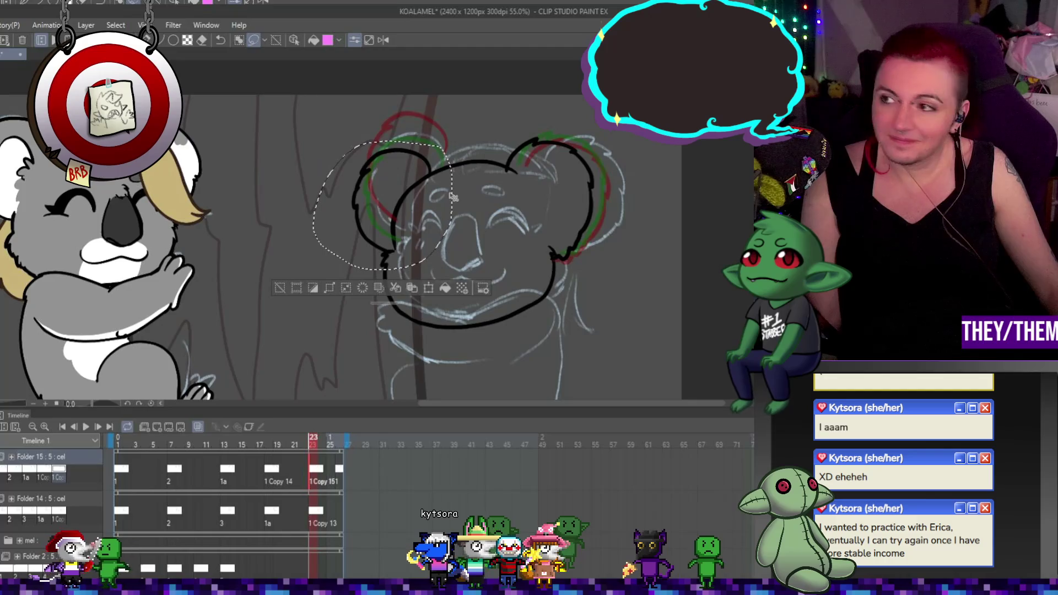
key("ctrl+t")
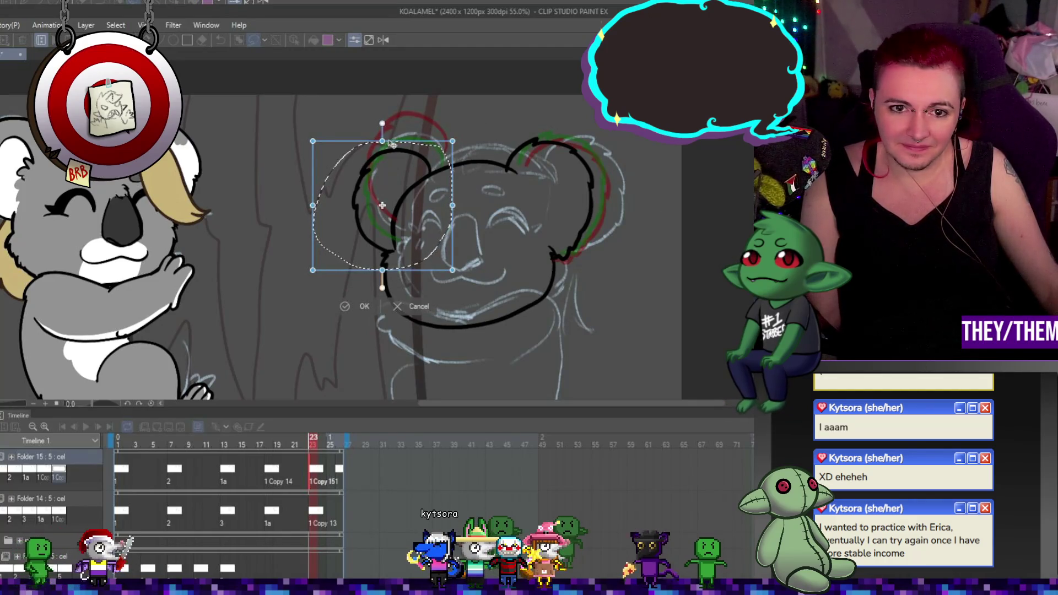
left_click_drag(391, 144, 390, 142)
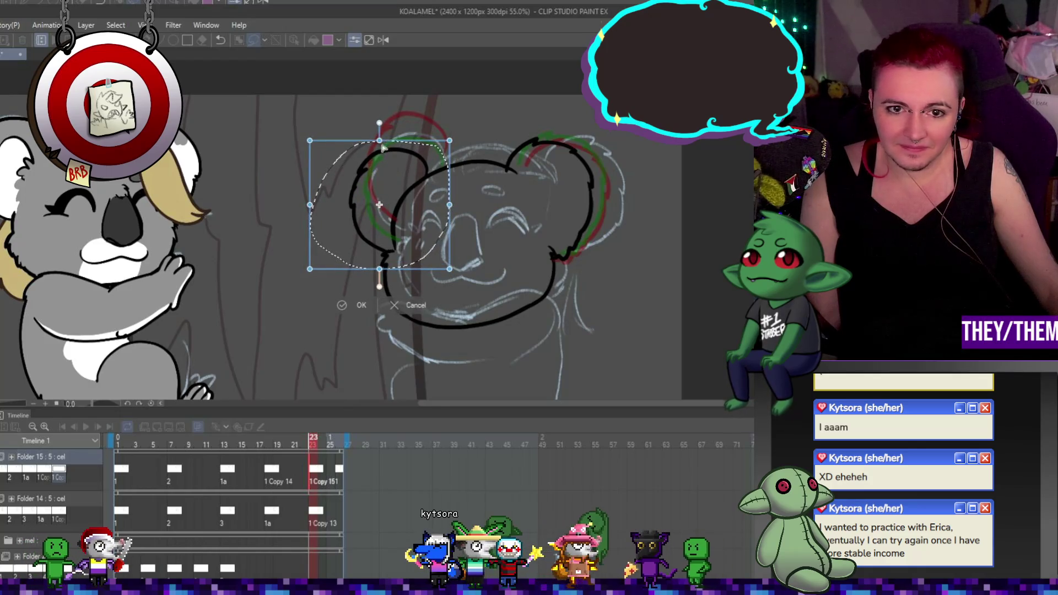
left_click_drag(410, 159, 407, 165)
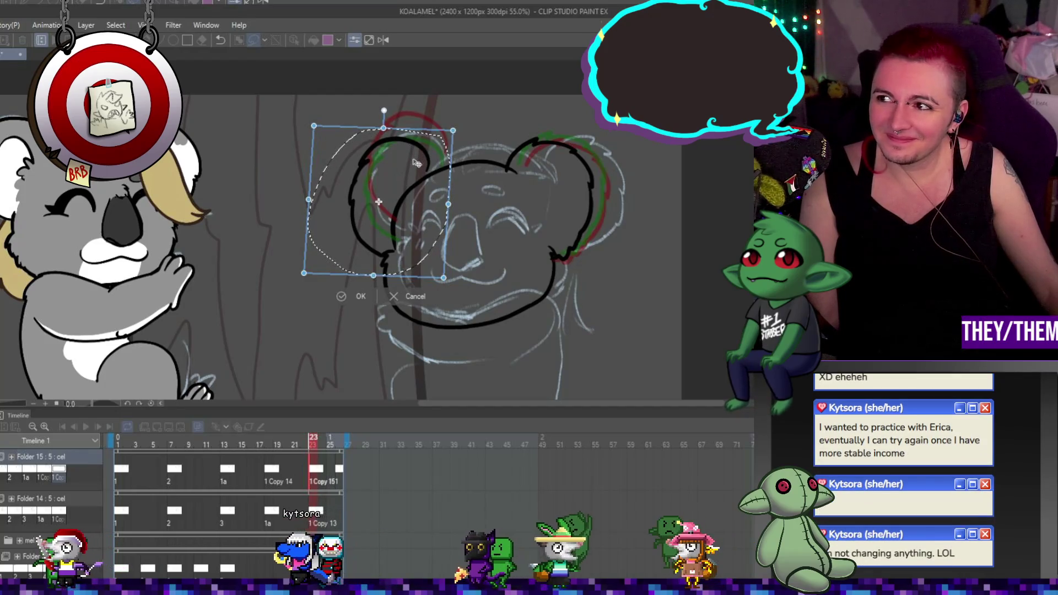
left_click_drag(416, 163, 422, 160)
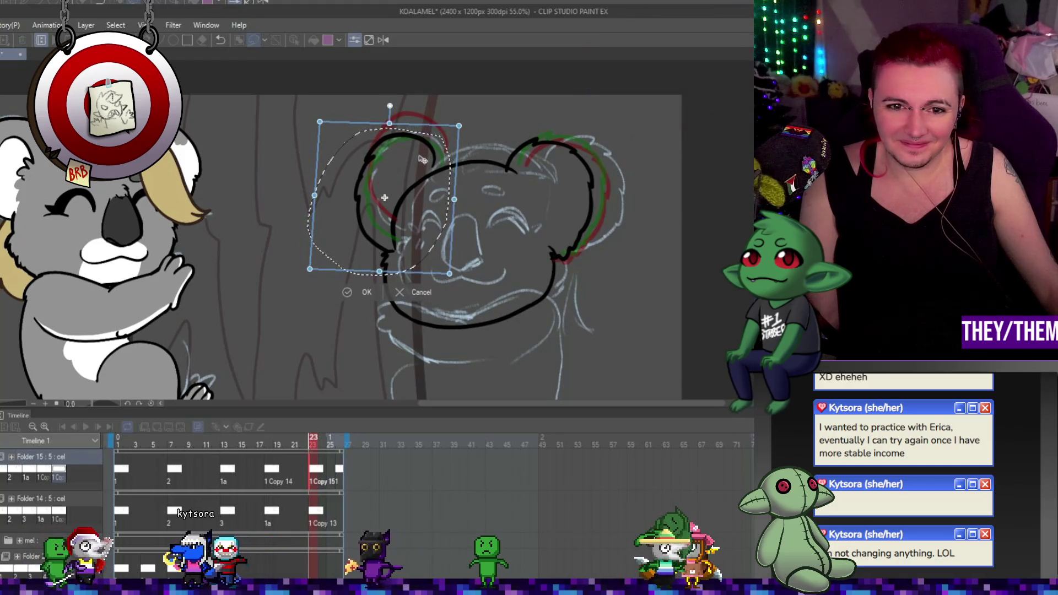
key("Return")
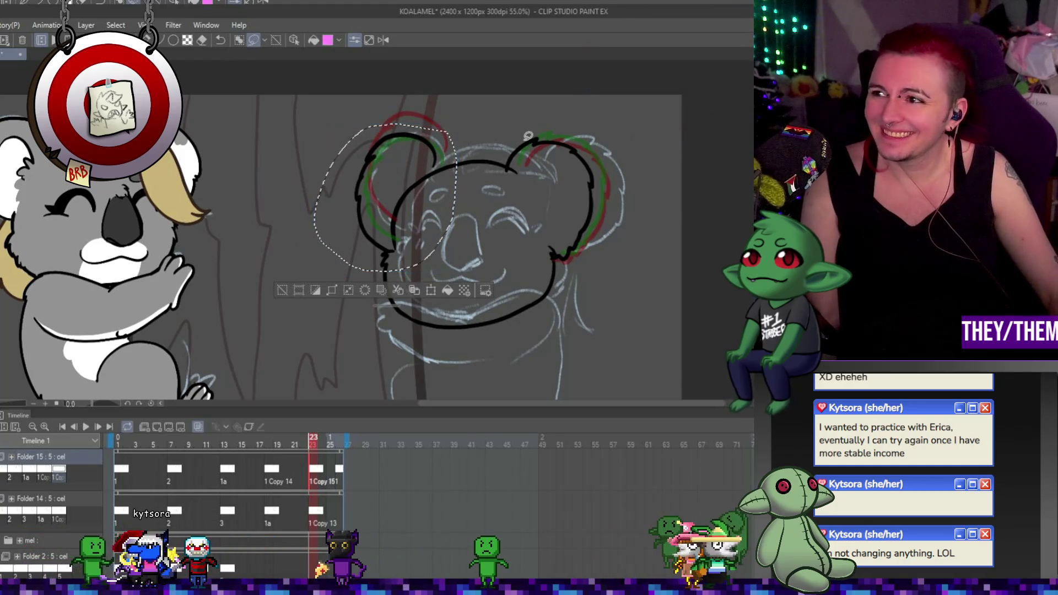
scroll(424, 150, "up", 1)
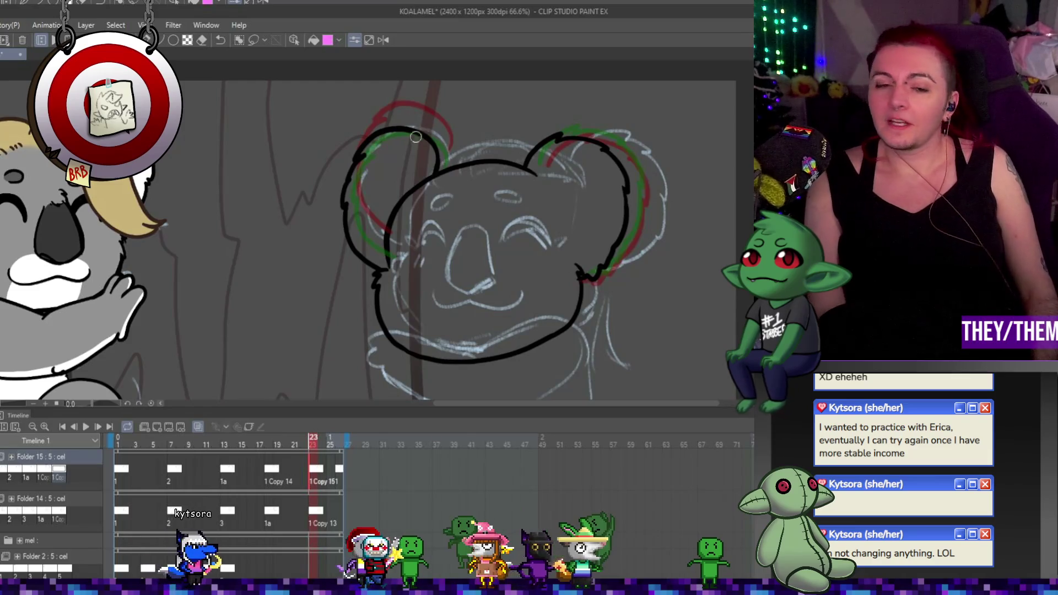
Undo the extra cel at frame 26
scroll(423, 251, "down", 1)
left_click(338, 473)
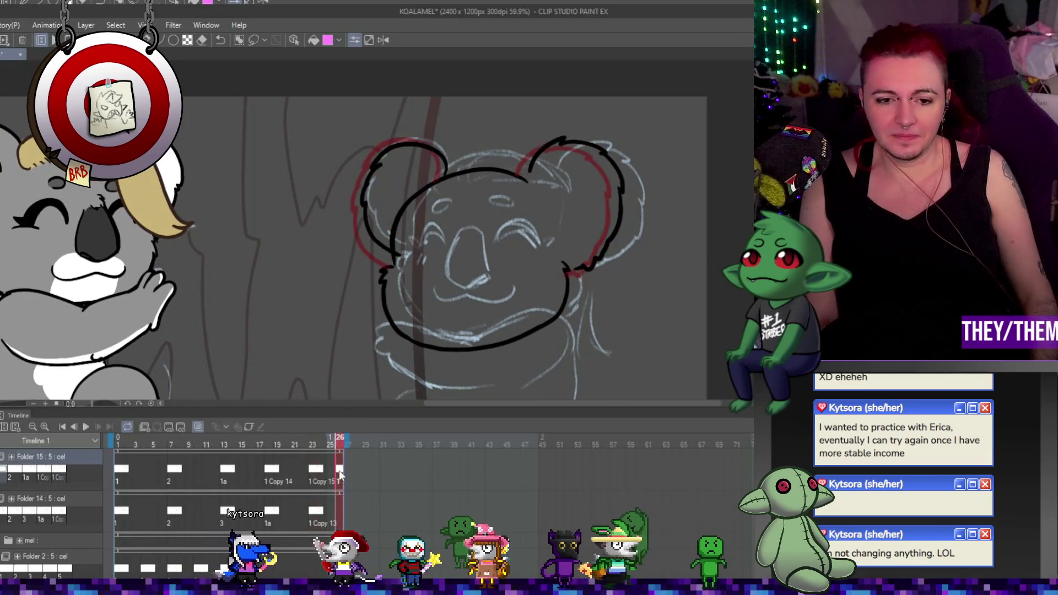
key("ctrl+z")
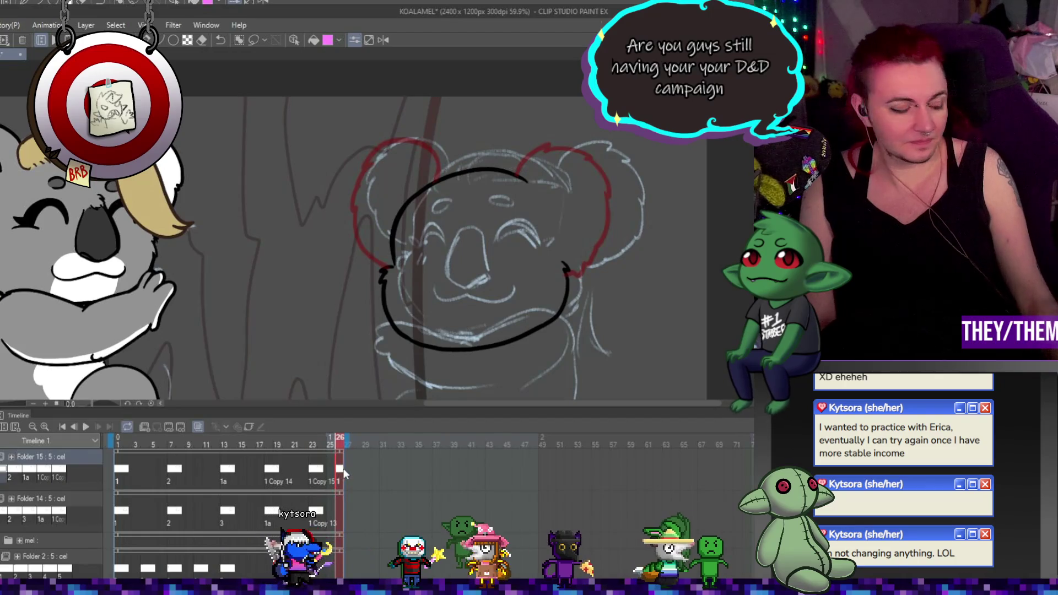
key("ctrl+y")
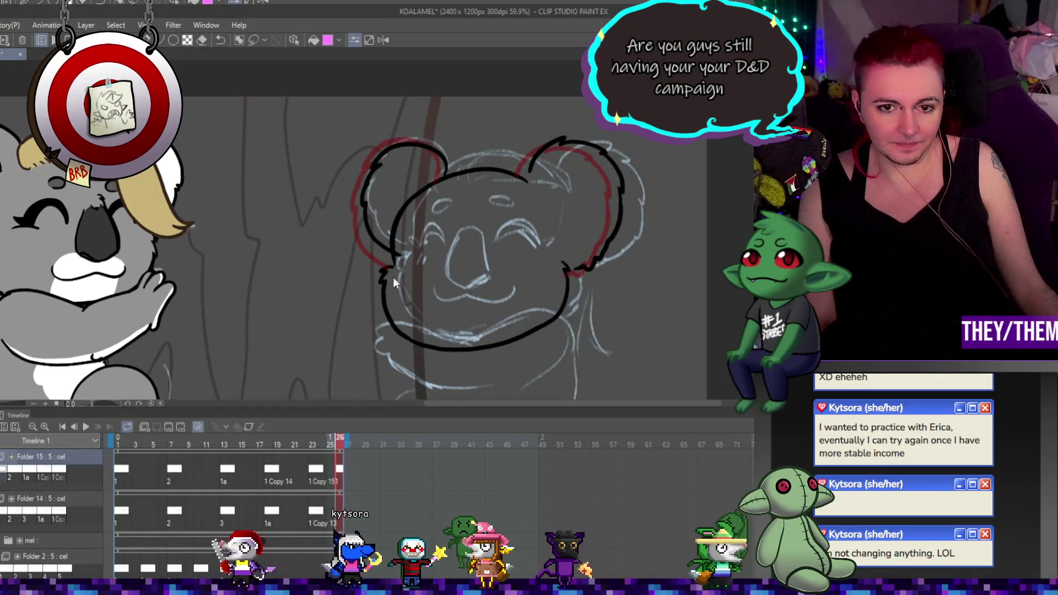
key("ctrl+z")
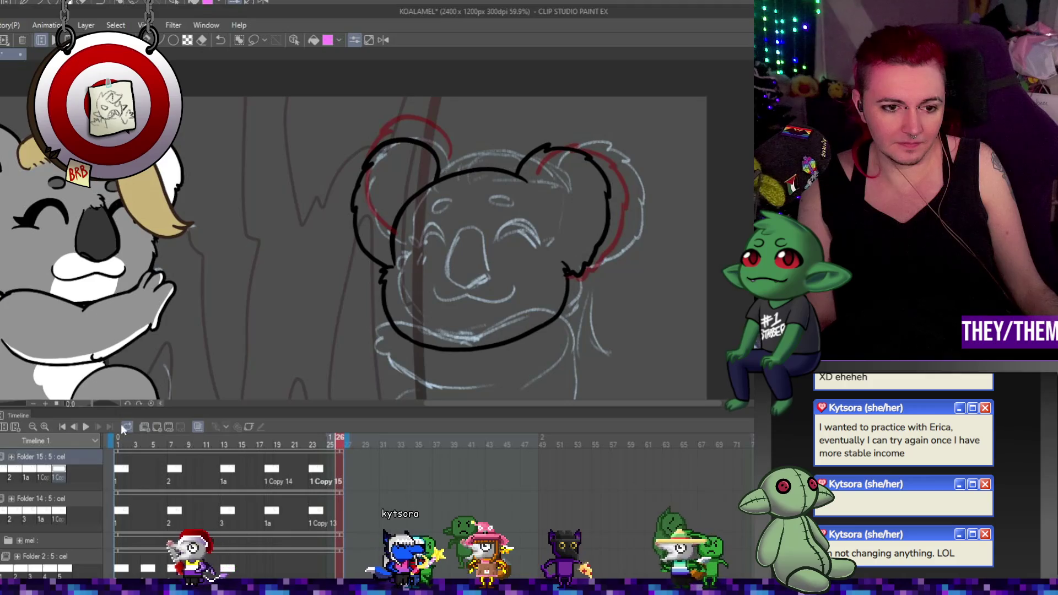
Play the animation to review, then step through frames 13, 18 and 13 to frame 7
left_click(83, 426)
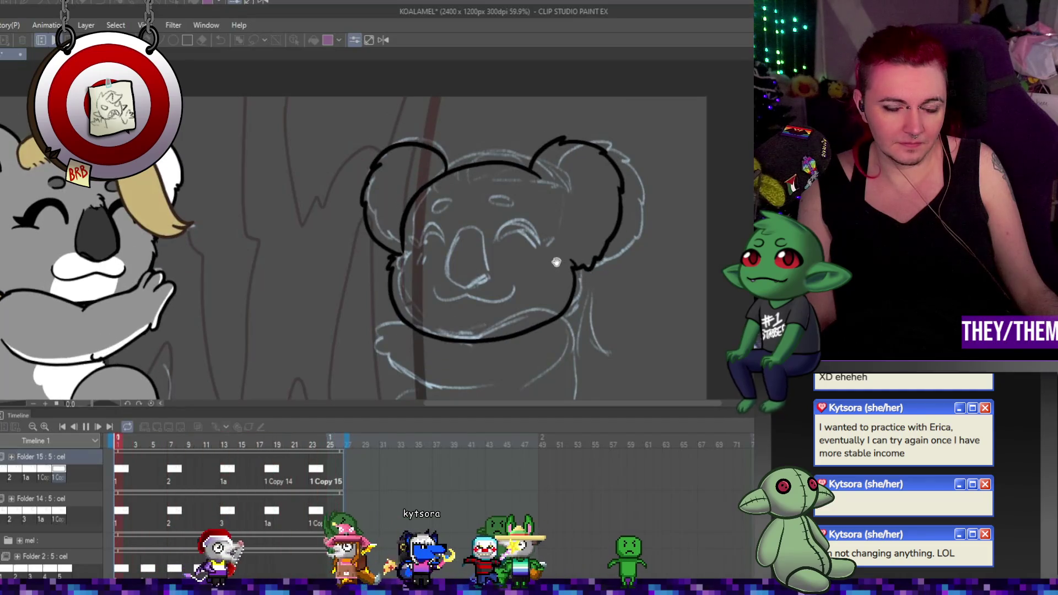
left_click(85, 426)
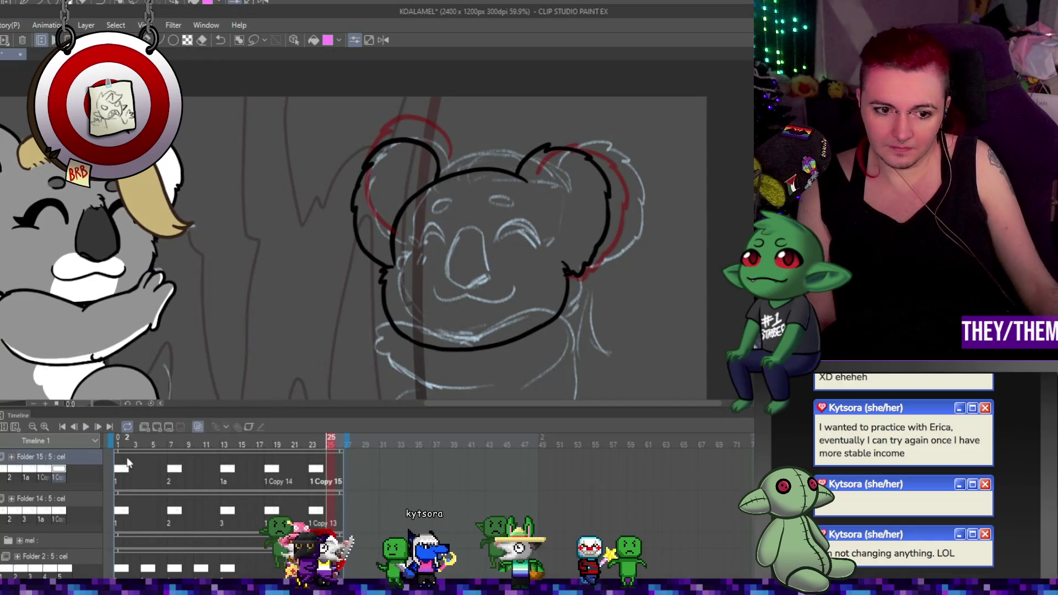
left_click(226, 473)
scroll(491, 298, "up", 1)
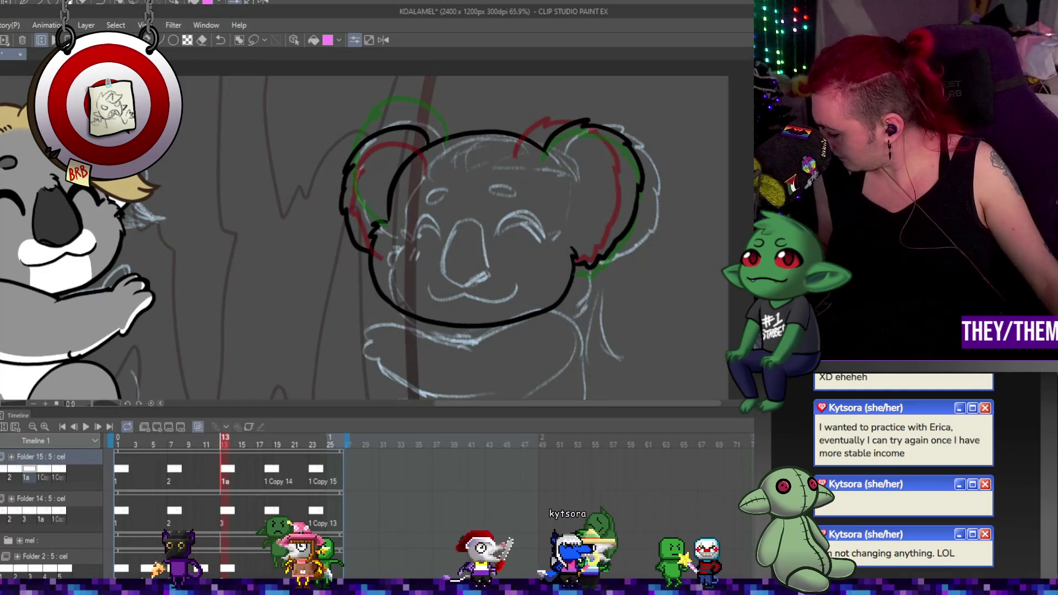
left_click(269, 512)
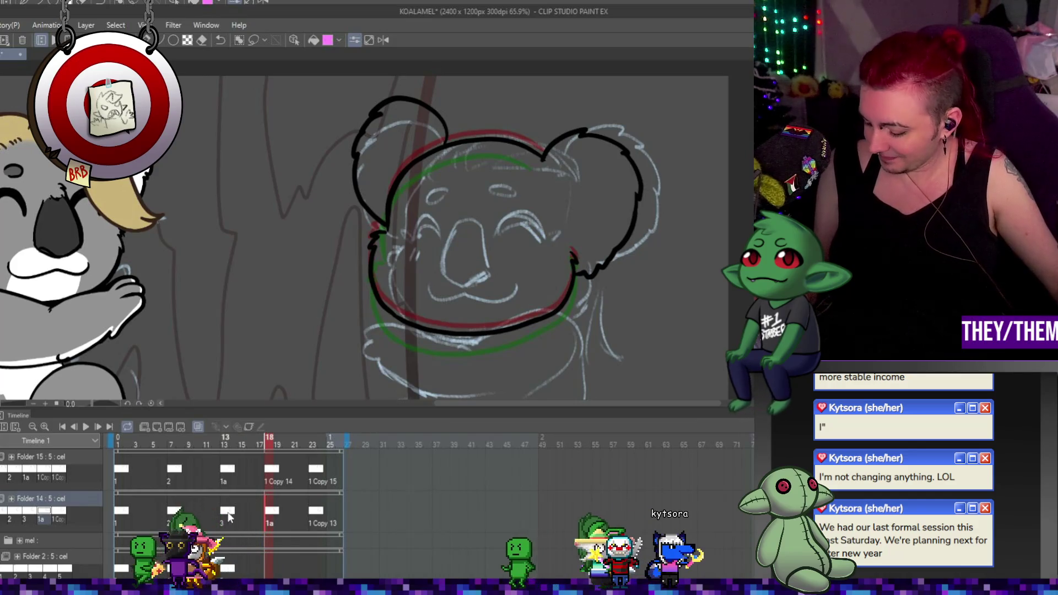
left_click(230, 508)
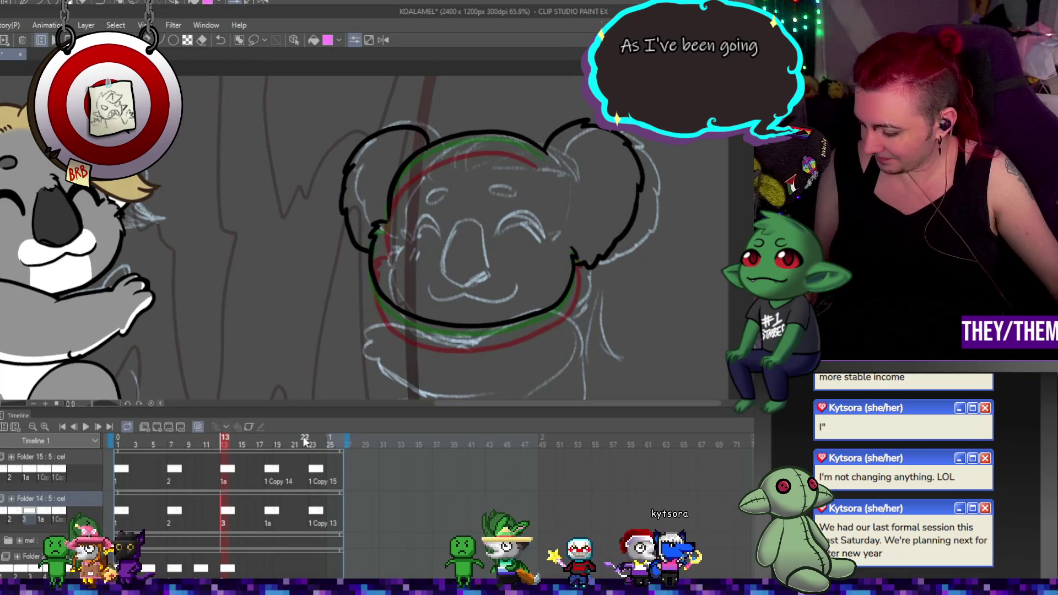
left_click(176, 514)
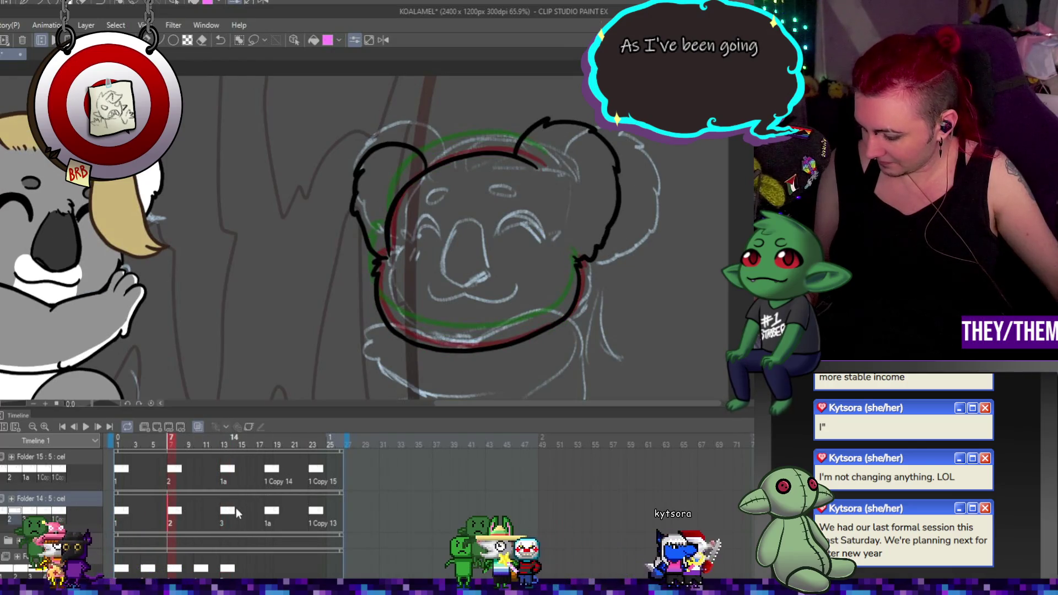
Squash and skew frame 7's koala head to match the onion skin, pulling its lower-left side down
key("ctrl+t")
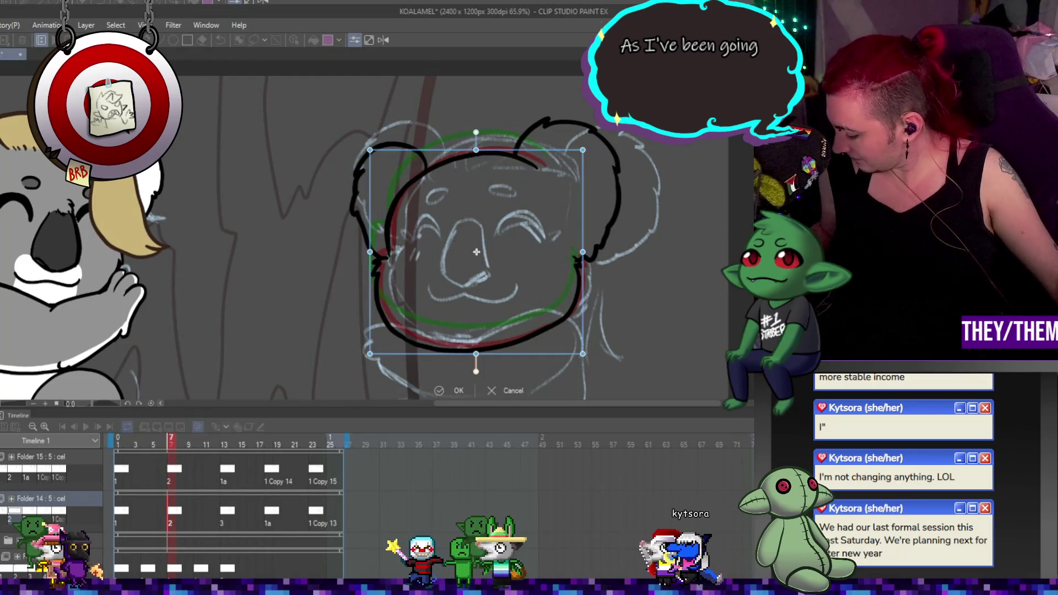
left_click_drag(476, 357, 488, 343)
left_click_drag(476, 150, 472, 164)
left_click_drag(381, 343, 385, 355)
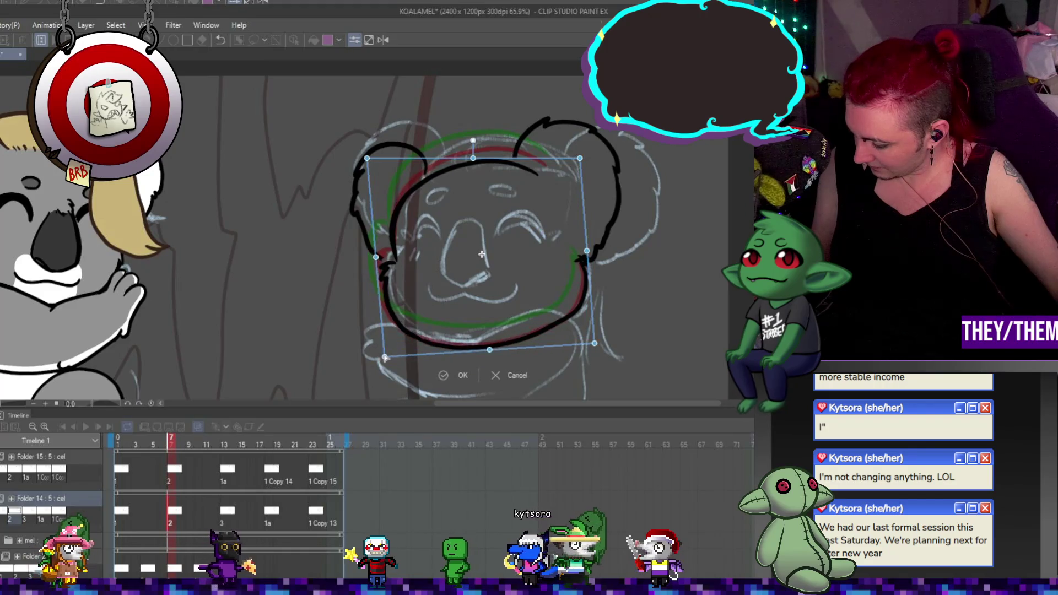
left_click_drag(488, 239, 484, 237)
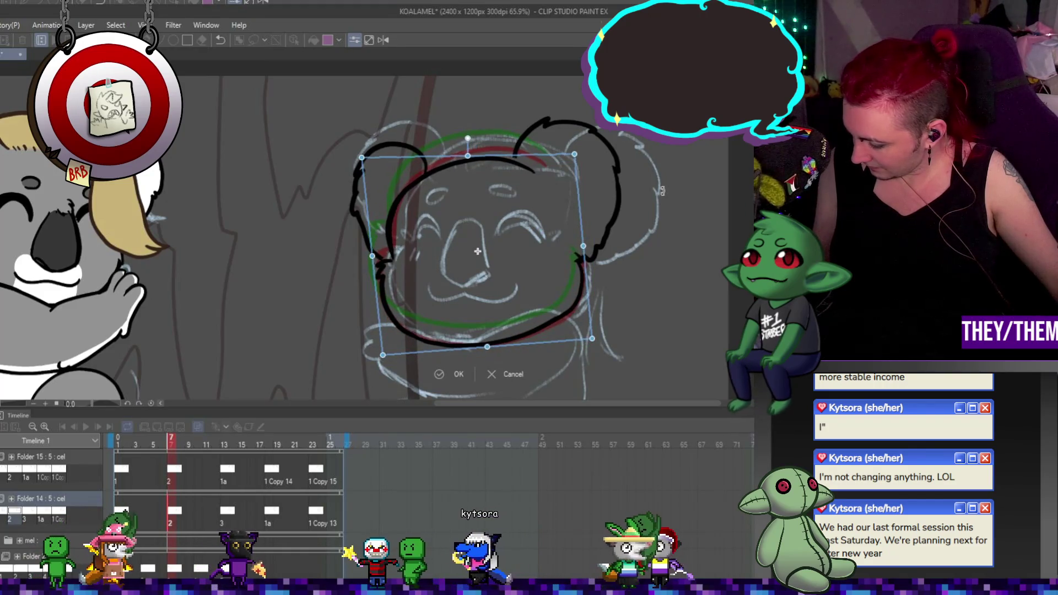
left_click_drag(563, 220, 562, 217)
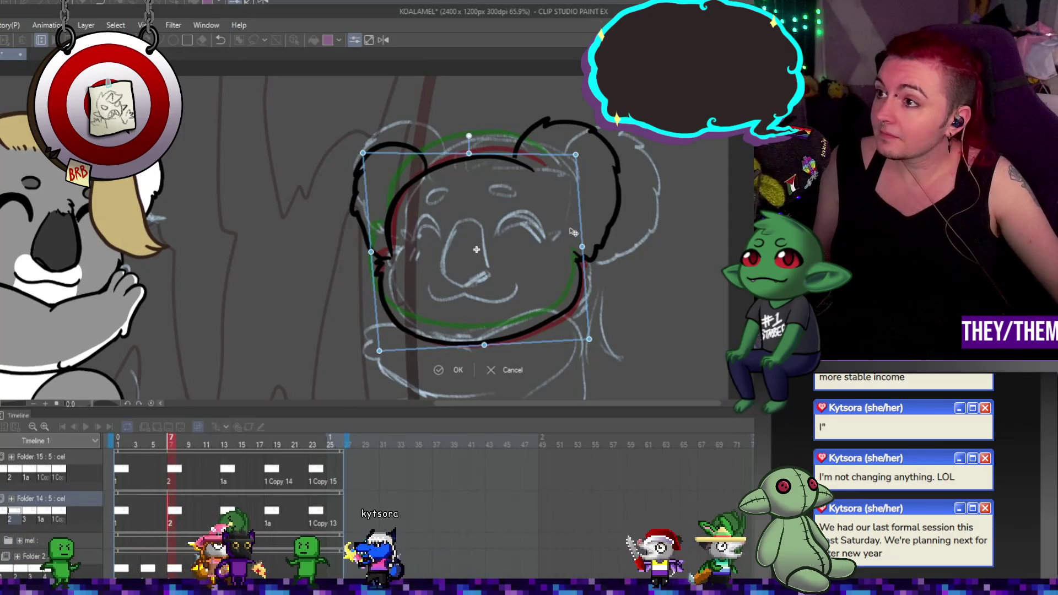
key("Return")
On frame 13, squash the head from the bottom, tilt it clockwise and move it down
left_click(225, 506)
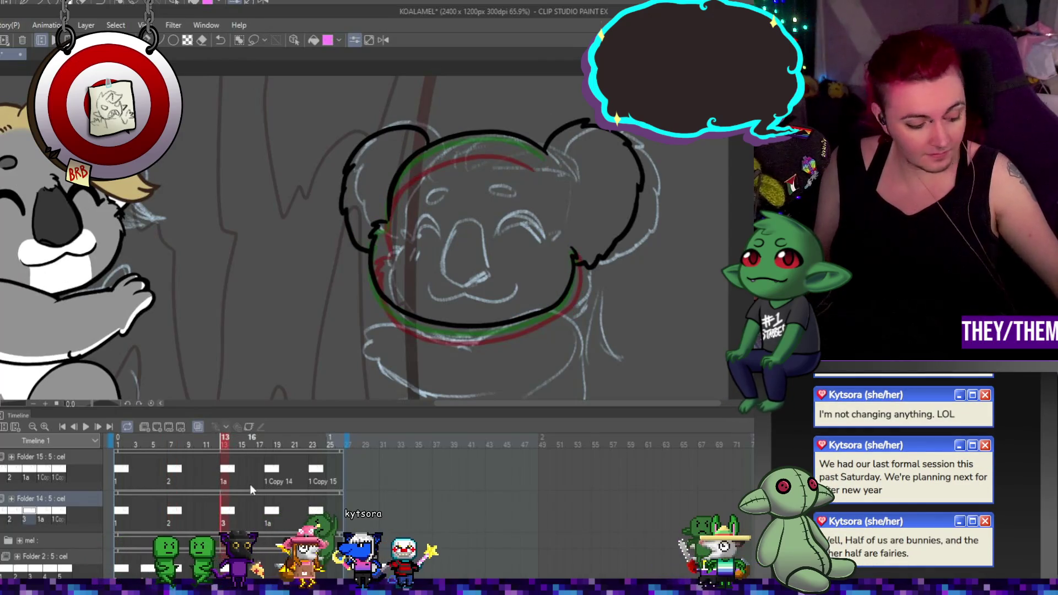
key("ctrl+t")
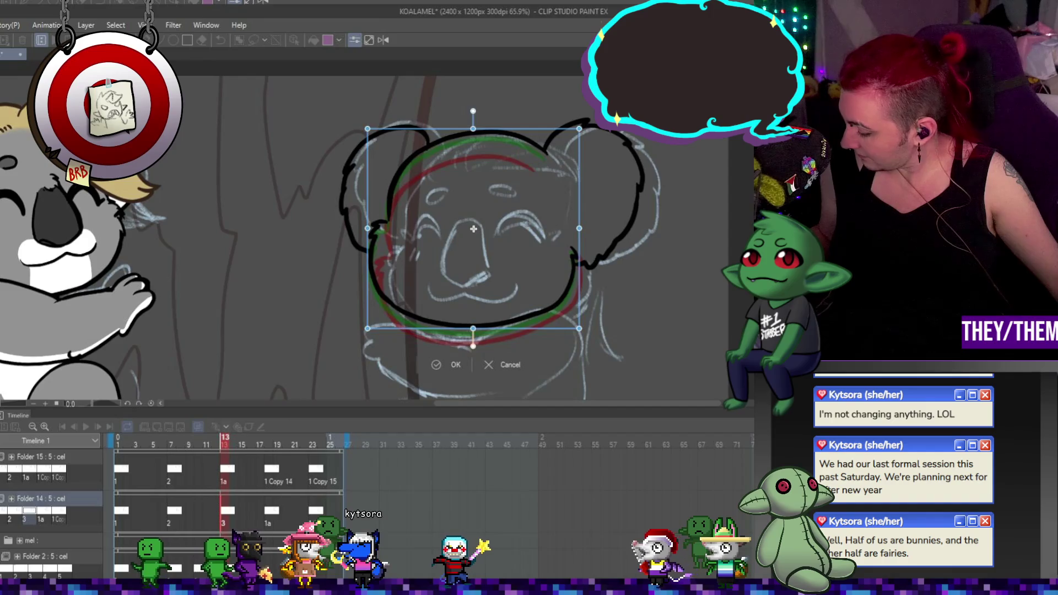
left_click_drag(473, 329, 474, 310)
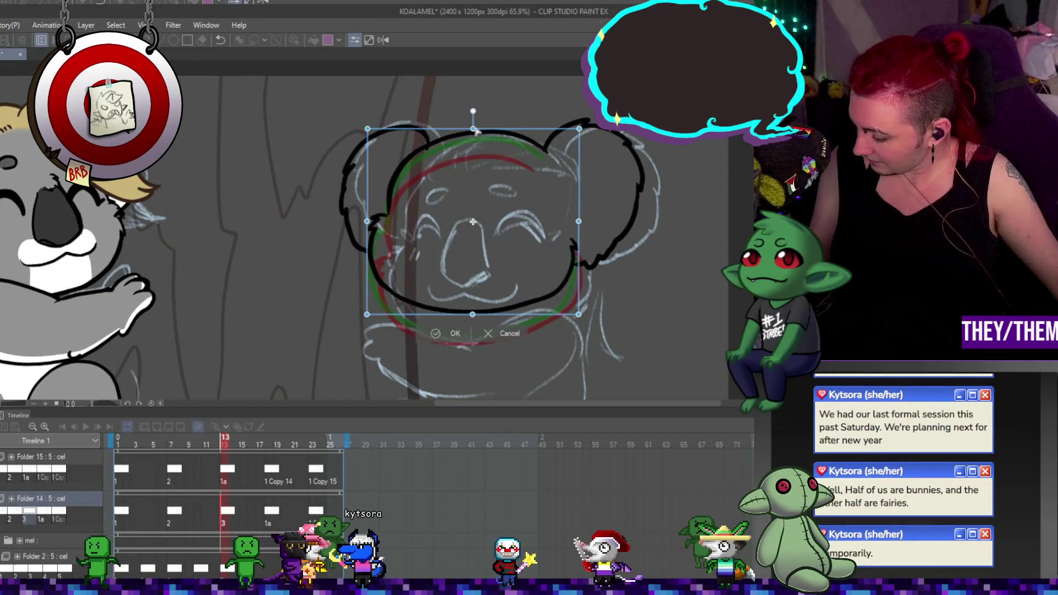
left_click_drag(477, 131, 655, 144)
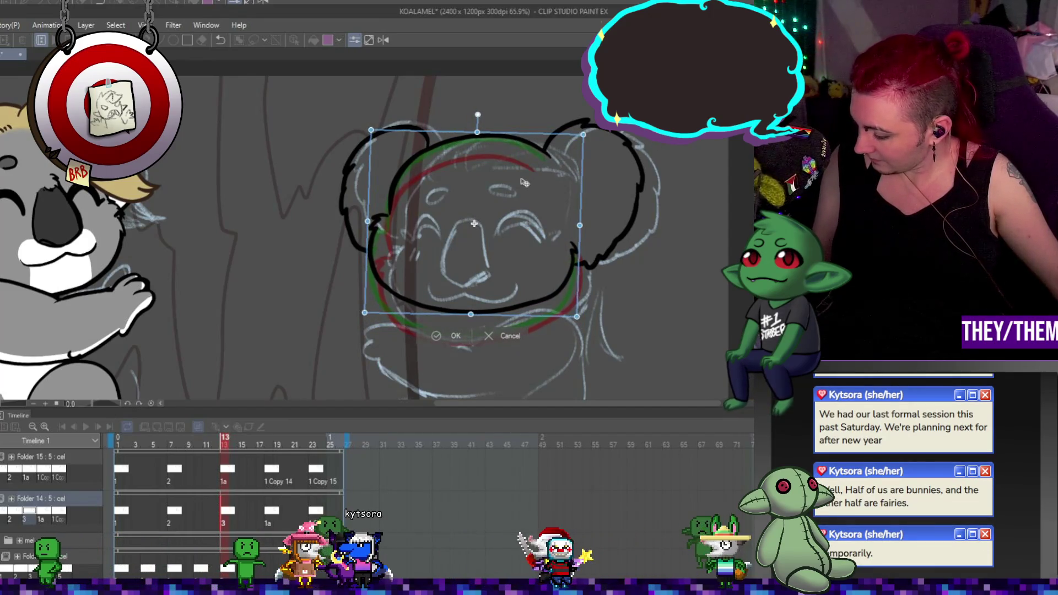
left_click_drag(524, 181, 438, 294)
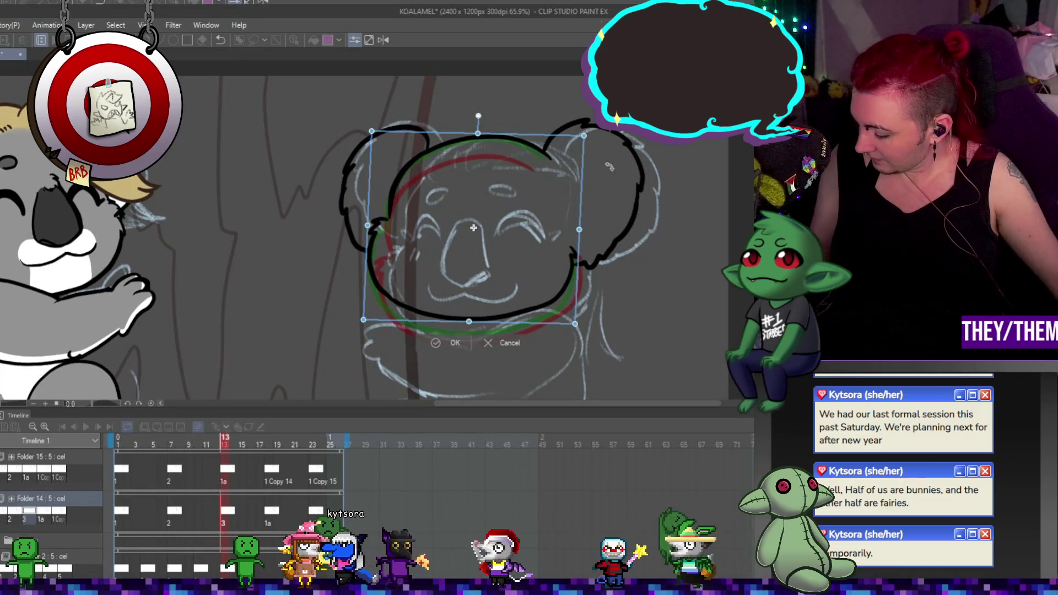
key("Return")
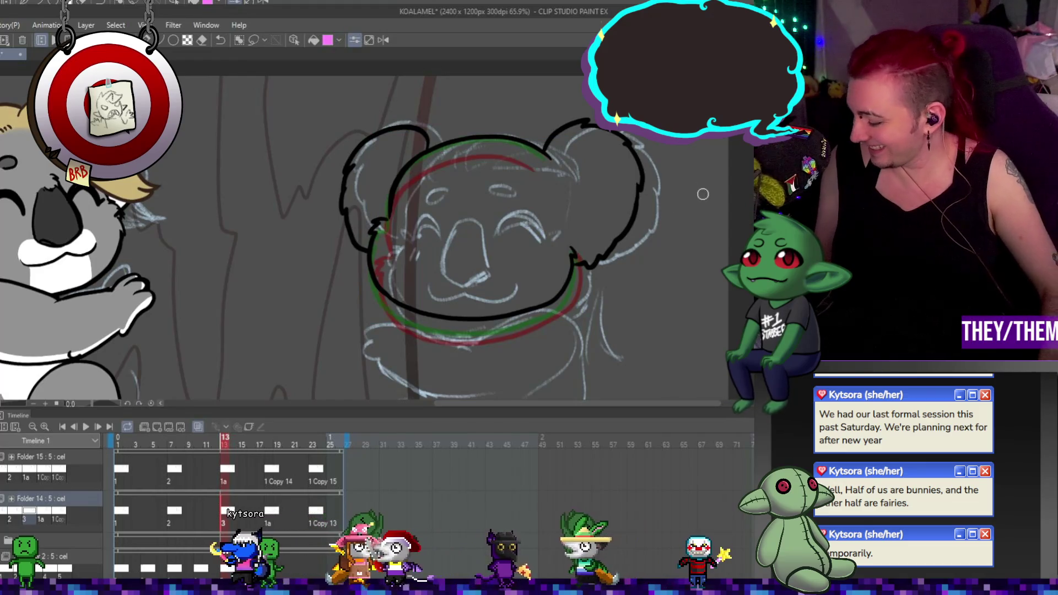
On frame 18, squash the koala head slightly shorter and tilt it about 3 degrees
left_click(271, 512)
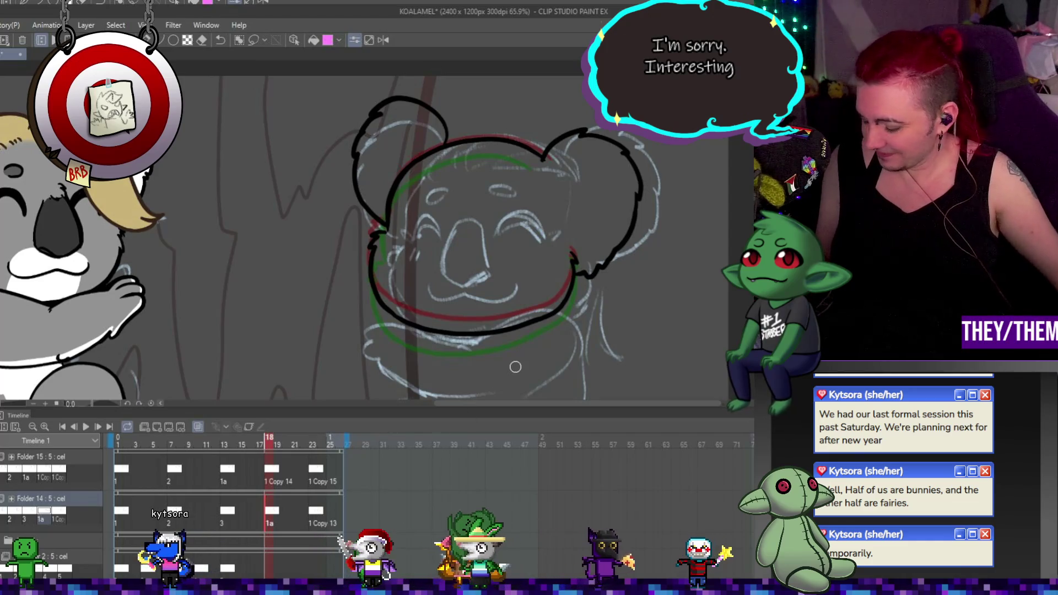
key("ctrl+t")
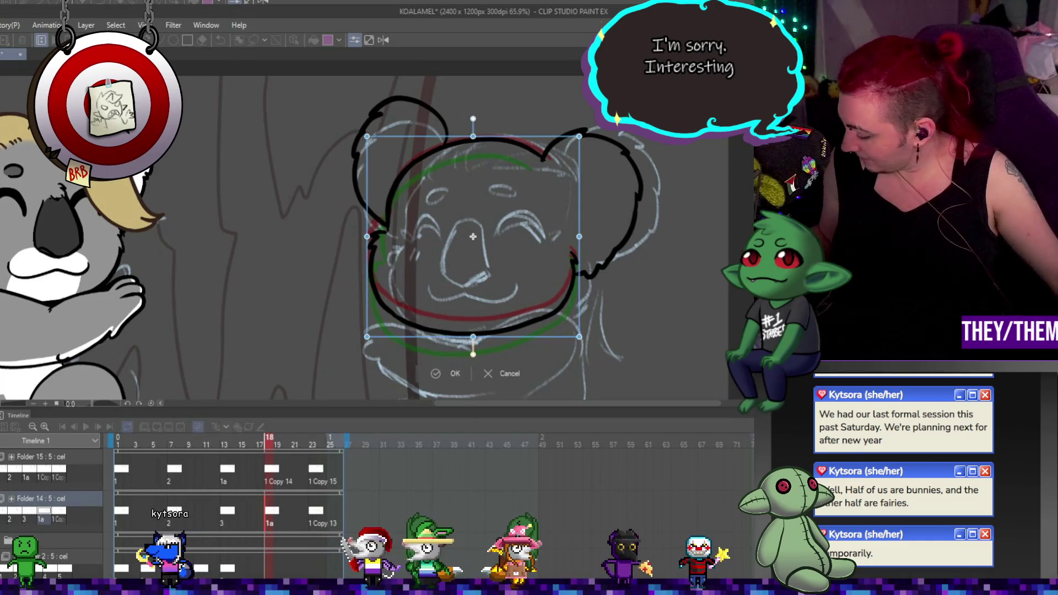
left_click_drag(473, 336, 475, 329)
left_click_drag(639, 298, 563, 279)
key("Return")
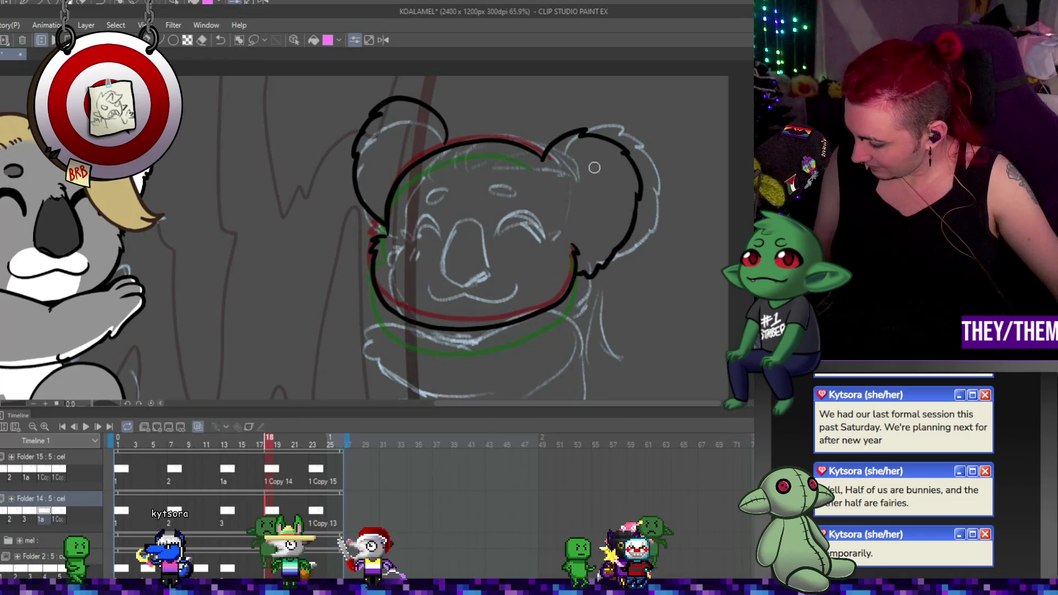
On the 1 Copy 13 frame, shrink, skew and narrow the head, lowering its left side
left_click(318, 512)
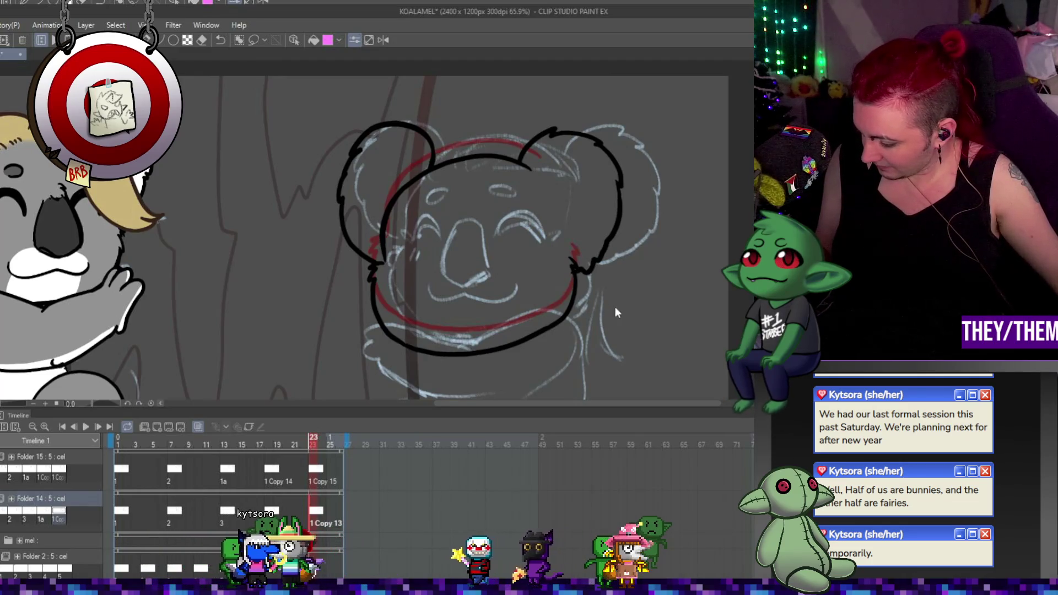
key("ctrl+t")
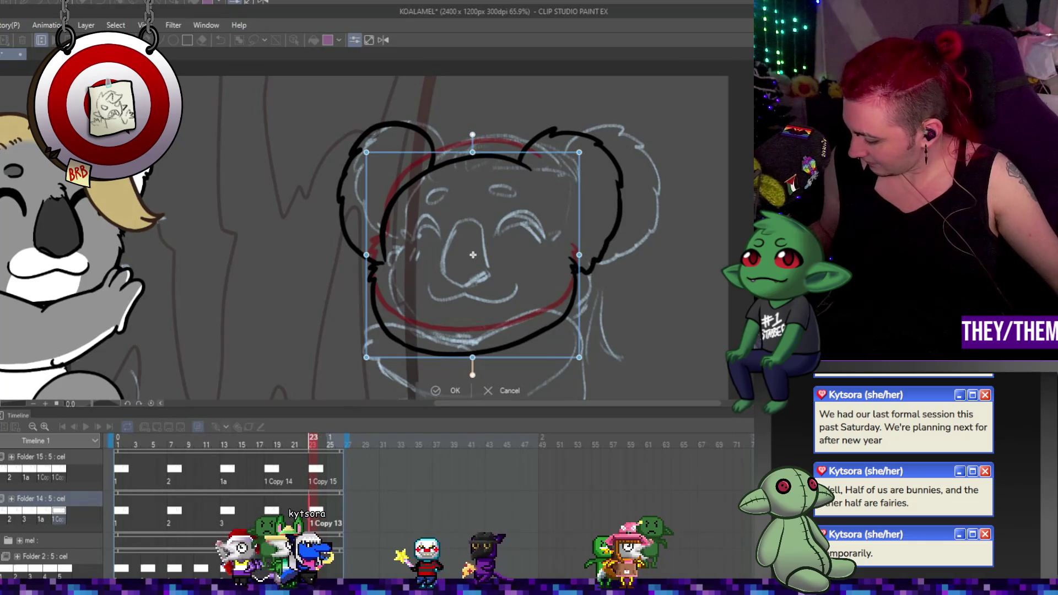
left_click_drag(472, 353, 478, 347)
left_click_drag(476, 153, 475, 152)
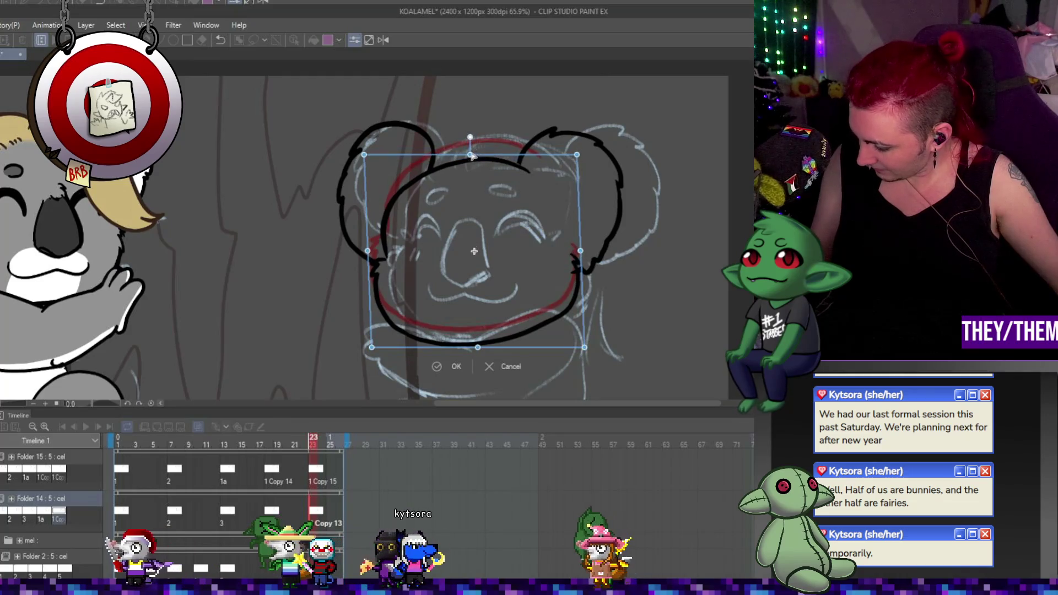
left_click_drag(370, 250, 369, 258)
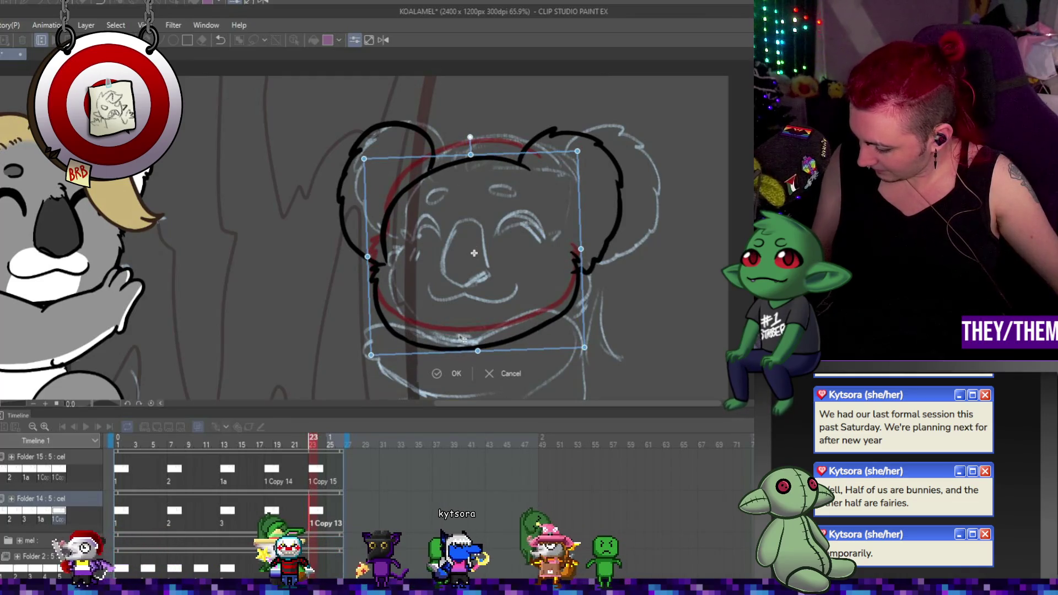
left_click_drag(584, 251, 576, 250)
key("Return")
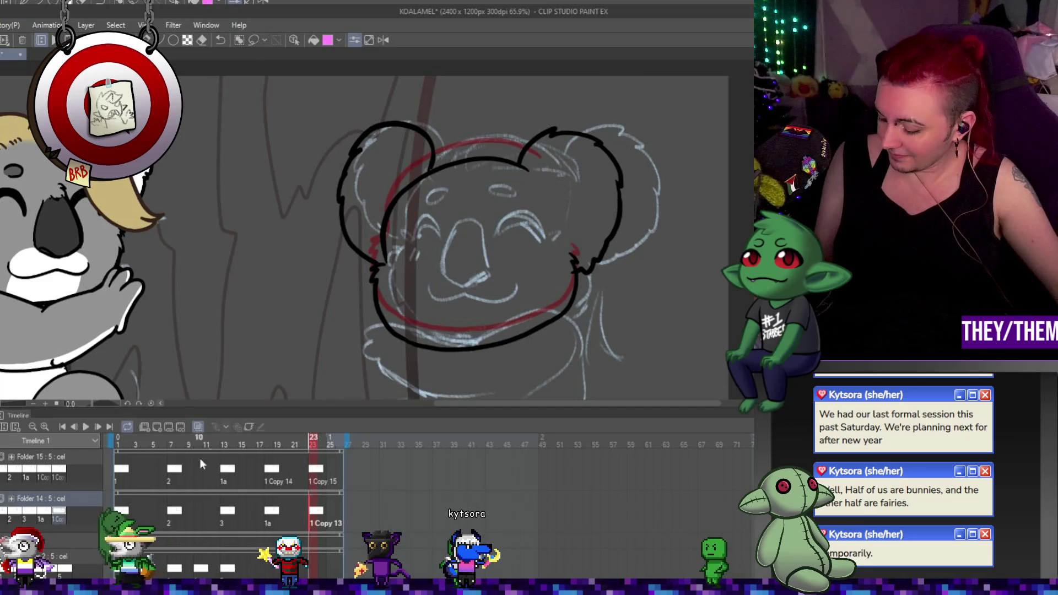
left_click(127, 445)
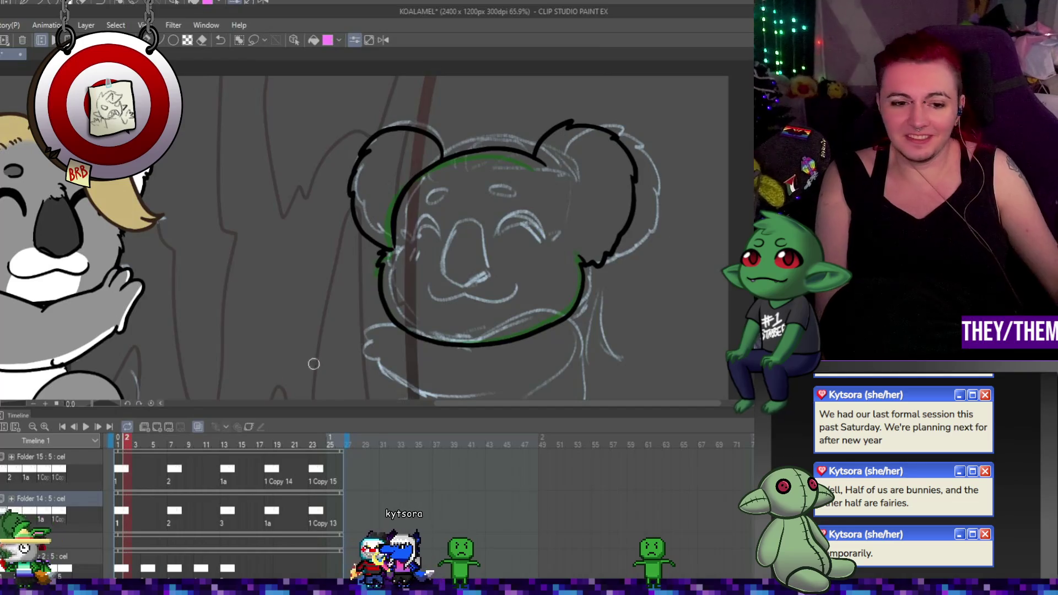
scroll(627, 215, "down", 1)
key("Return")
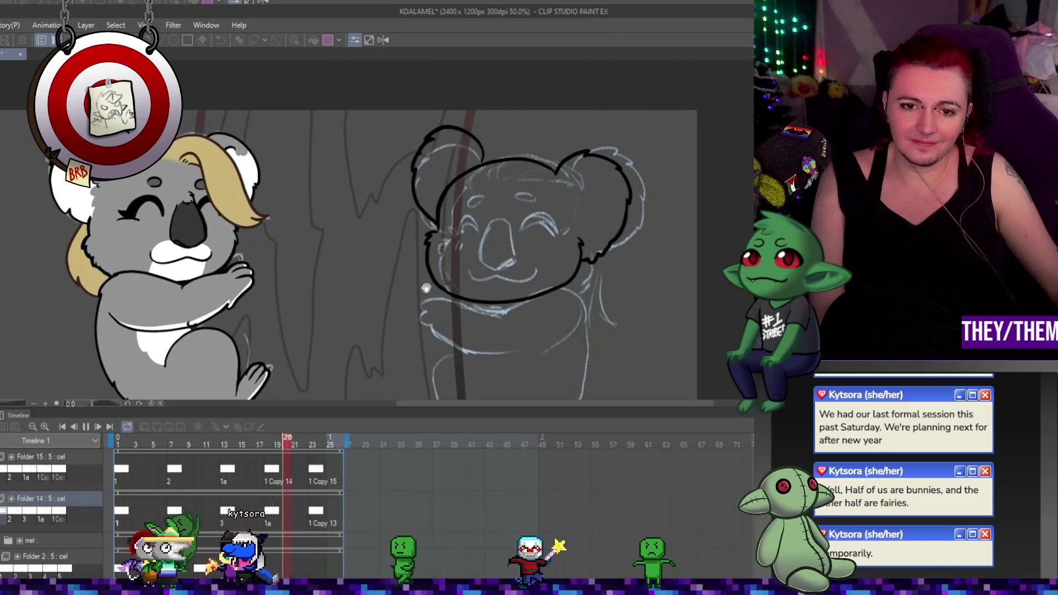
left_click(85, 426)
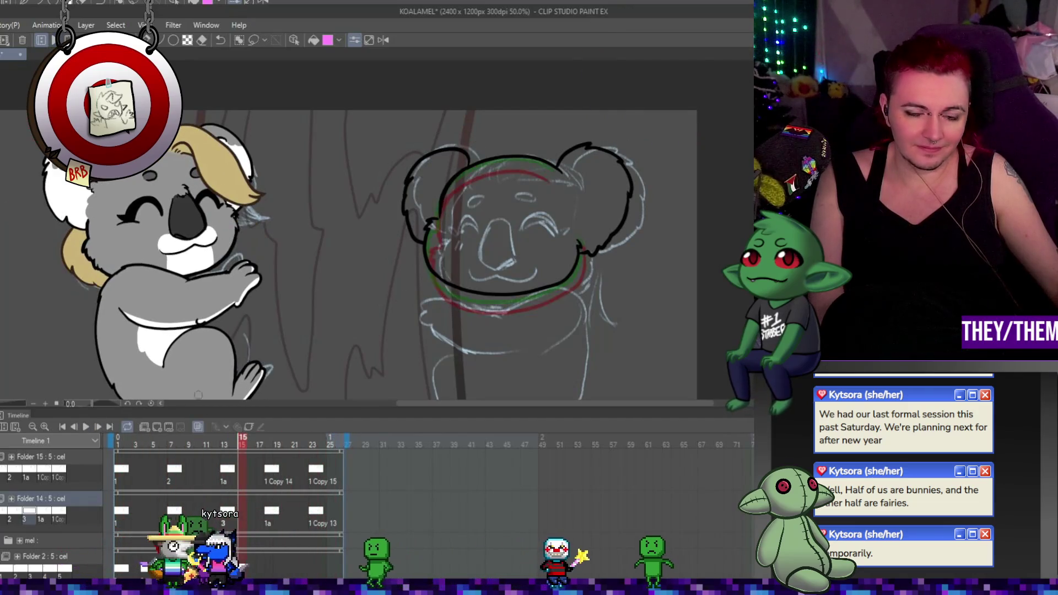
left_click(175, 476)
scroll(458, 295, "up", 1)
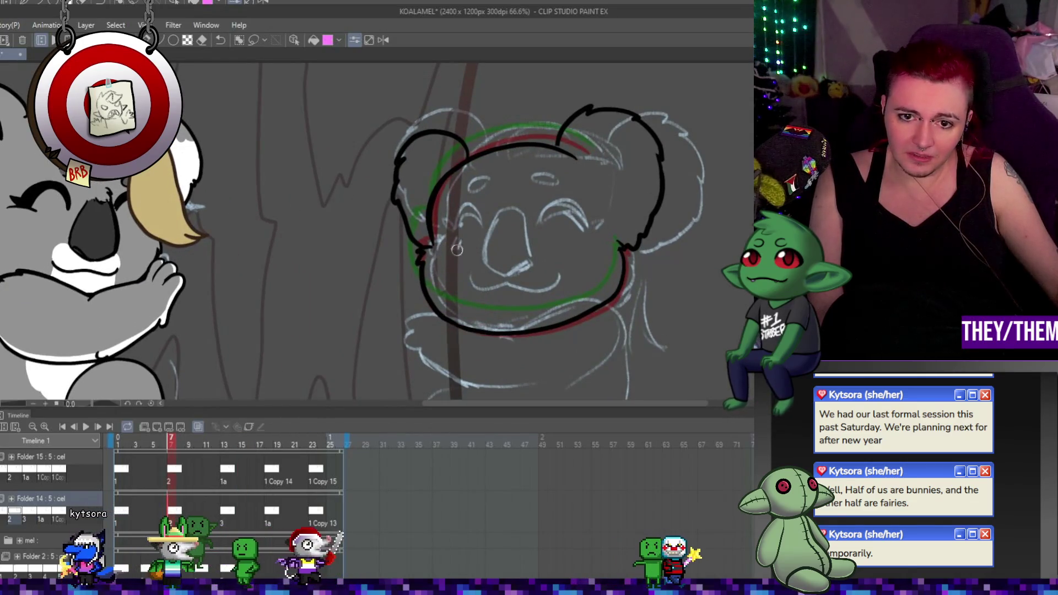
left_click(125, 513)
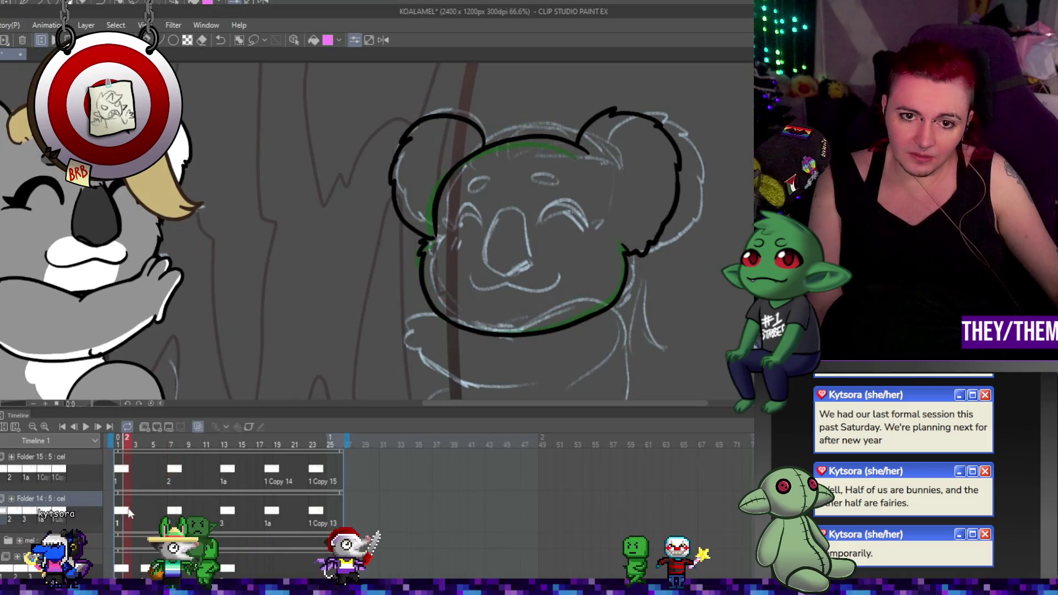
left_click(175, 471)
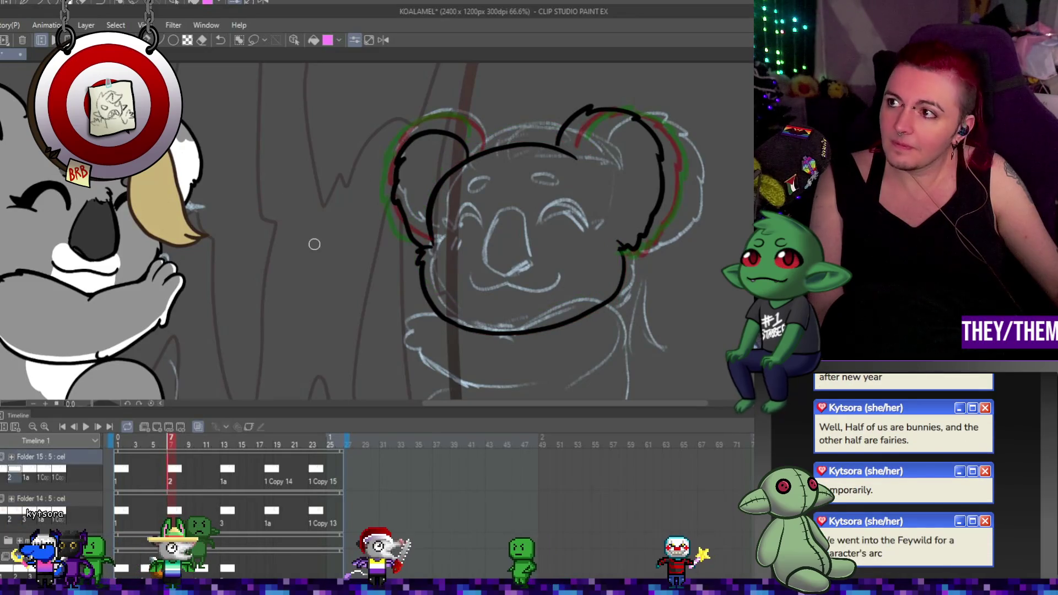
Lasso frame 7's left ear, stretch it up and right, and skew both sides to fit the onion skin
key("m")
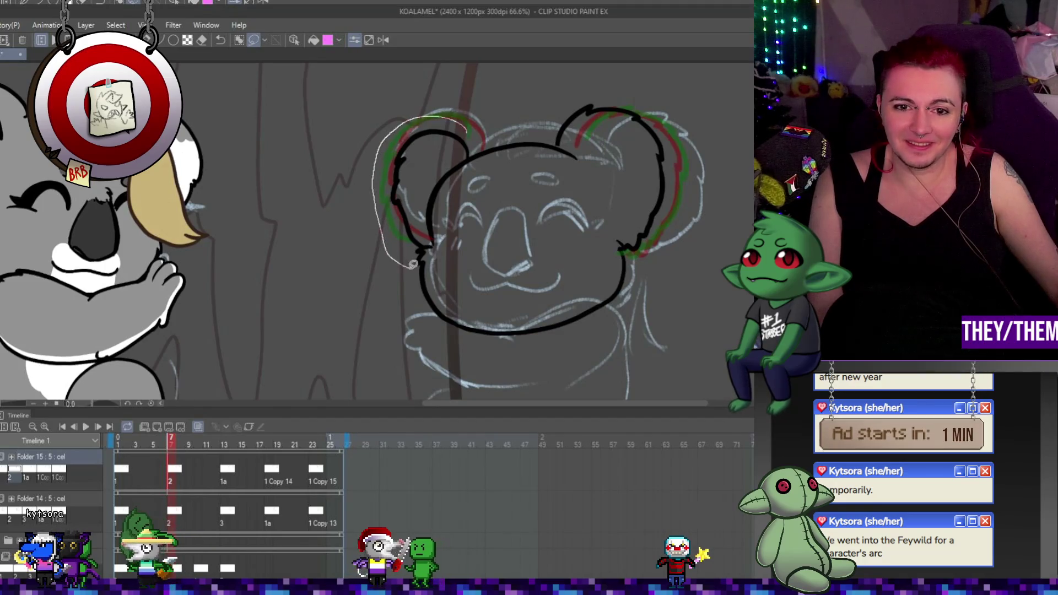
mouse_move(466, 131)
left_mouse_down()
mouse_move(380, 182)
mouse_move(494, 176)
left_mouse_up()
key("ctrl+t")
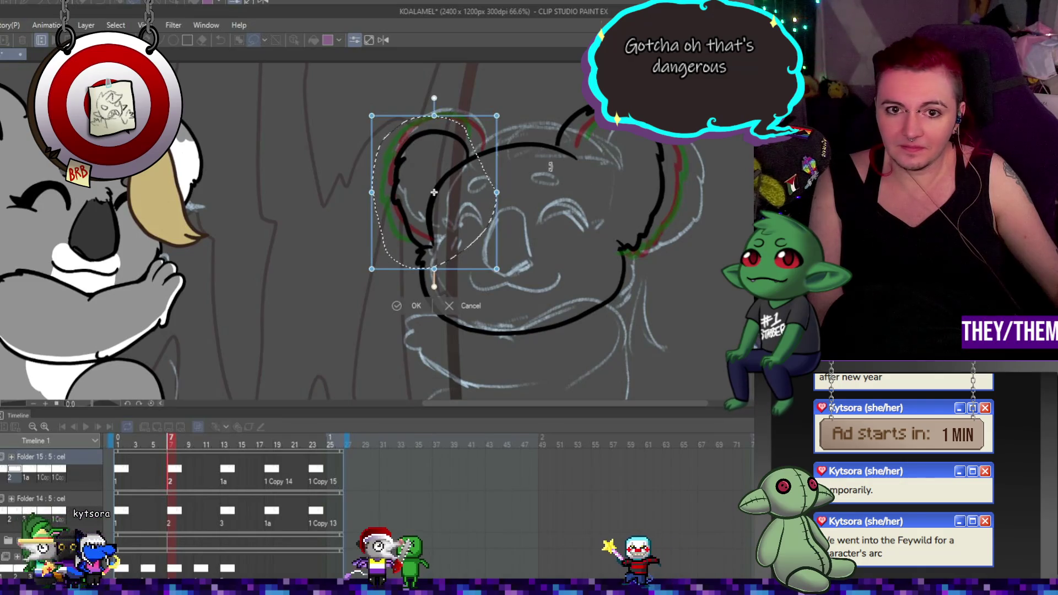
left_click_drag(434, 115, 444, 103)
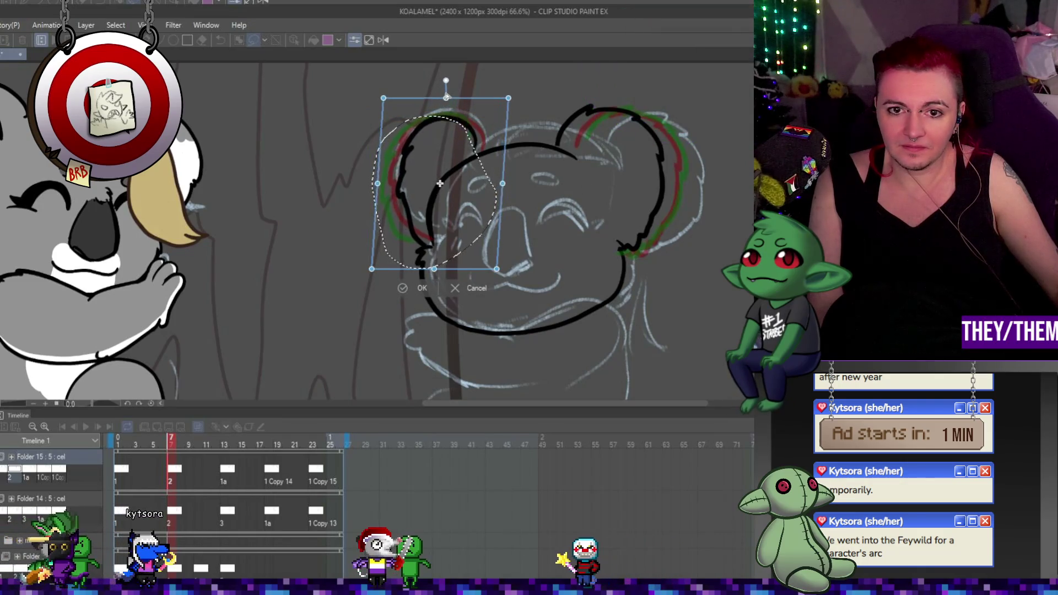
left_click_drag(500, 187, 502, 194)
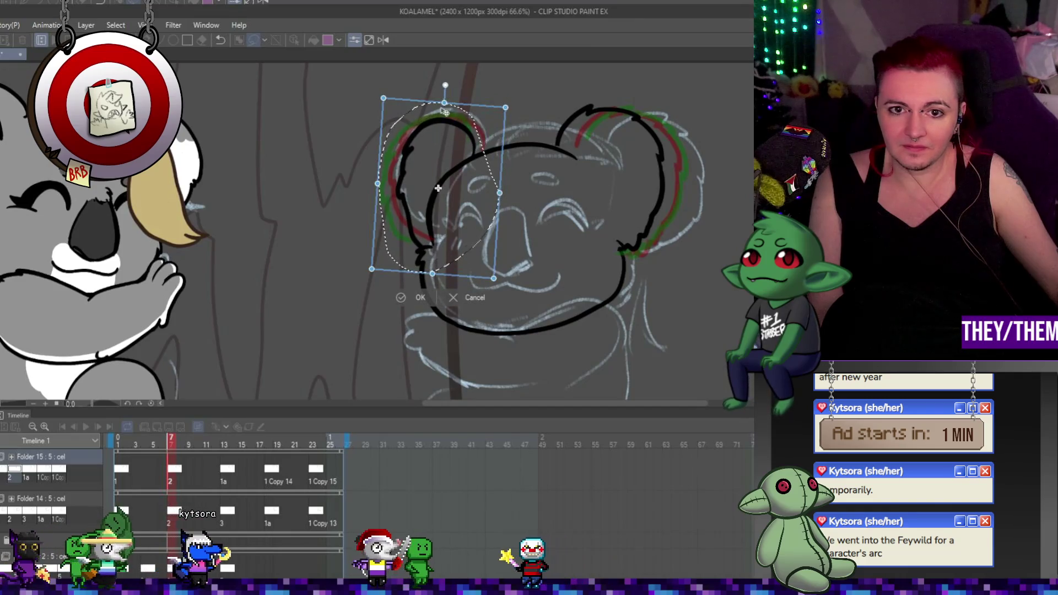
left_click_drag(403, 187, 399, 182)
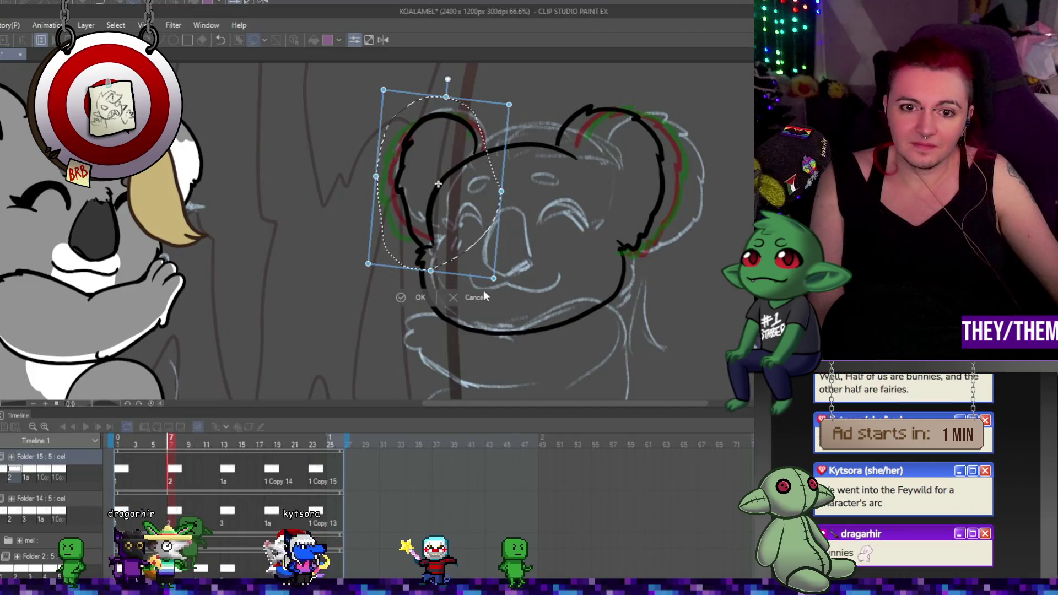
key("asciicircum")
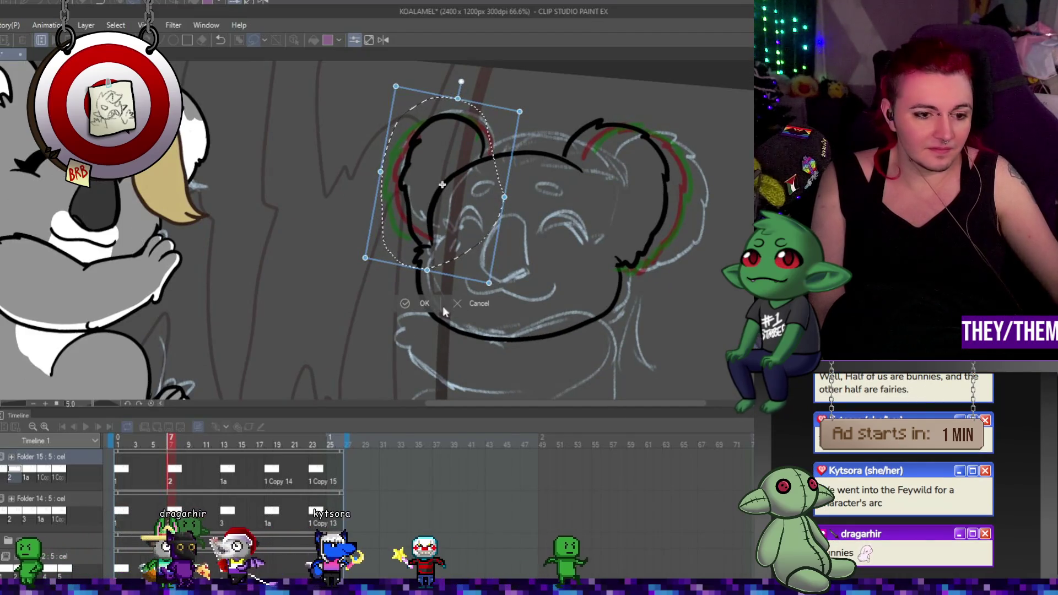
left_click(424, 304)
left_click(127, 403)
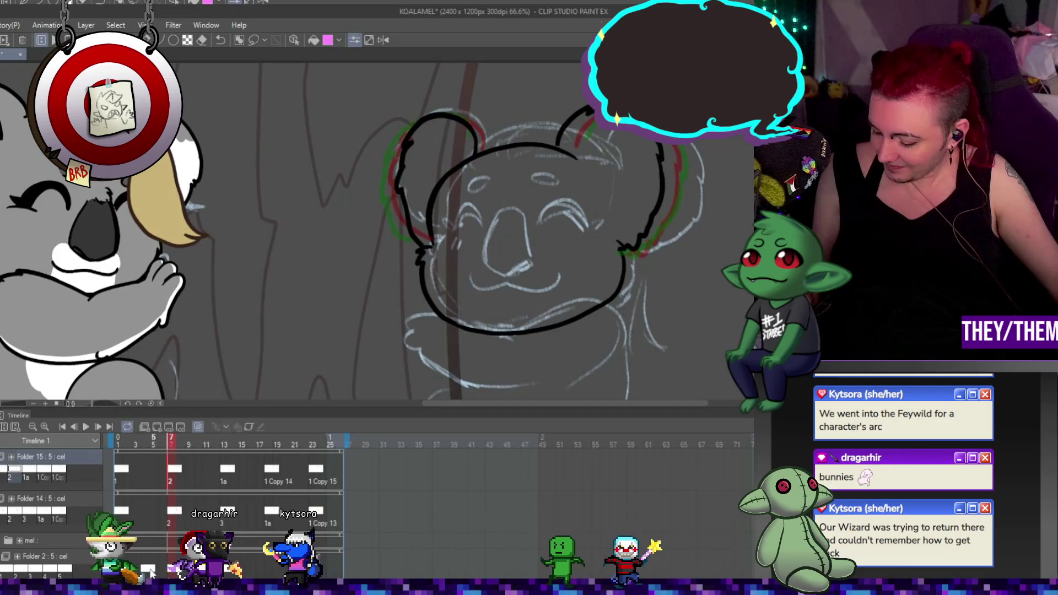
Show frame 7 on Folder 14 and commit a transform on the koala head line art
left_click(153, 468)
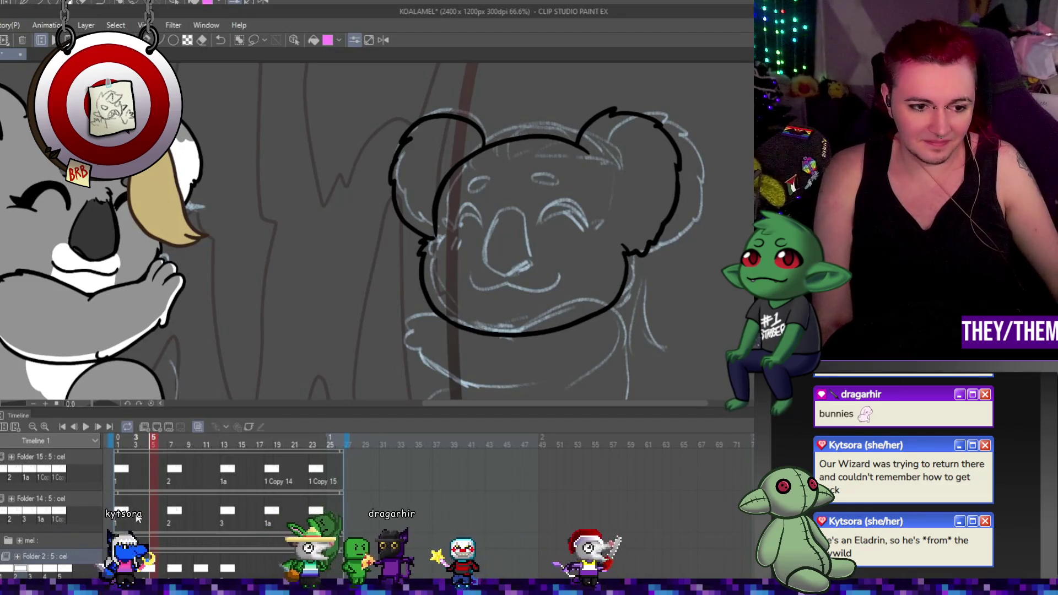
left_click(171, 511)
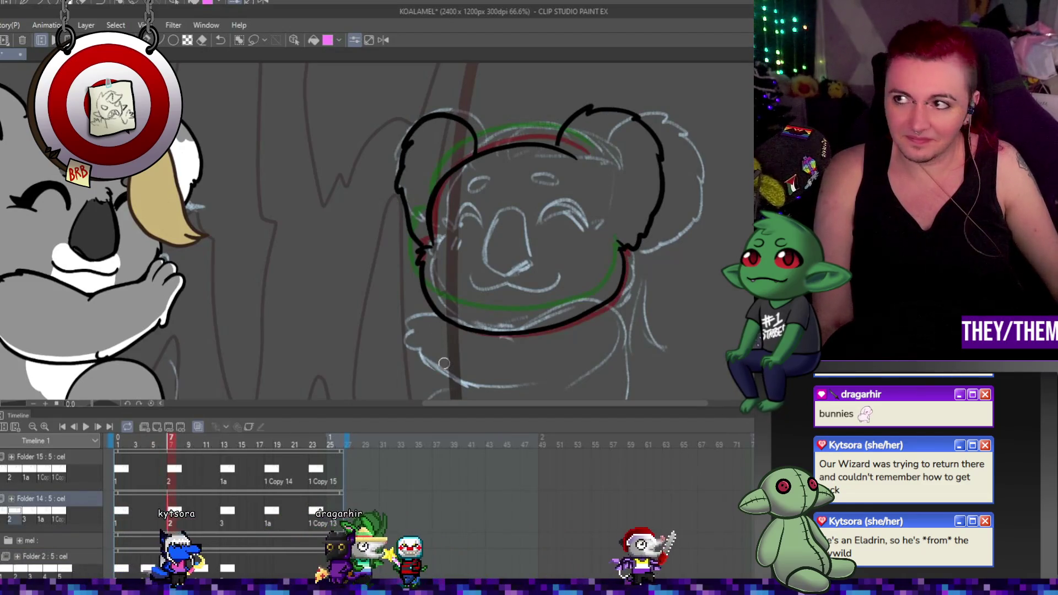
key("ctrl+shift+t")
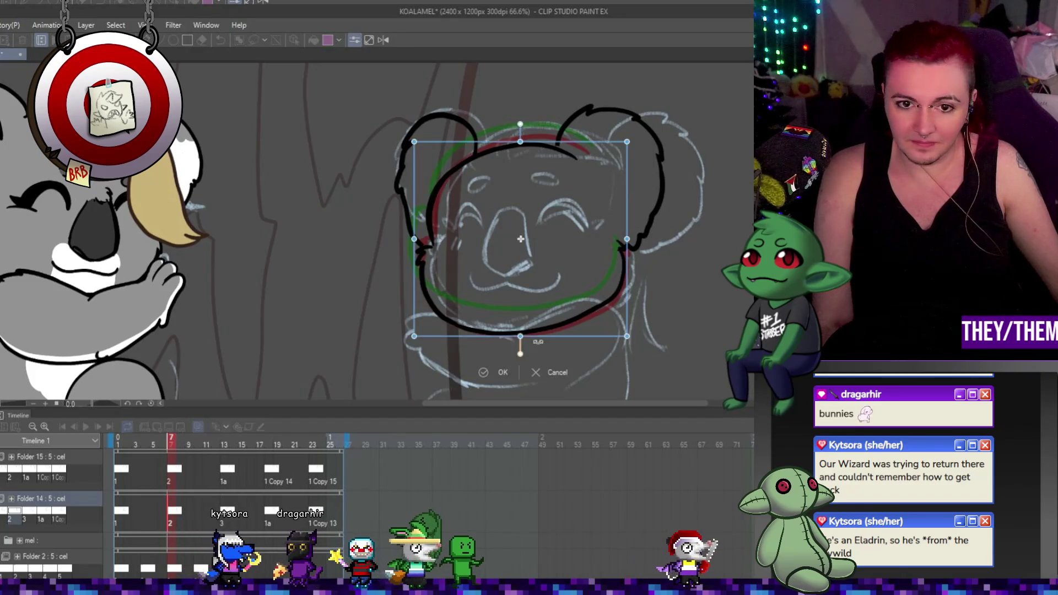
key("Return")
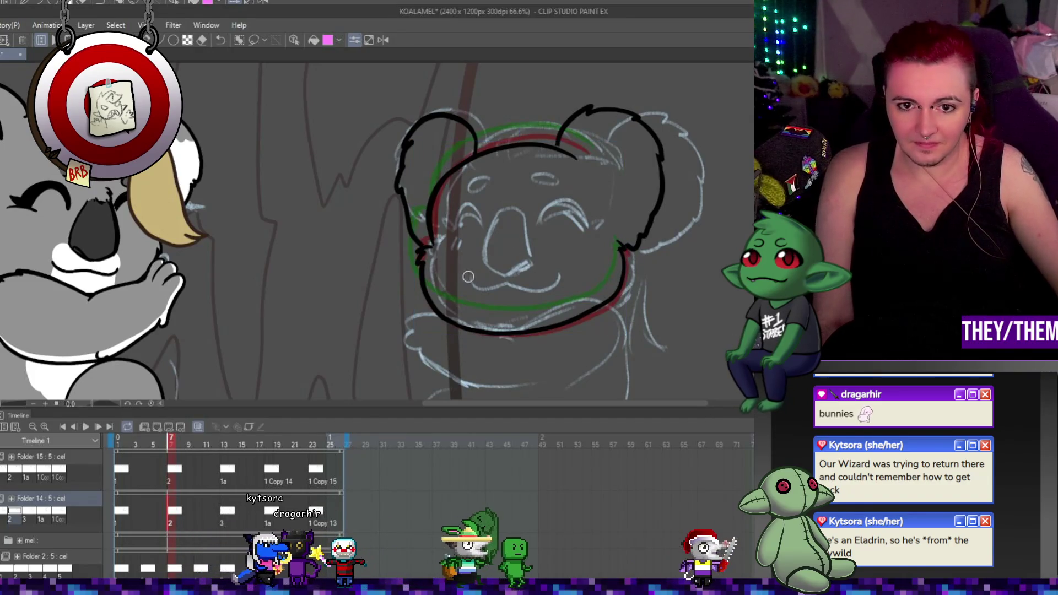
scroll(451, 276, "up", 2)
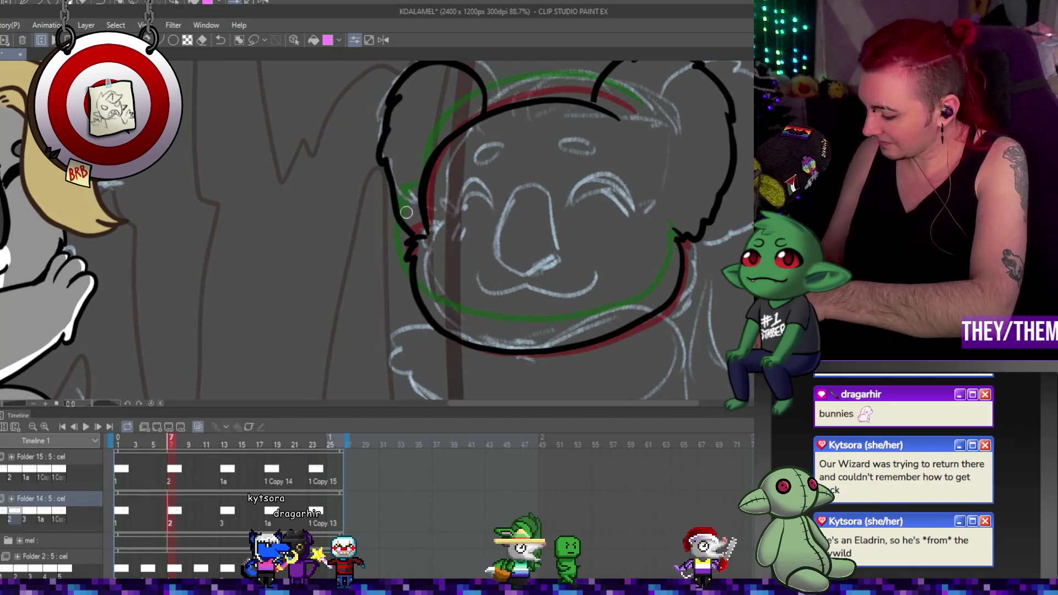
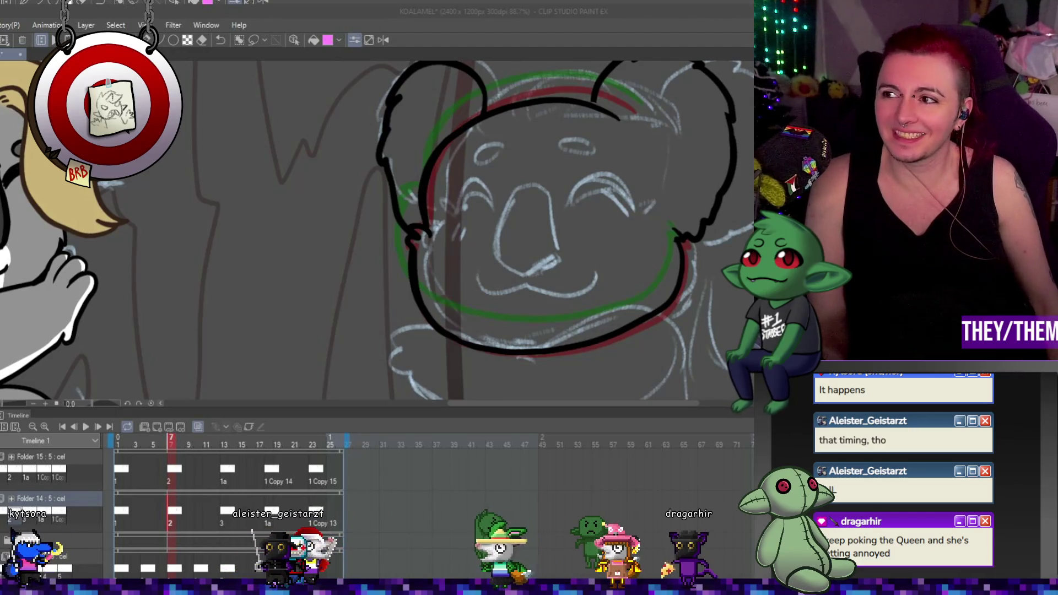
Zoom out and preview the head-bob animation playback
key("ctrl+minus")
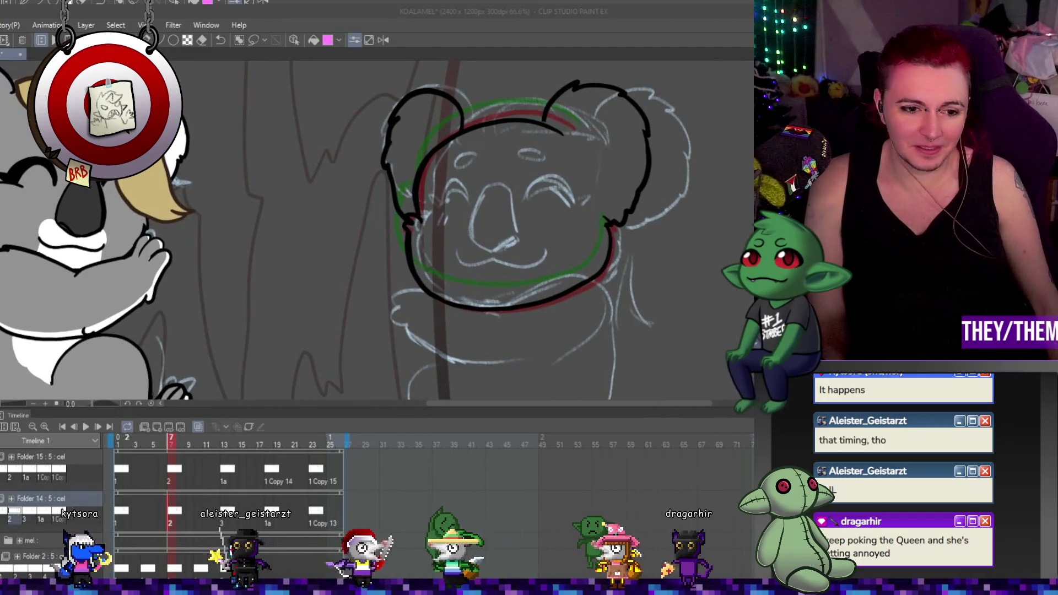
left_click(85, 426)
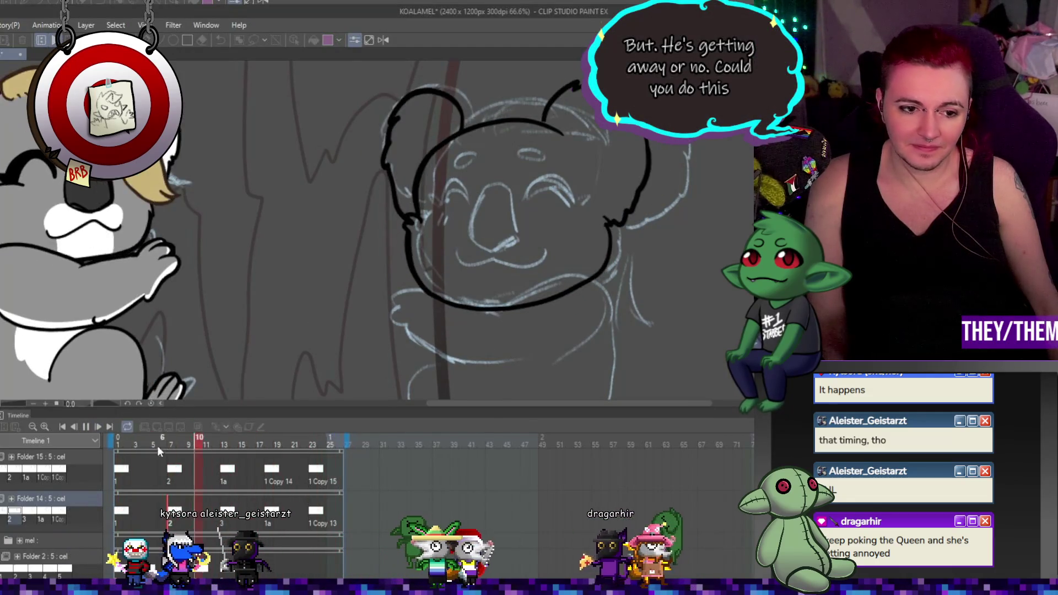
left_click(97, 420)
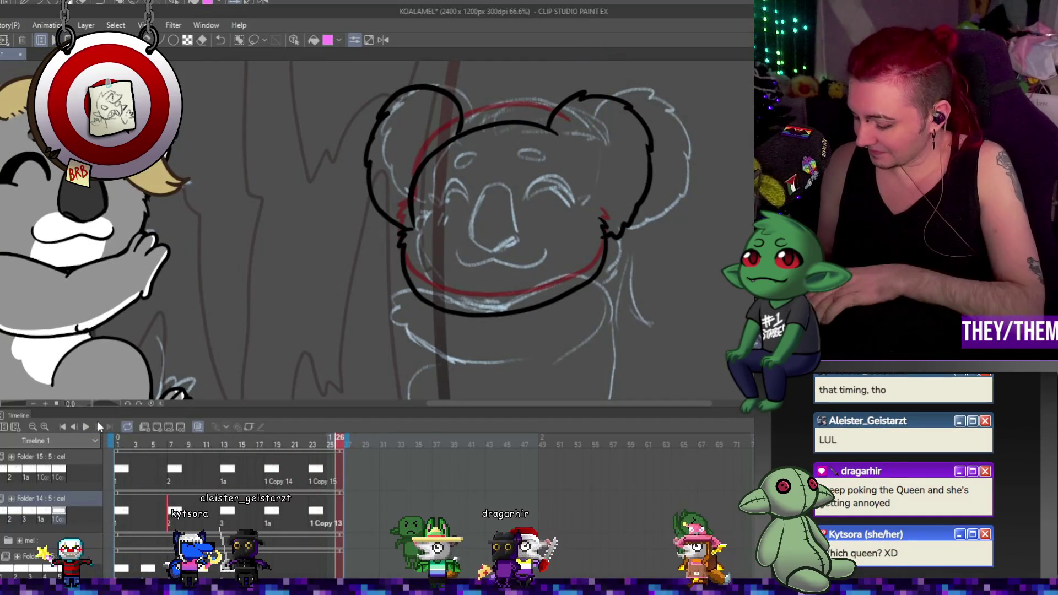
Extend the left cheek outline downward on frames 13 and 18
left_click(225, 441)
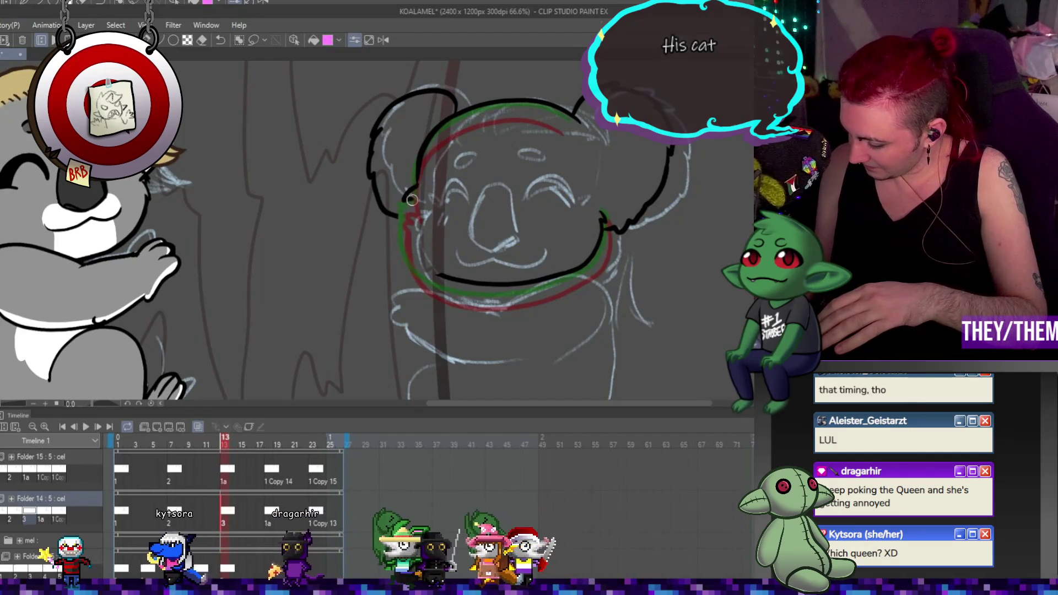
left_click_drag(412, 200, 413, 214)
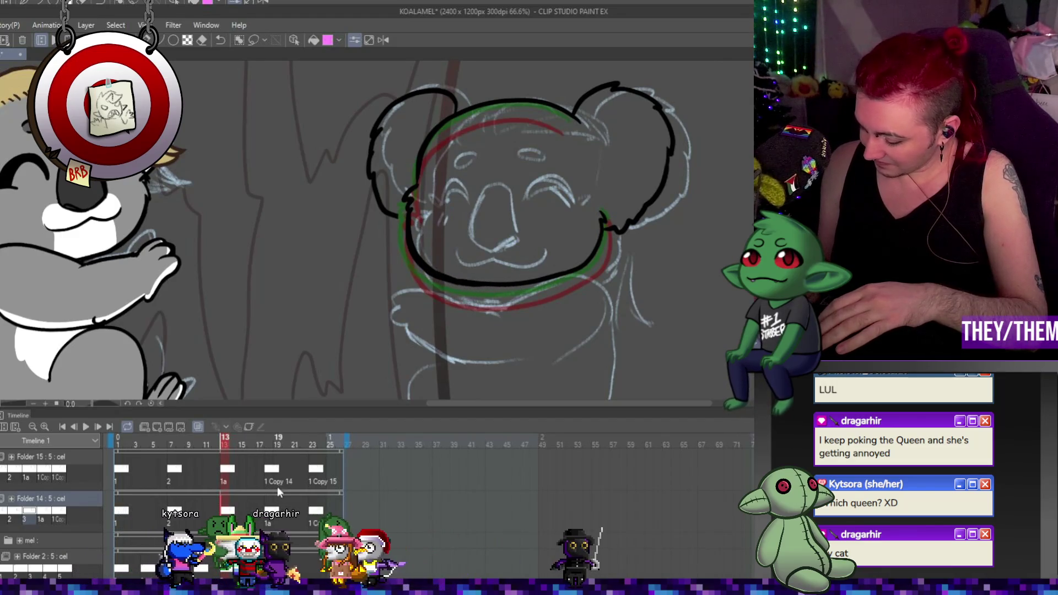
left_click(272, 517)
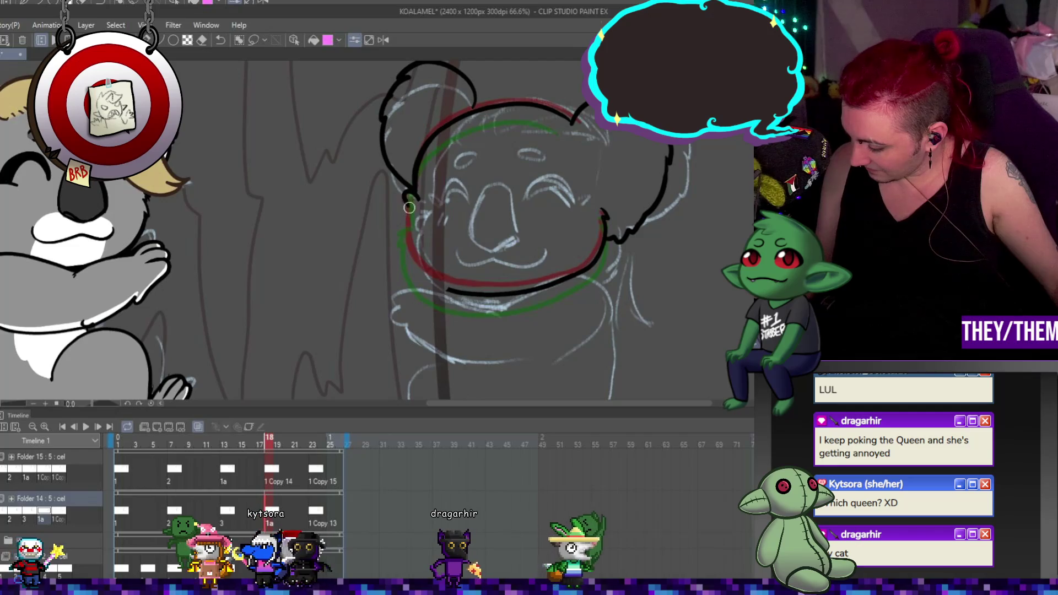
mouse_move(416, 198)
left_mouse_down()
mouse_move(413, 245)
mouse_move(441, 287)
mouse_move(476, 293)
left_mouse_up()
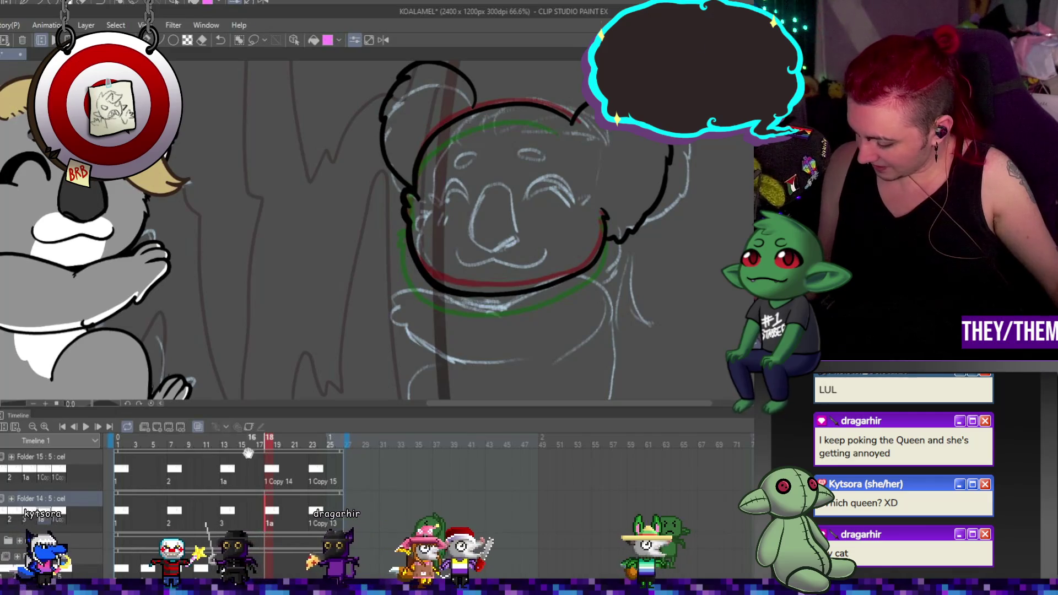
On frame 23, erase the chin line's left end and redraw the left head outline to the chin
left_click(225, 494)
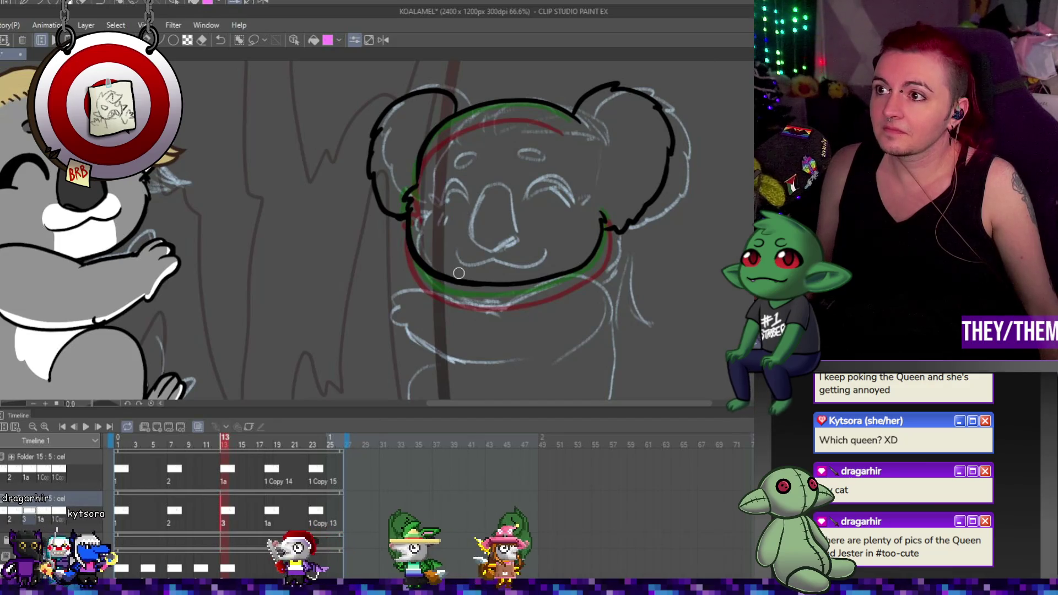
left_click(270, 511)
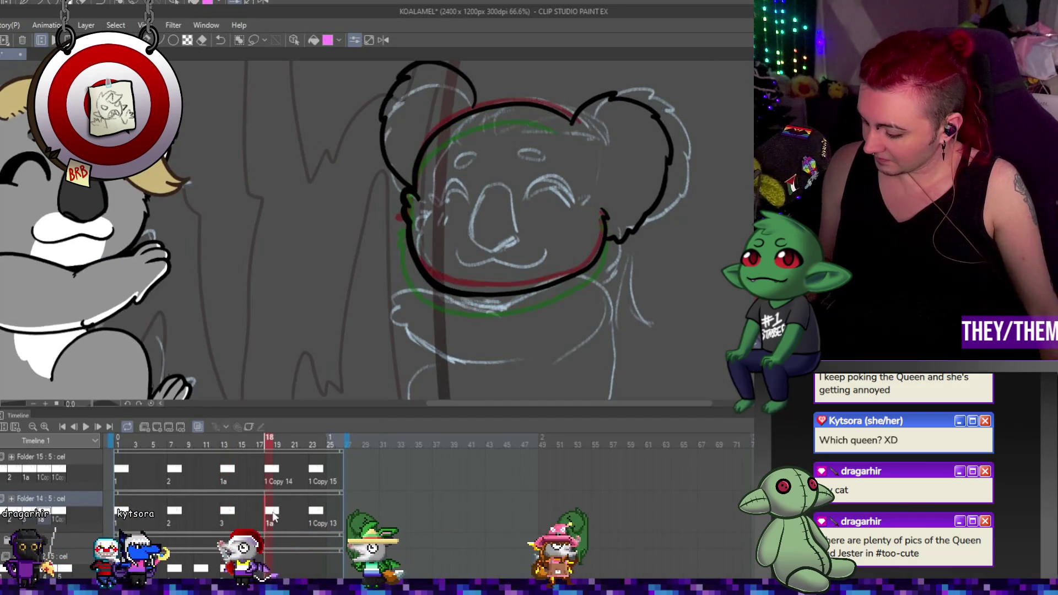
left_click(315, 516)
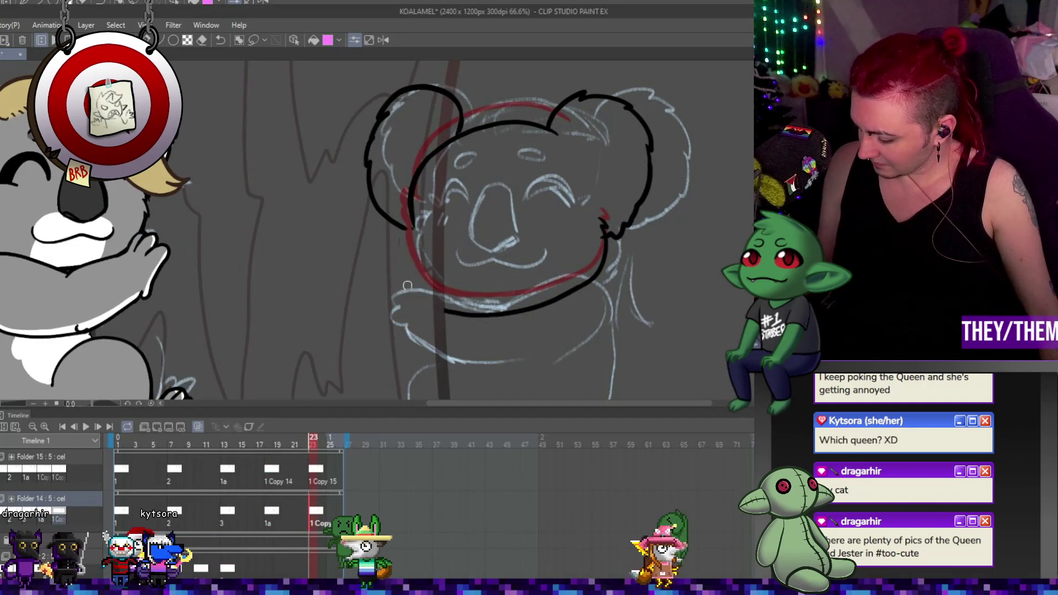
left_click_drag(424, 297, 455, 321)
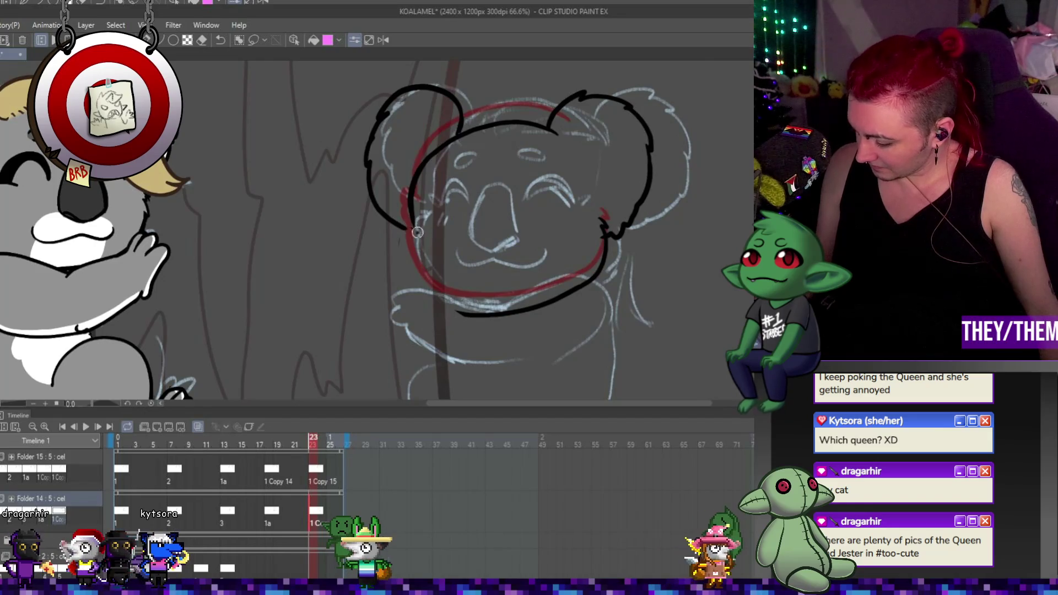
mouse_move(411, 227)
left_mouse_down()
mouse_move(419, 269)
mouse_move(459, 310)
left_mouse_up()
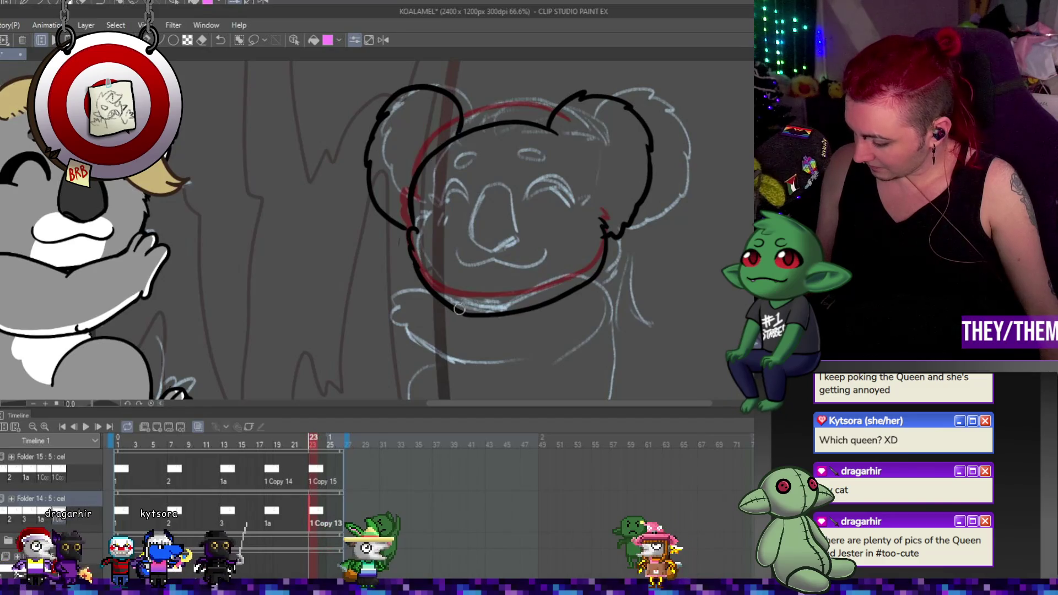
left_click(86, 427)
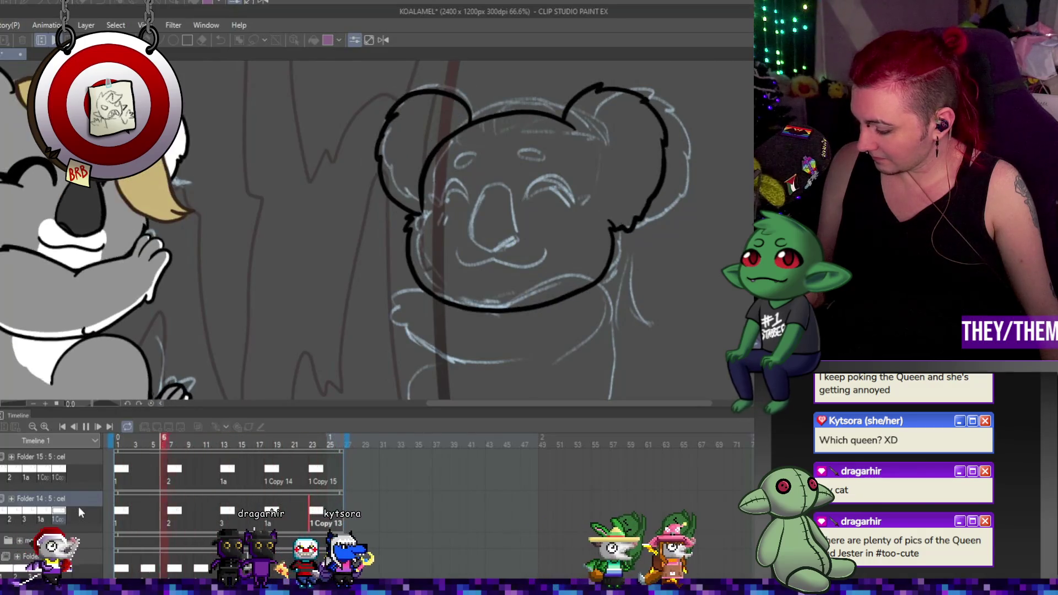
left_click(85, 426)
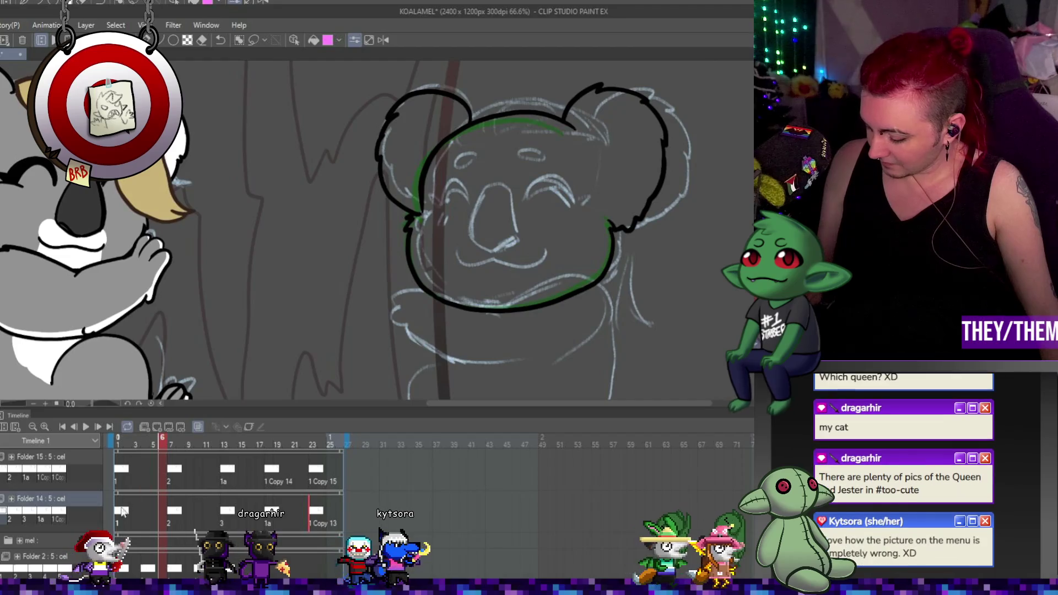
left_click(124, 466)
left_click(175, 511)
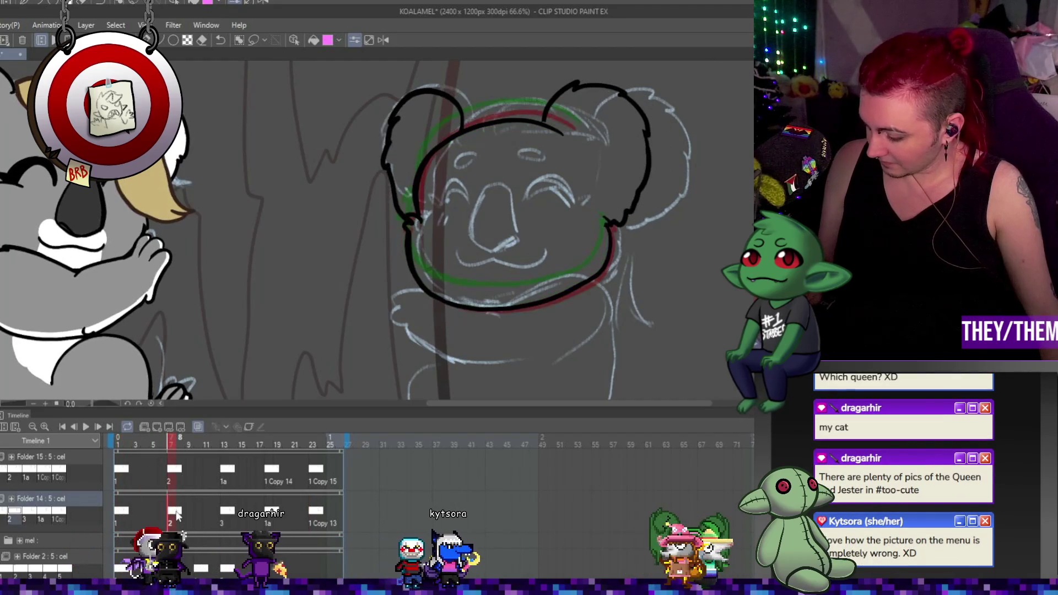
left_click(226, 512)
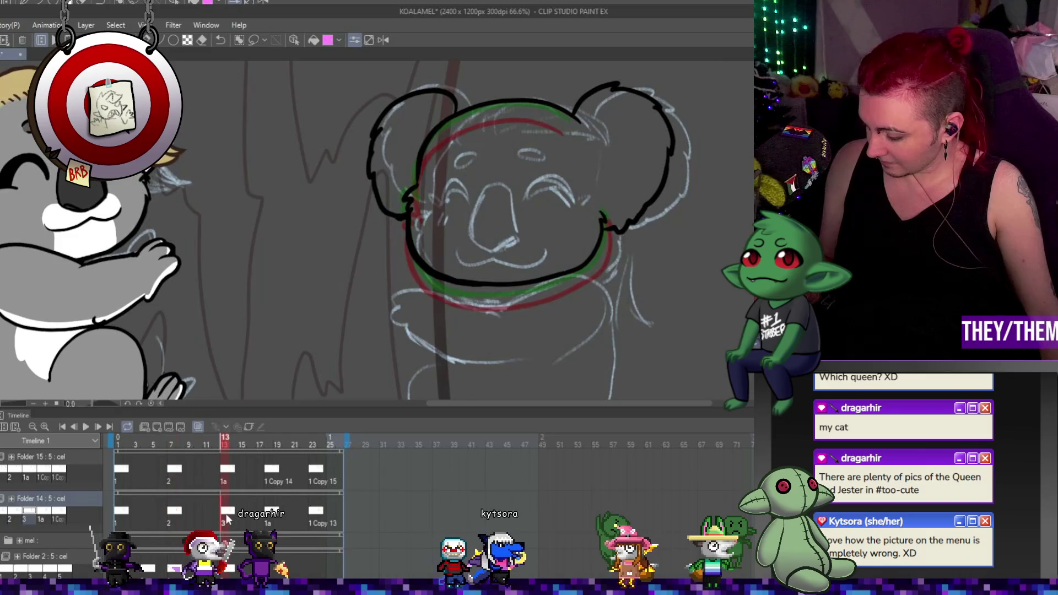
left_click(271, 517)
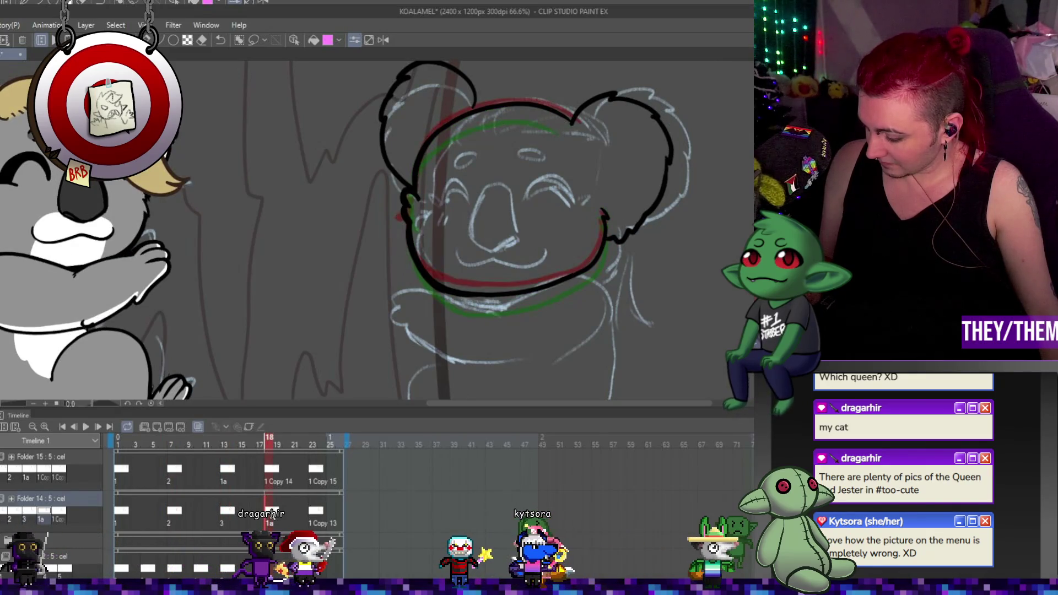
left_click(238, 520)
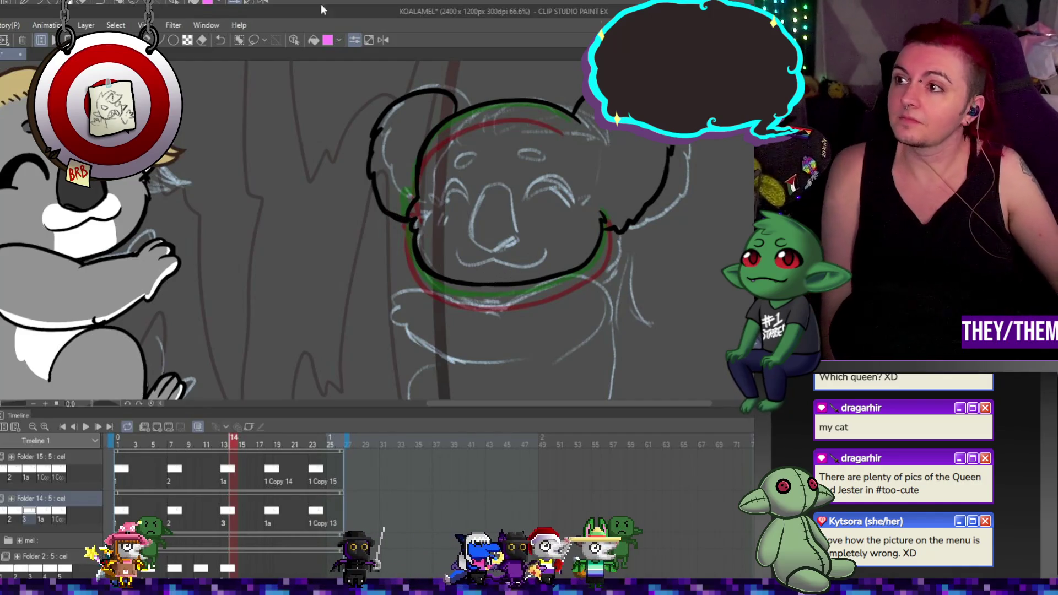
Compare frames 13 and 18, preview the loop, then select Folder 15's ear cel at frame 13
left_click(272, 511)
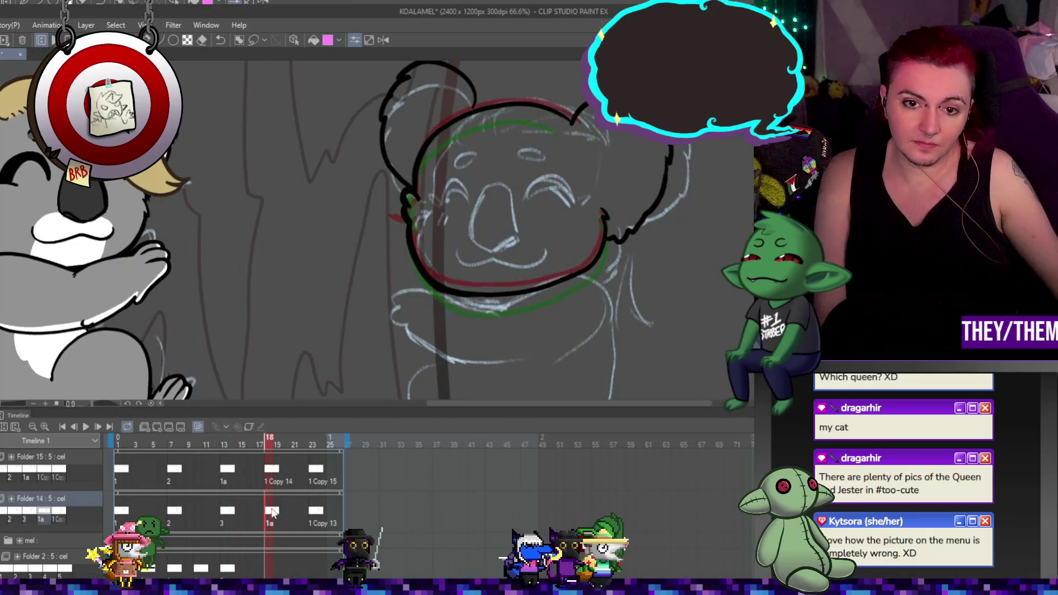
left_click(228, 515)
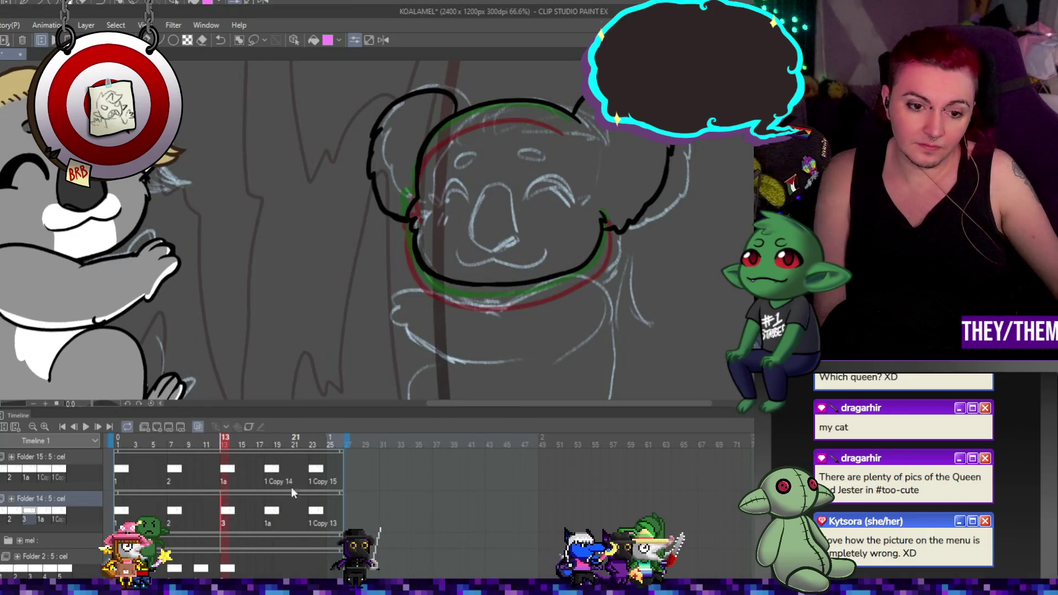
left_click(270, 514)
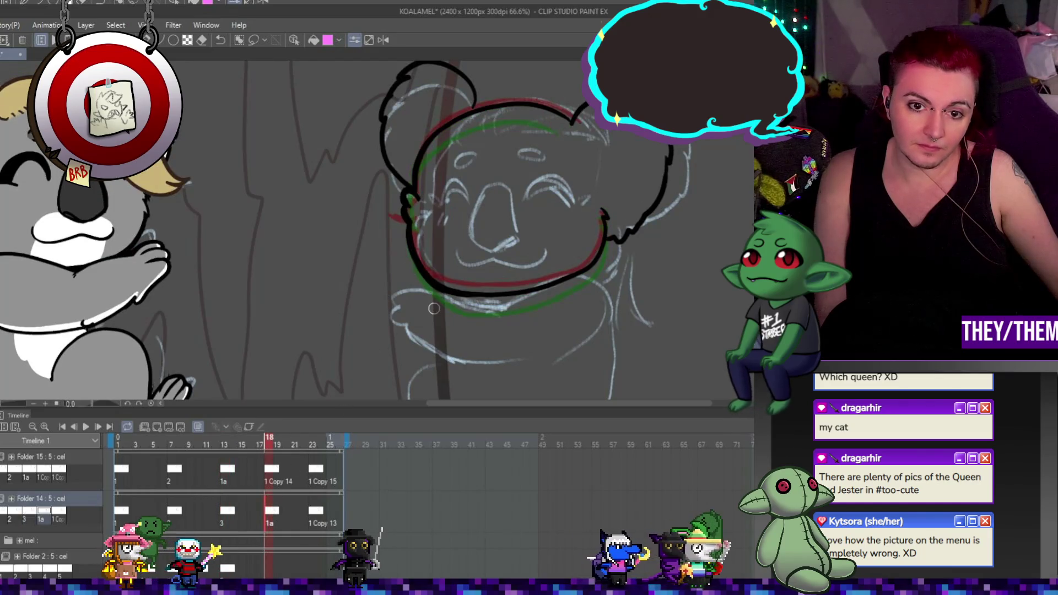
scroll(397, 286, "down", 2)
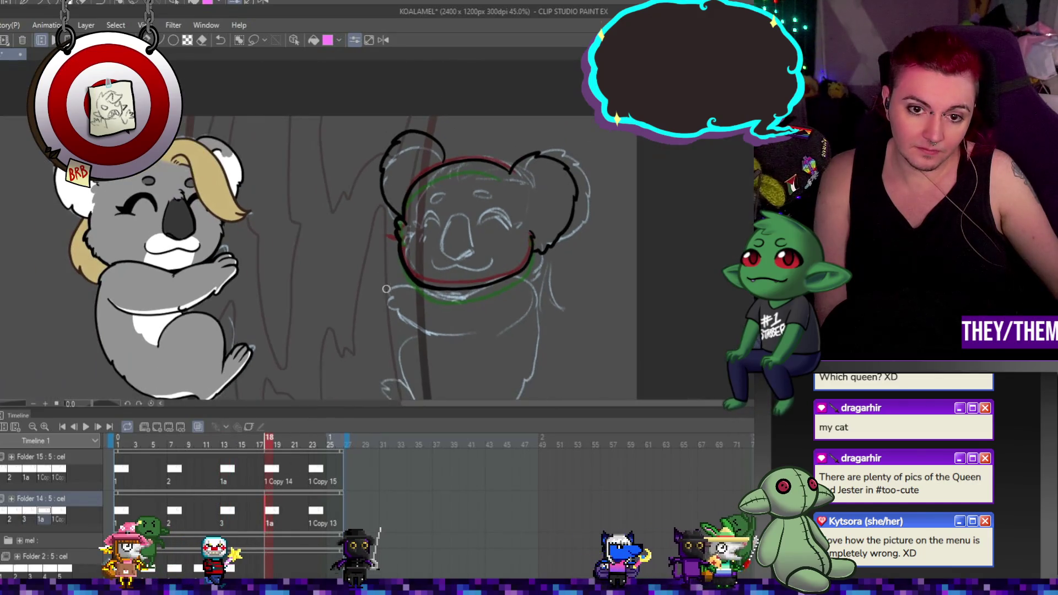
left_click(88, 424)
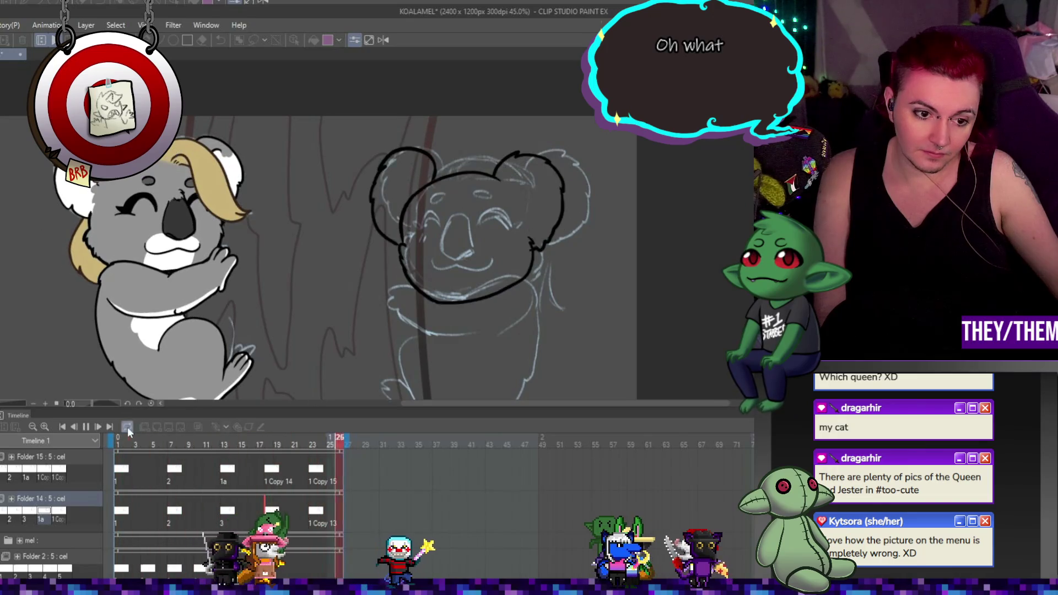
left_click(86, 427)
left_click(231, 469)
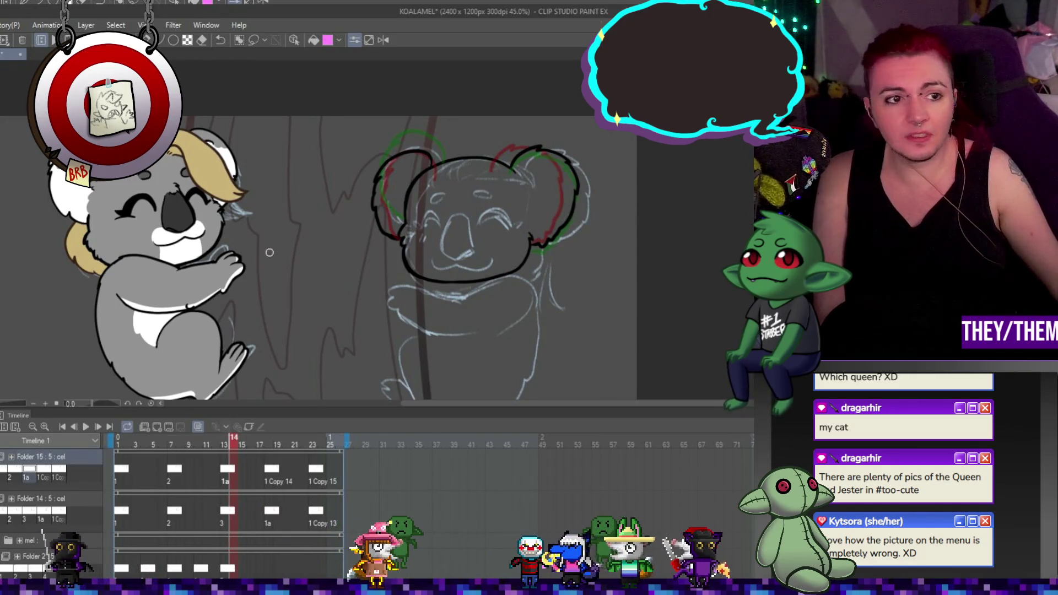
On frame 13, lasso the left ear, narrow it, rotate it slightly and nudge it down
key("m")
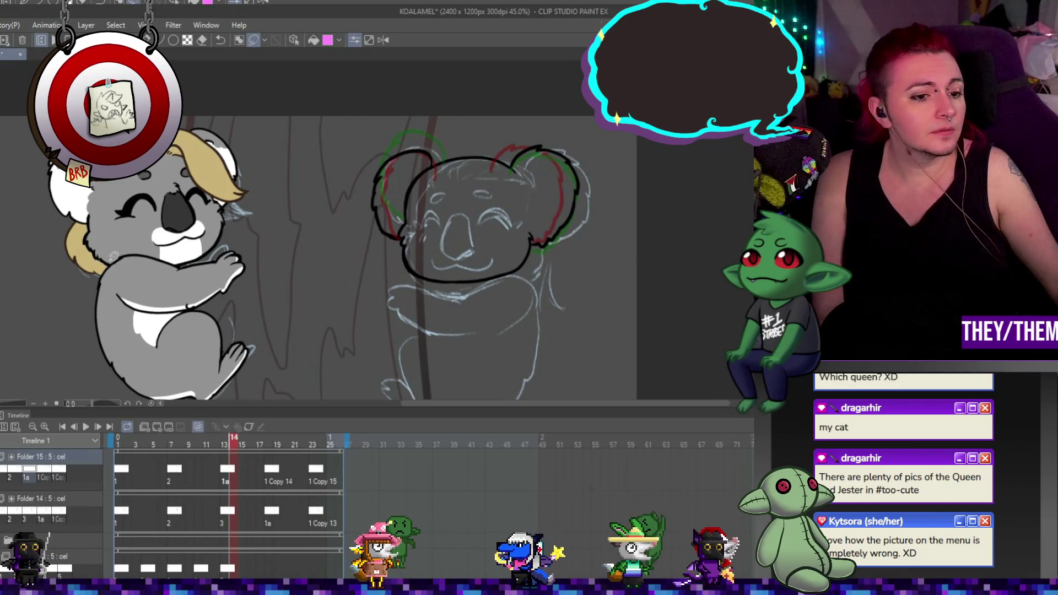
key("Left")
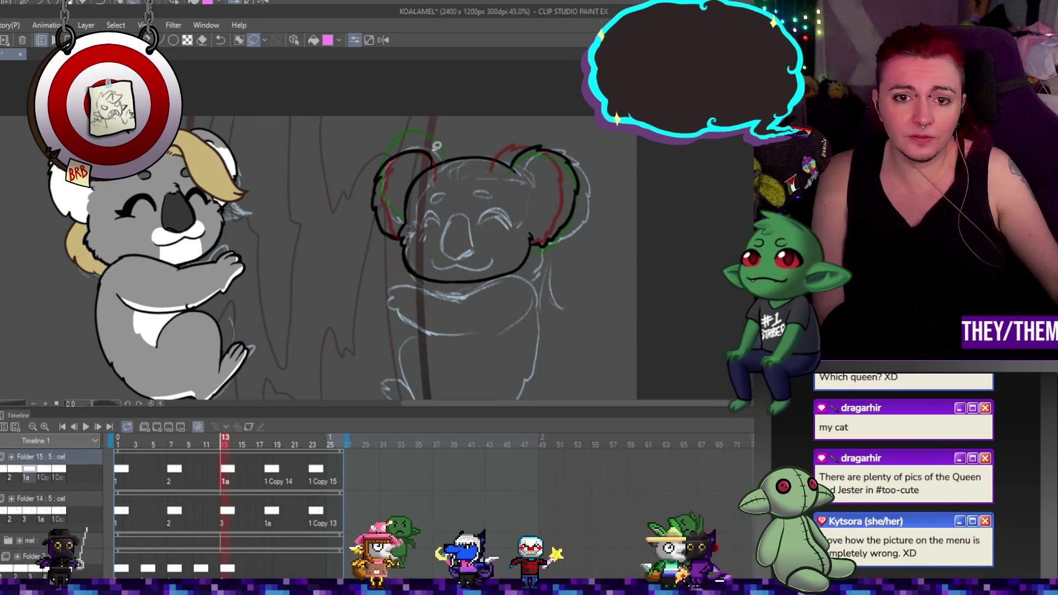
left_click_drag(437, 146, 360, 220)
left_click_drag(449, 198, 450, 185)
scroll(446, 153, "up", 2)
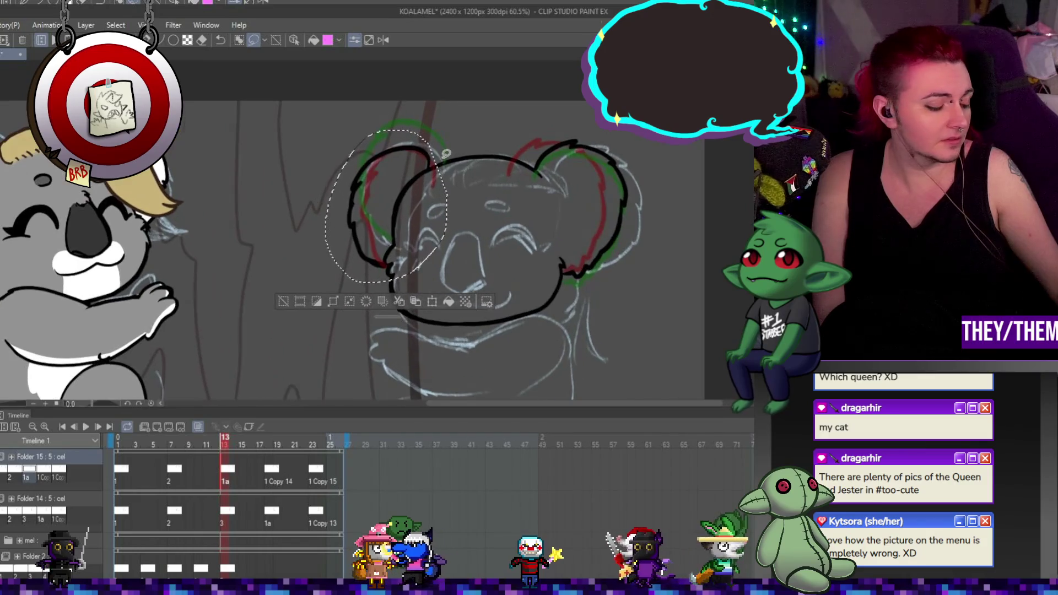
key("ctrl+t")
scroll(385, 143, "up", 1)
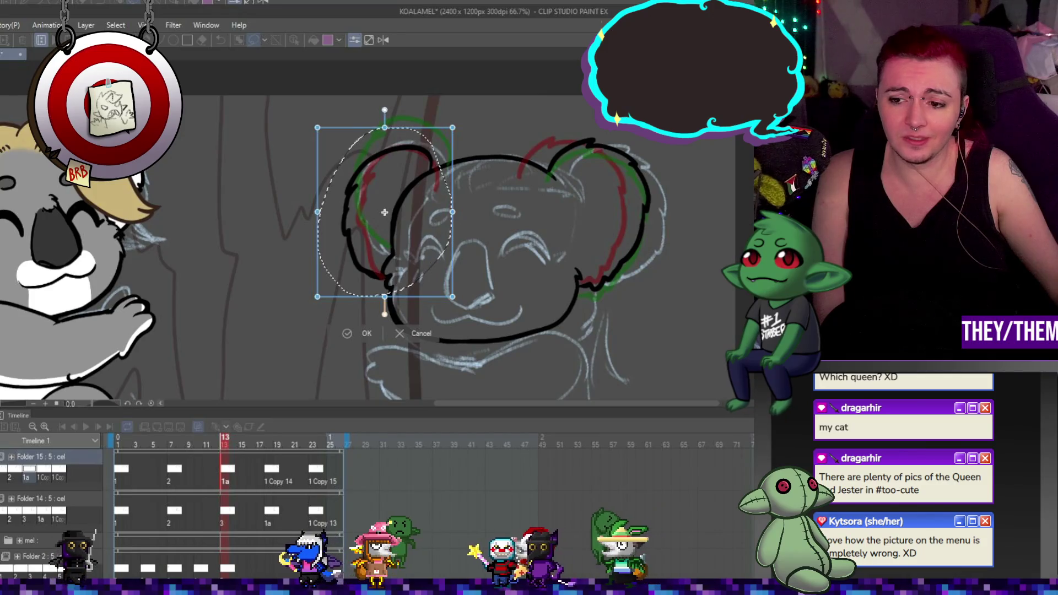
left_click_drag(319, 215, 332, 213)
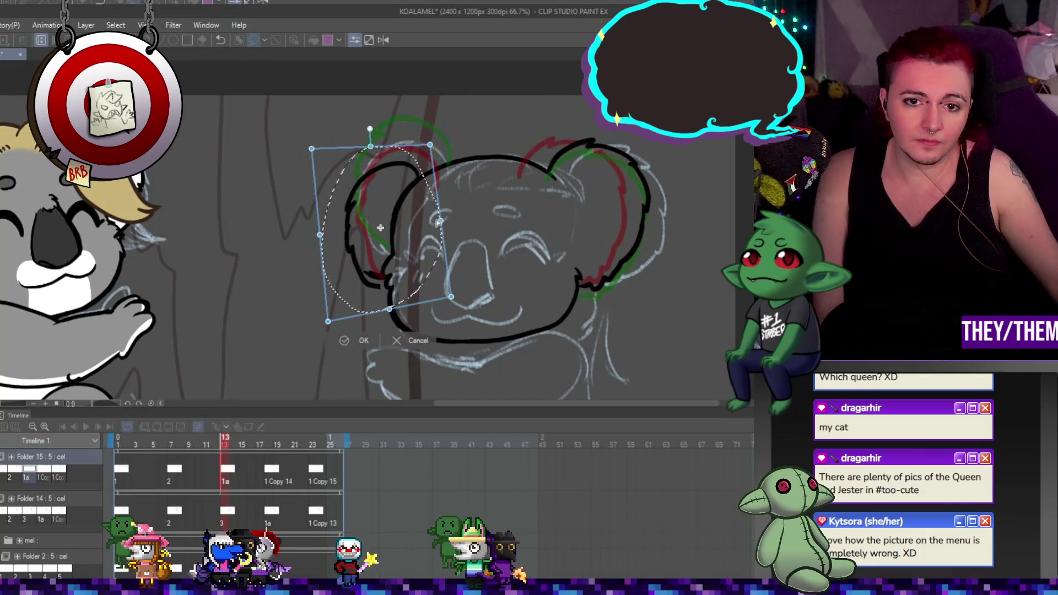
left_click_drag(461, 209, 457, 216)
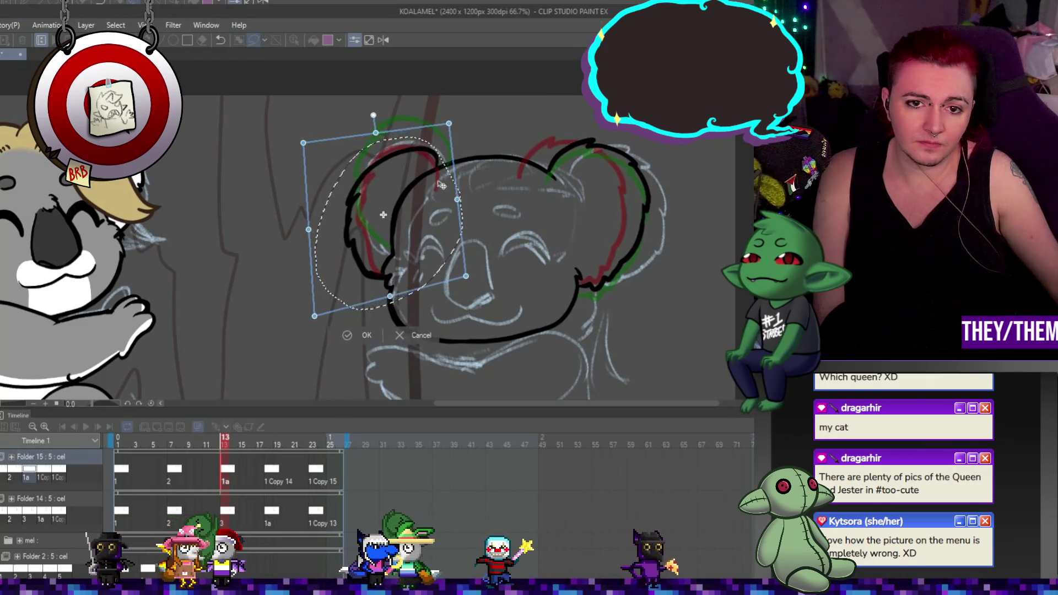
left_click_drag(441, 185, 442, 192)
key("Return")
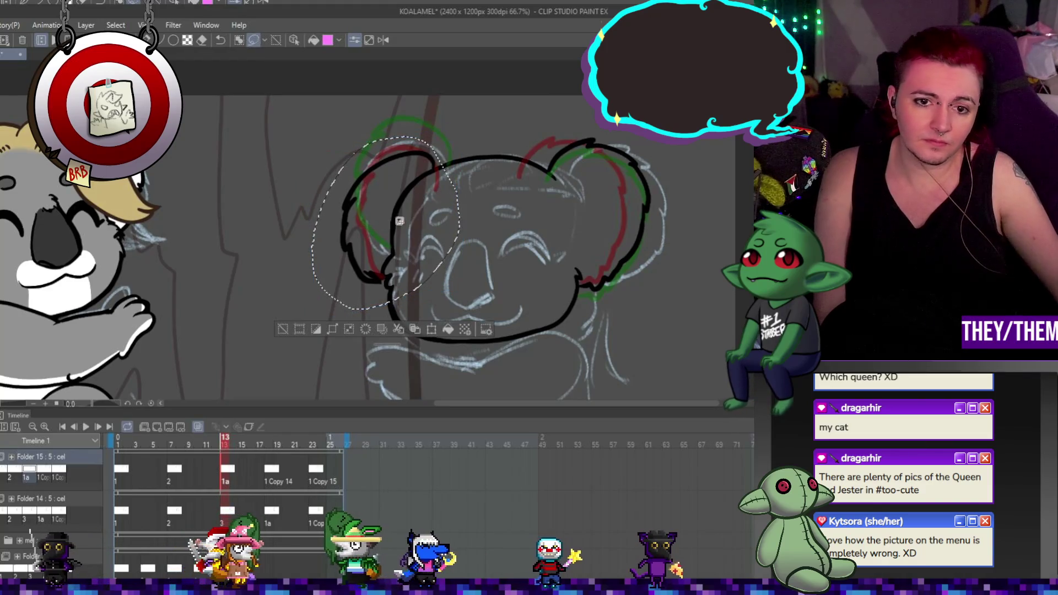
key("ctrl+t")
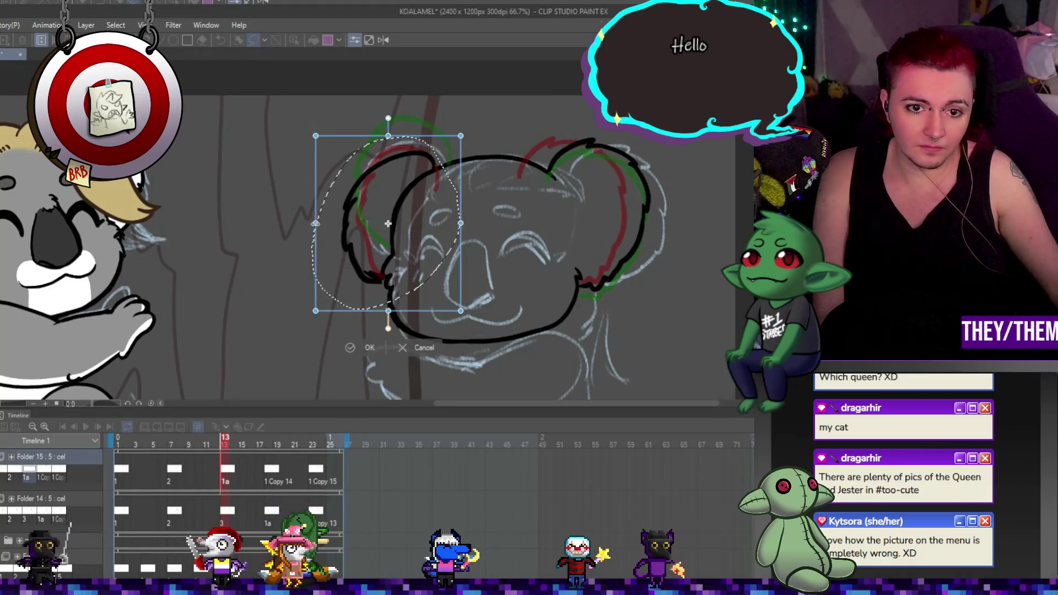
key("Return")
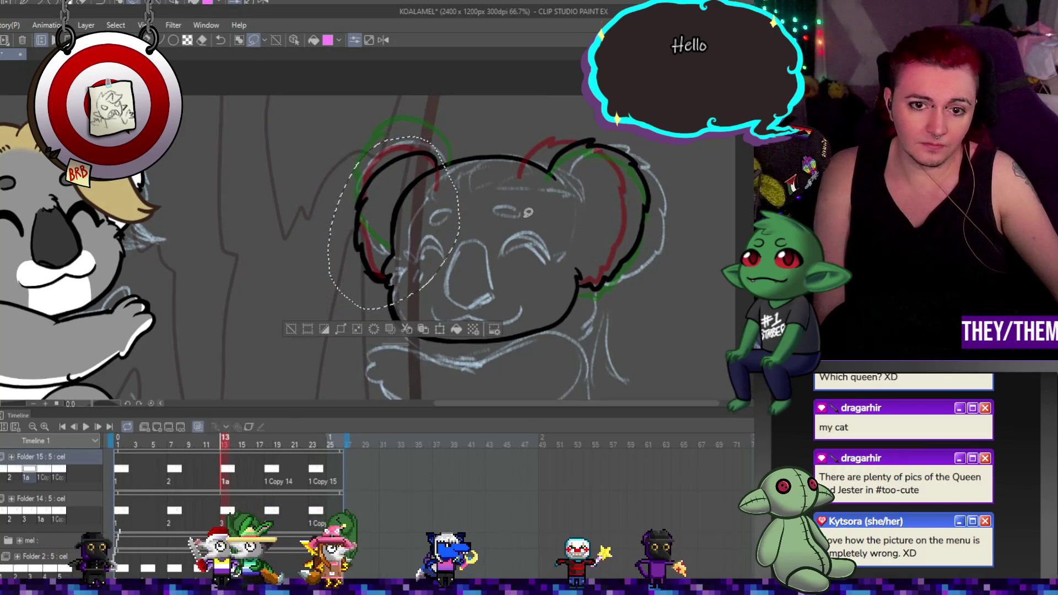
Lasso and transform the left ear on frame 19's 1 Copy 14 cel, then play the animation
left_click(276, 472)
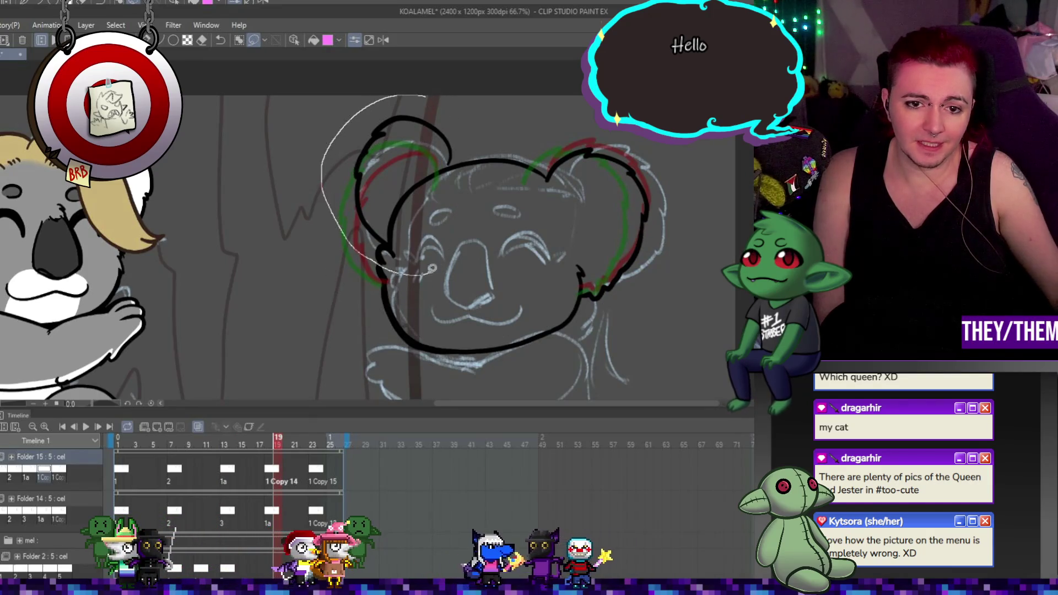
left_click_drag(433, 268, 464, 194)
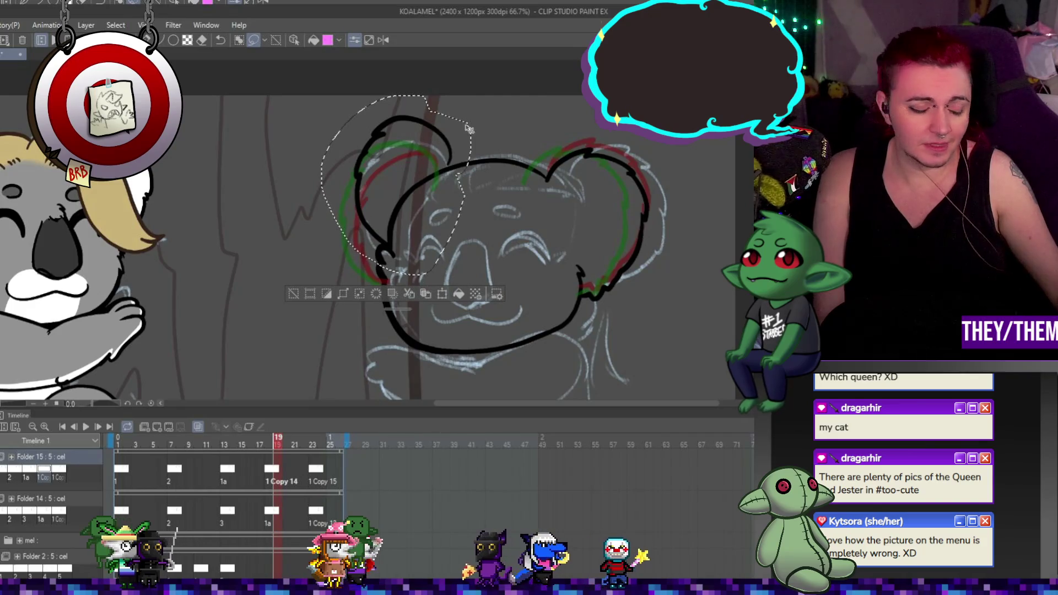
key("ctrl+t")
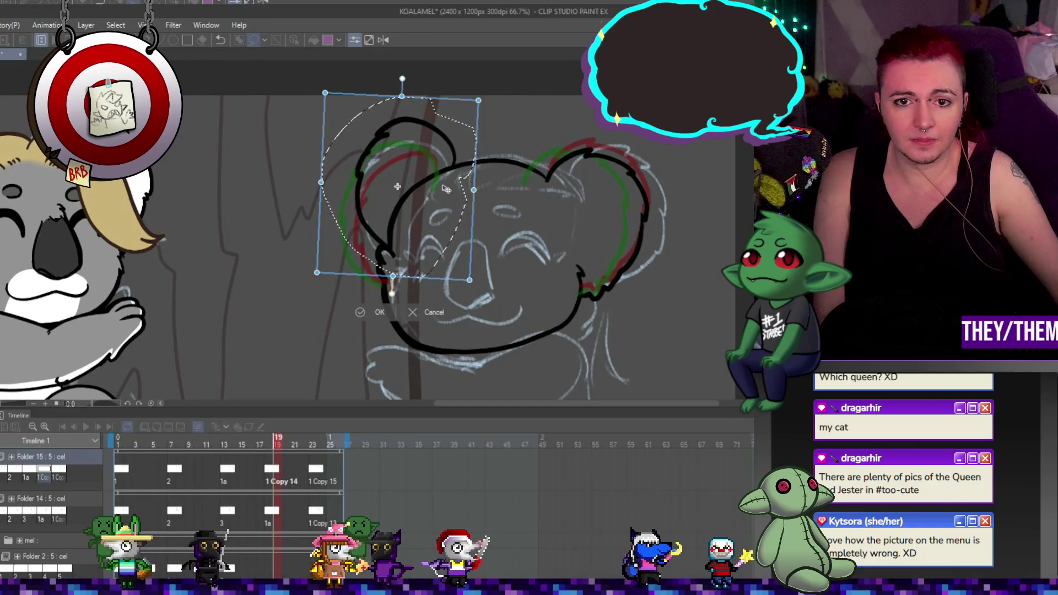
key("asciicircum")
key("Return")
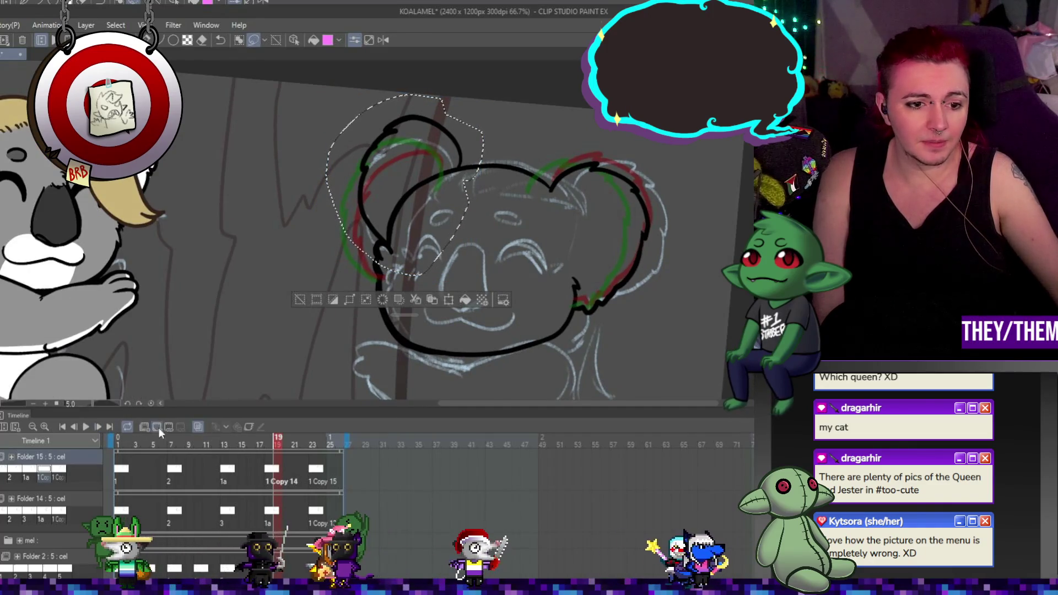
left_click(128, 403)
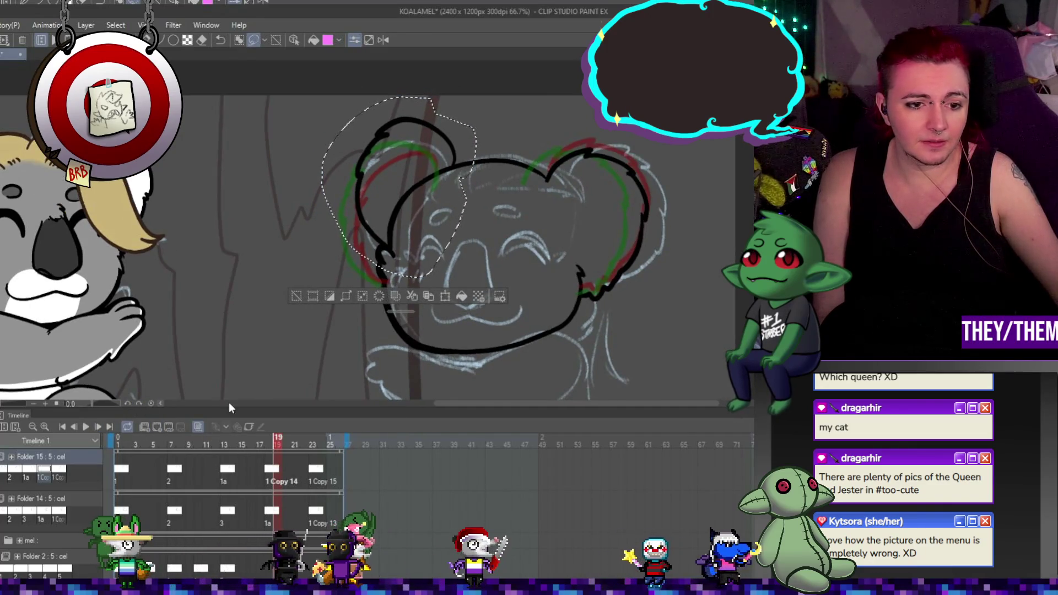
left_click(86, 427)
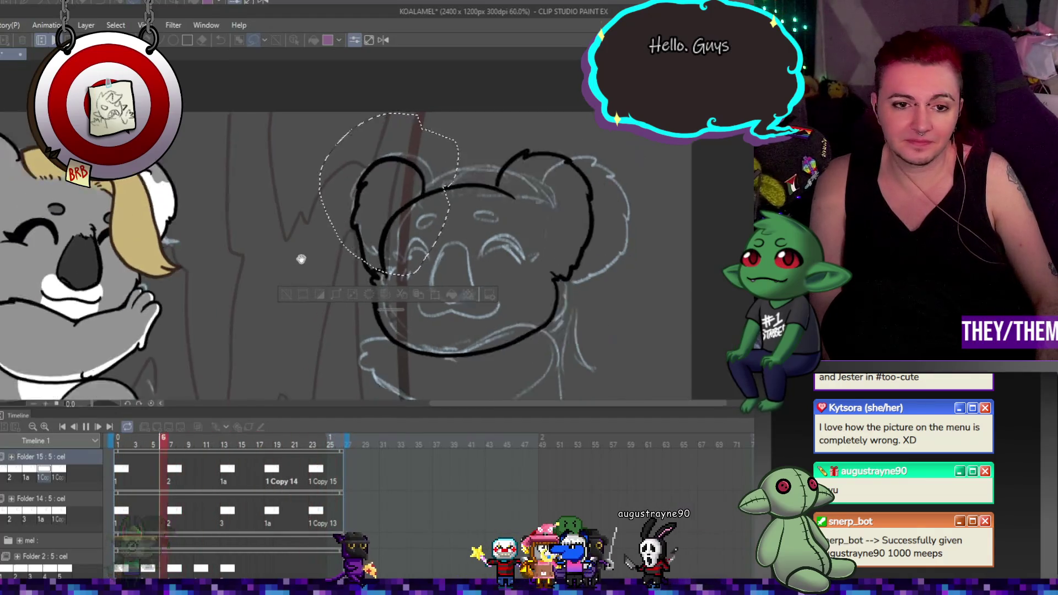
Stop playback, clear the selection, and step through the cels at frames 2, 7, 13, 18 and 24
scroll(516, 280, "down", 2)
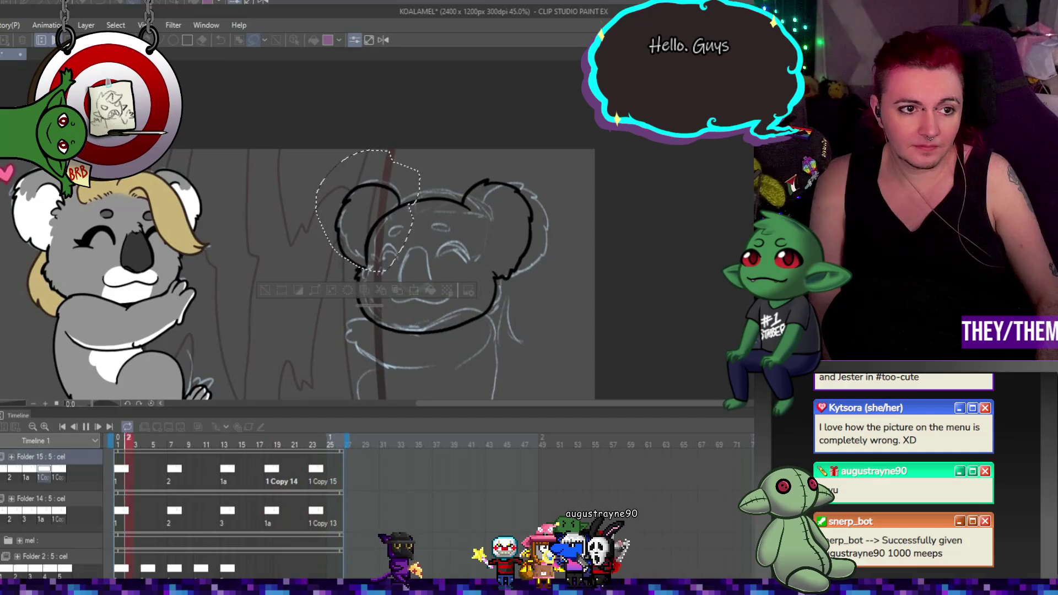
left_click(88, 426)
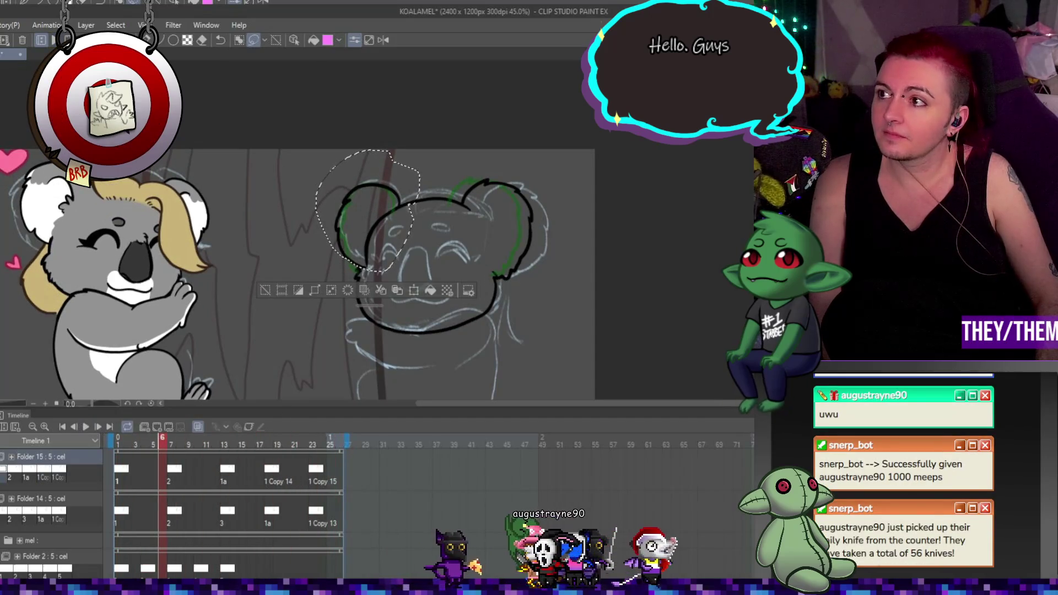
key("ctrl+d")
scroll(523, 279, "up", 1)
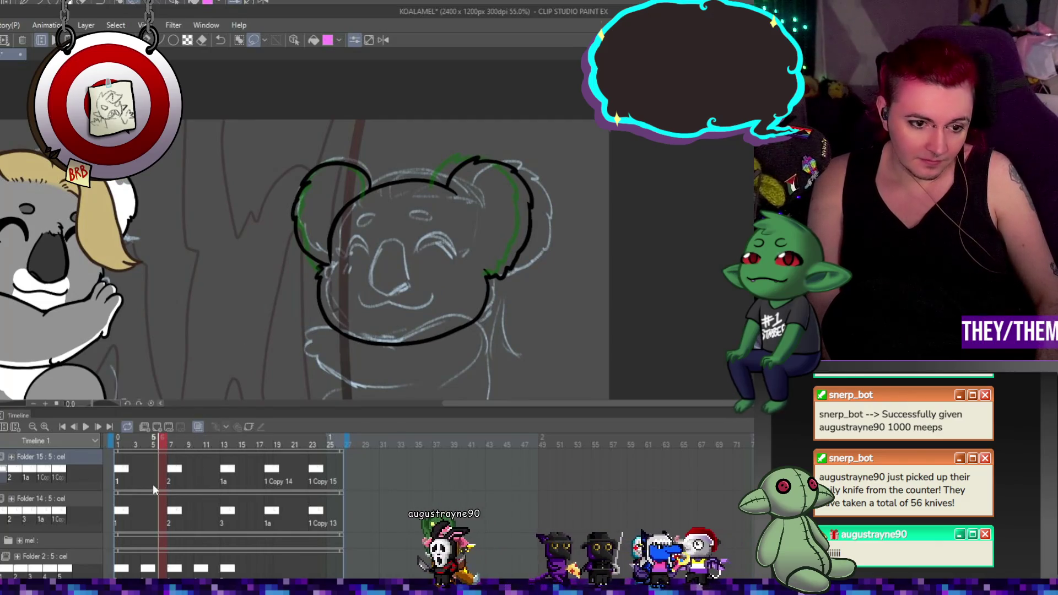
left_click(173, 469)
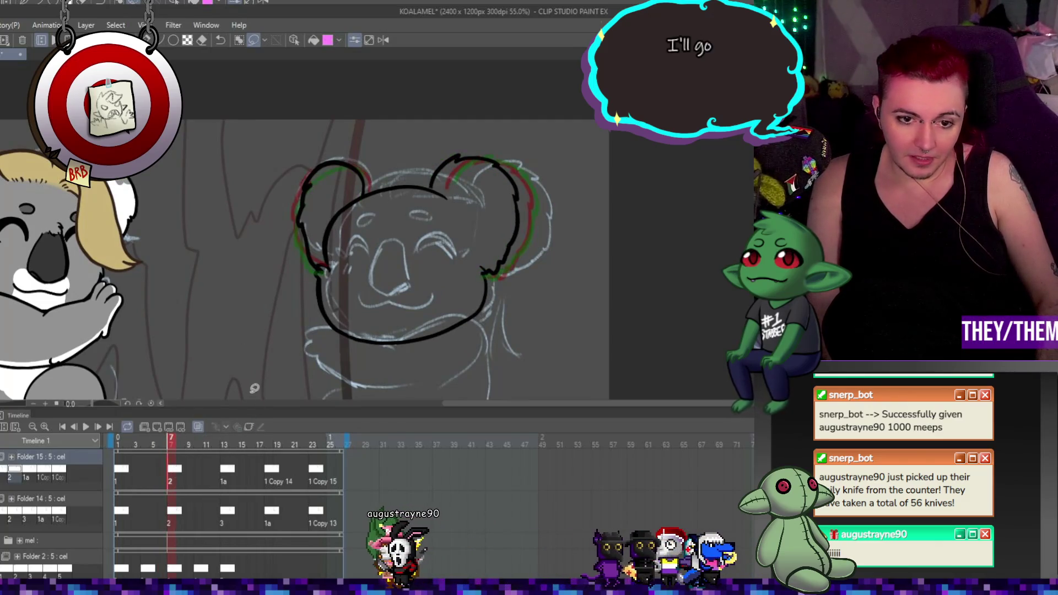
left_click(226, 471)
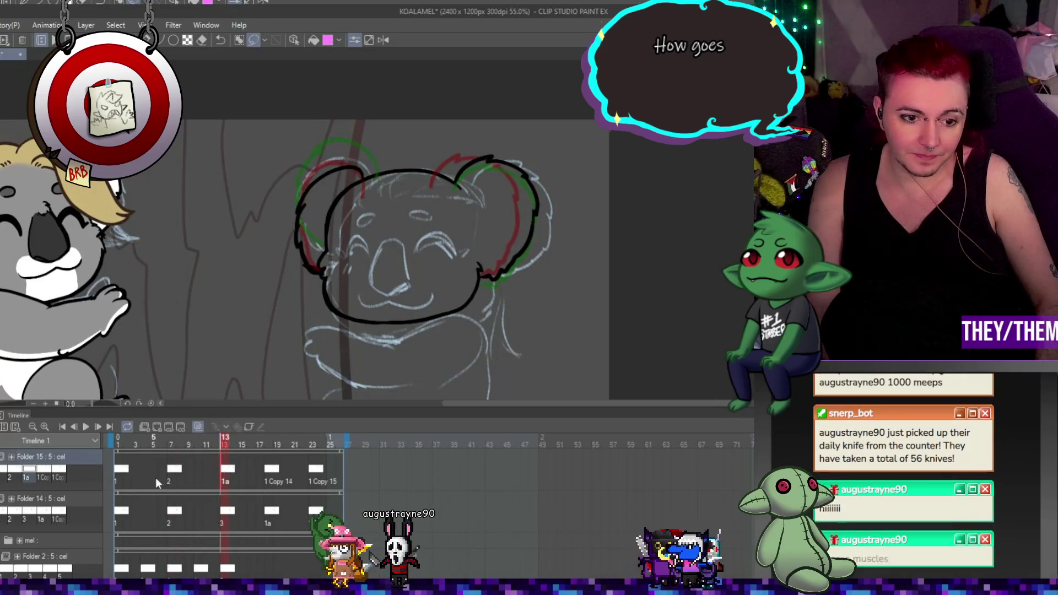
left_click(127, 472)
left_click(172, 469)
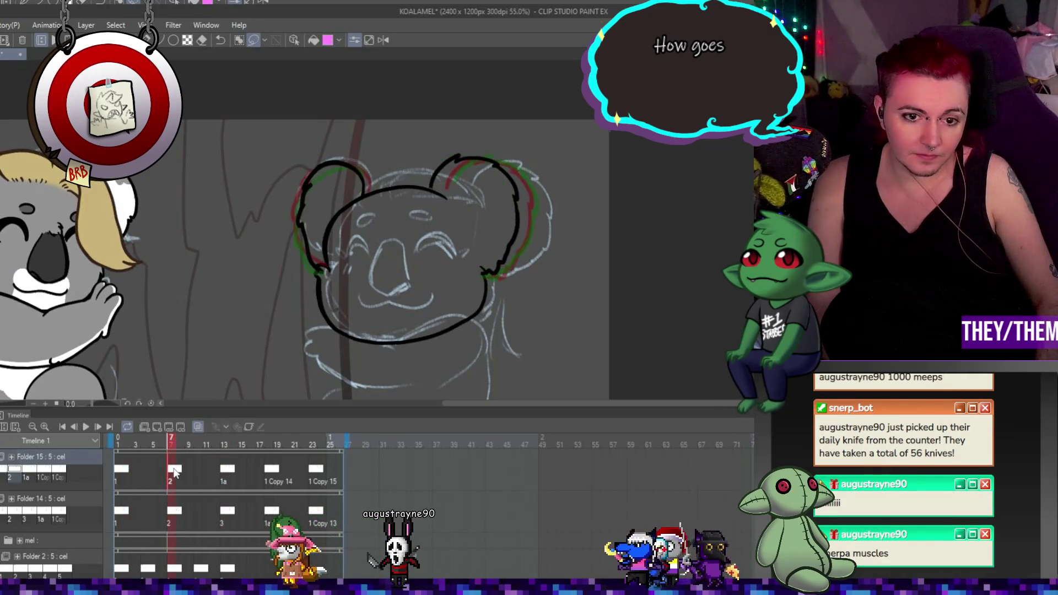
left_click(224, 471)
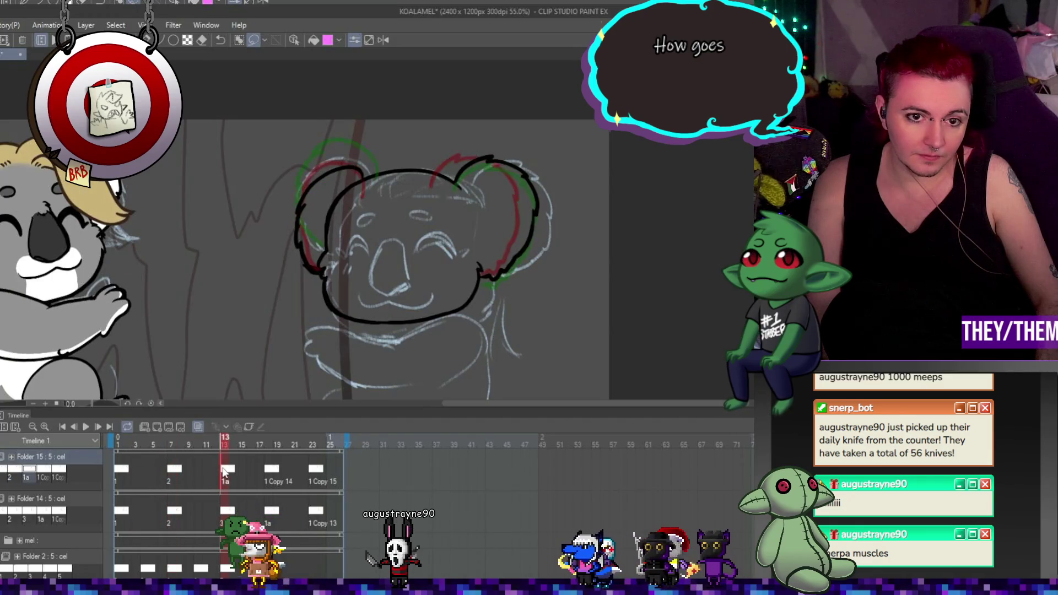
left_click(269, 470)
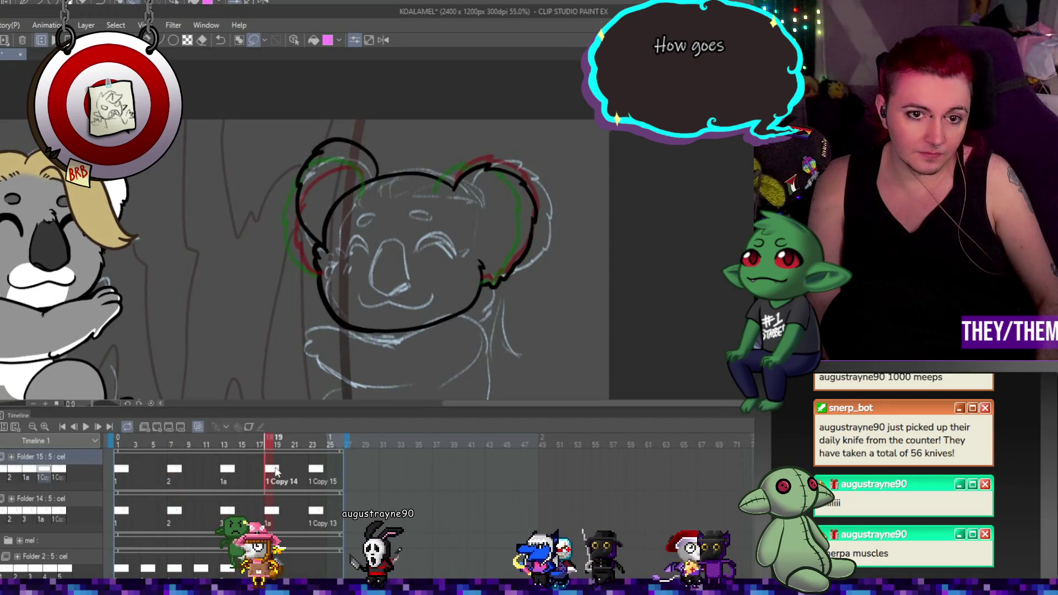
left_click(324, 472)
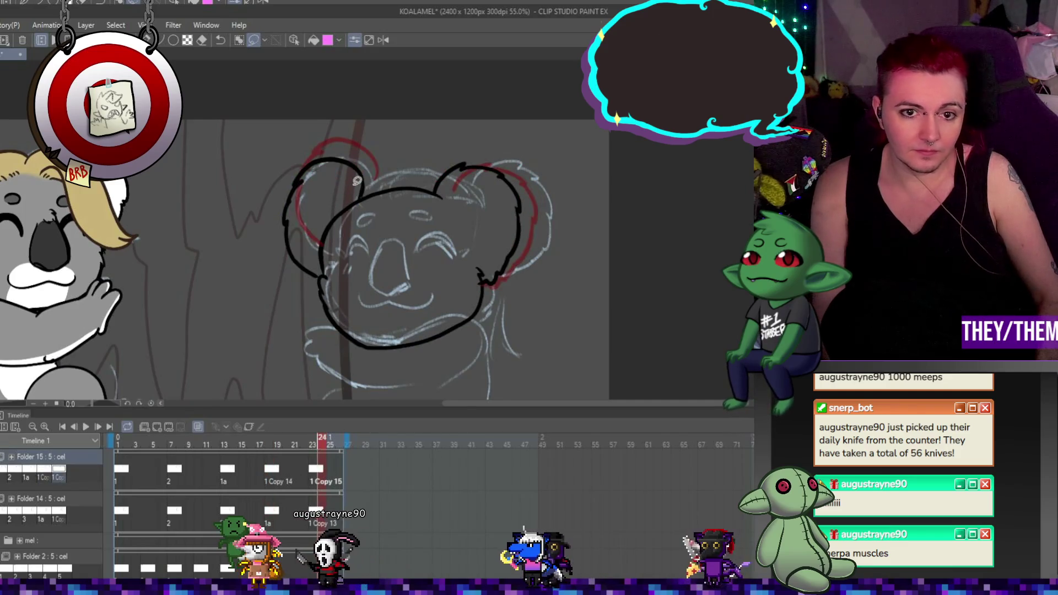
Lasso frame 24's left ear and cheek, rotate them slightly counter-clockwise, and replay the animation
left_click_drag(284, 185, 384, 187)
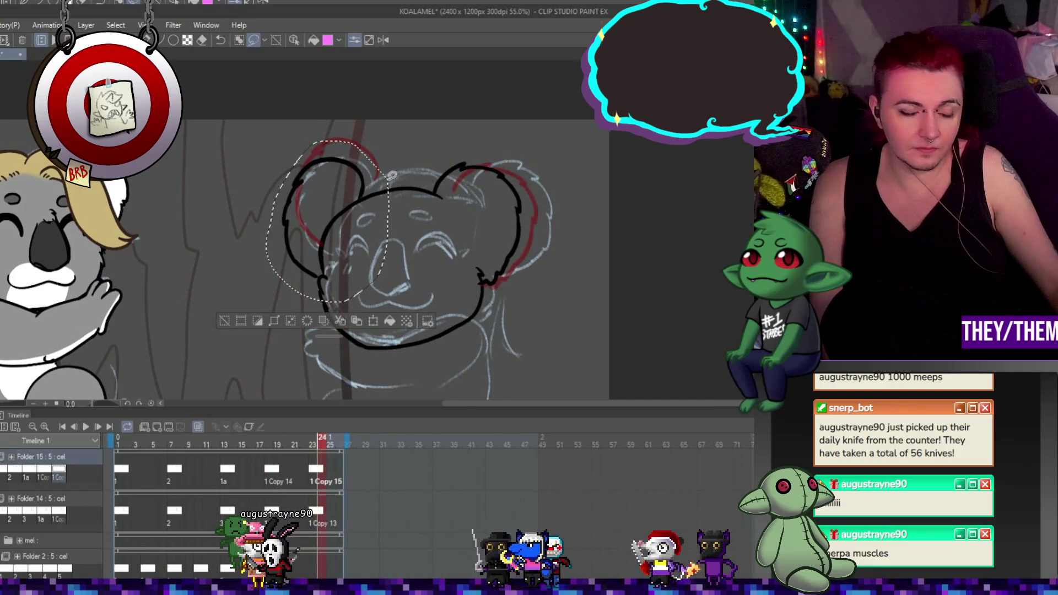
key("ctrl+t")
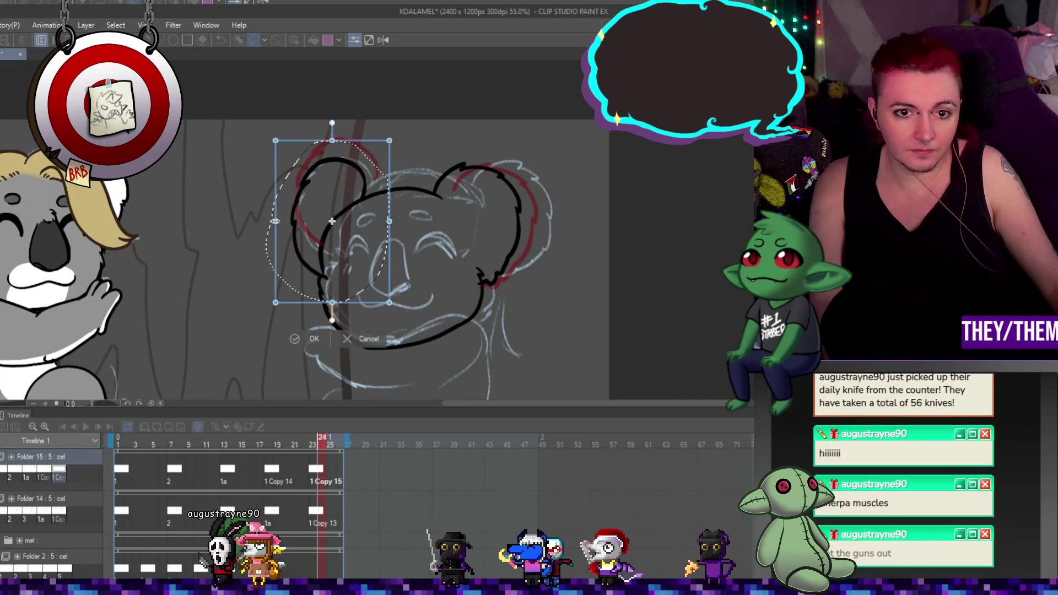
left_click_drag(446, 227, 423, 219)
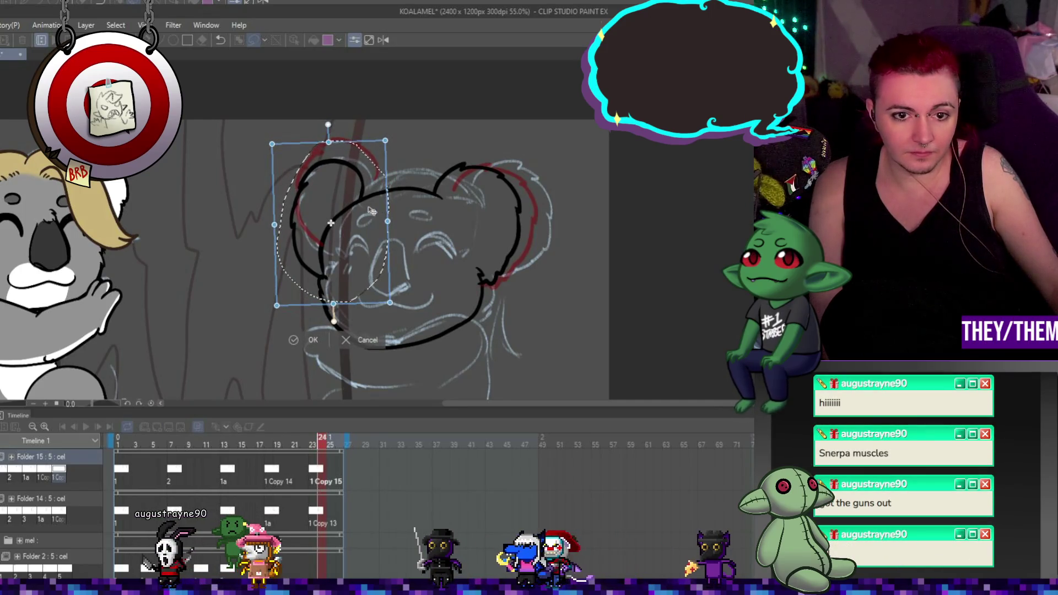
key("Return")
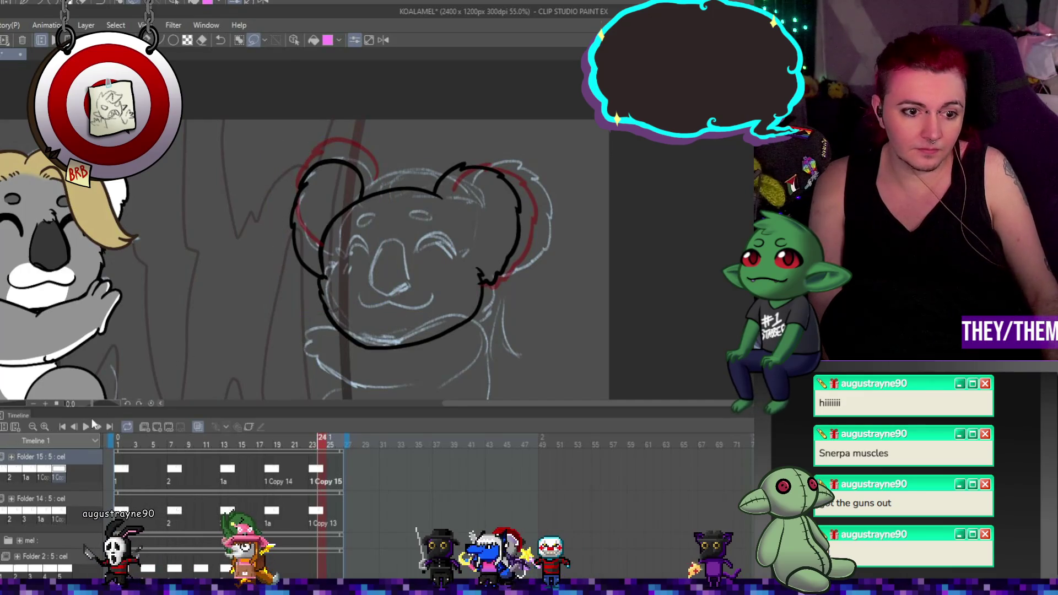
left_click(86, 426)
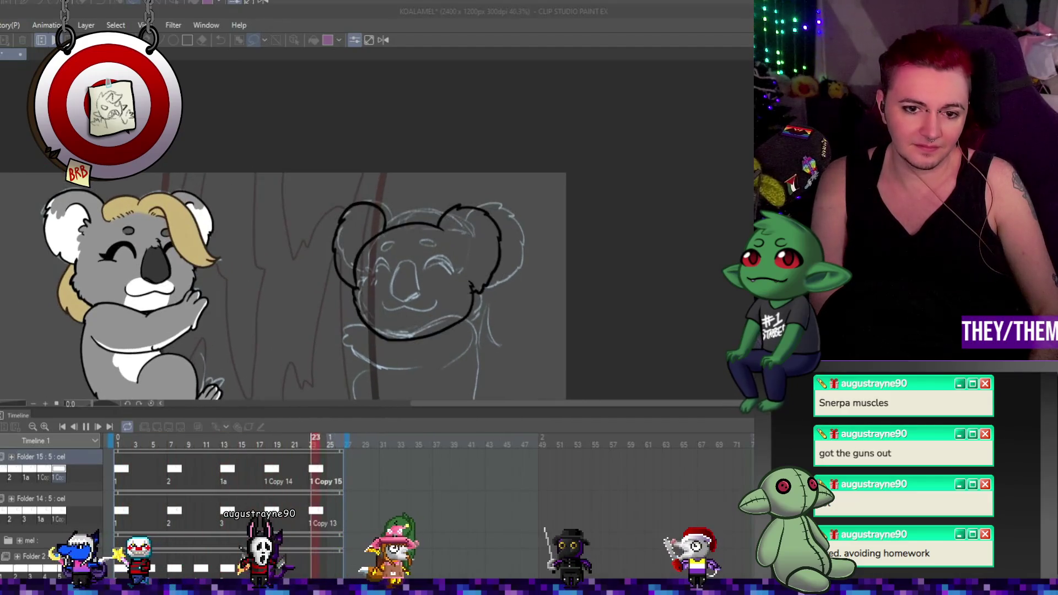
Zoom out to the whole canvas, stop playback, and save the KOALAMEL file
key("ctrl+minus")
scroll(317, 279, "up", 1)
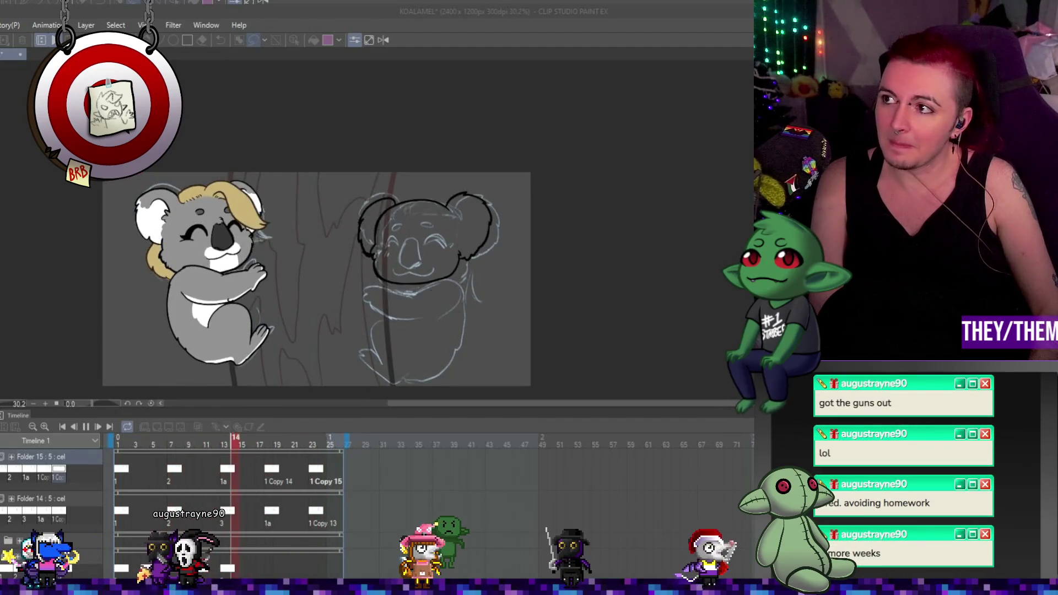
left_click(87, 427)
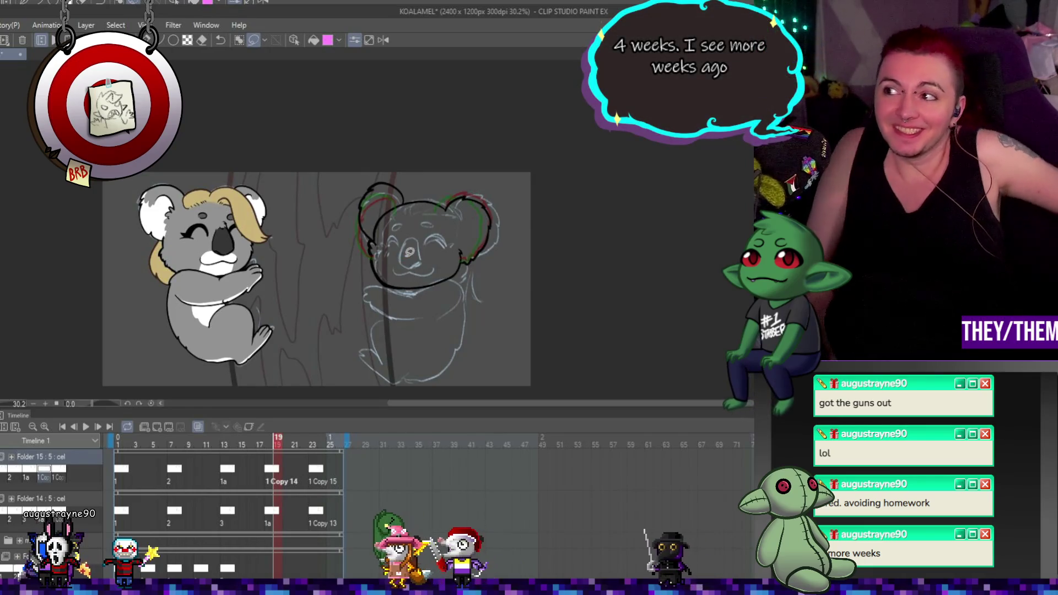
key("ctrl+s")
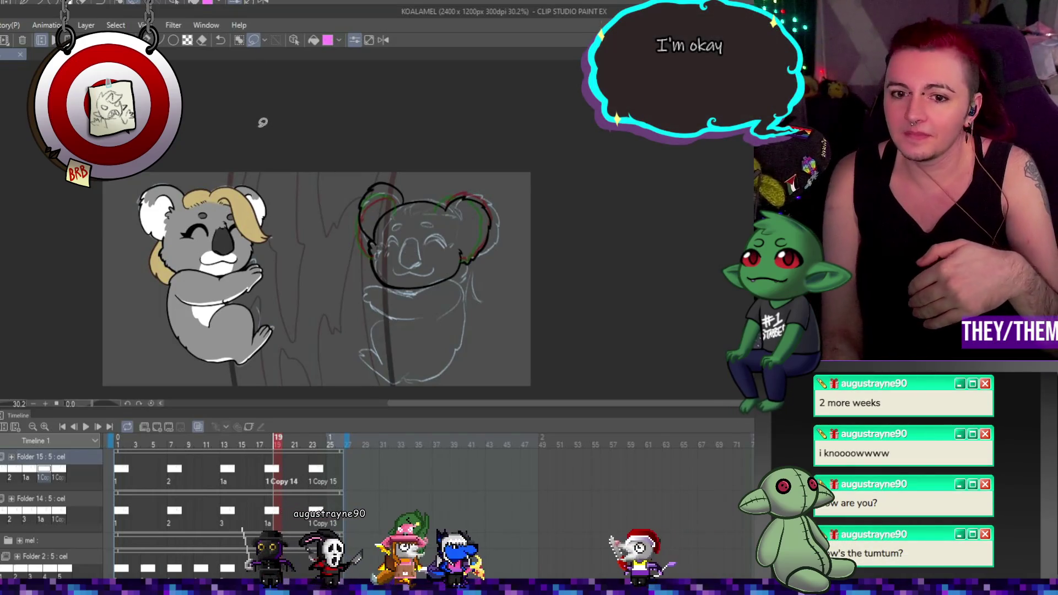
Show the koala drawing at frame 23 and preview the animation loop
scroll(407, 231, "up", 3)
scroll(408, 231, "up", 5)
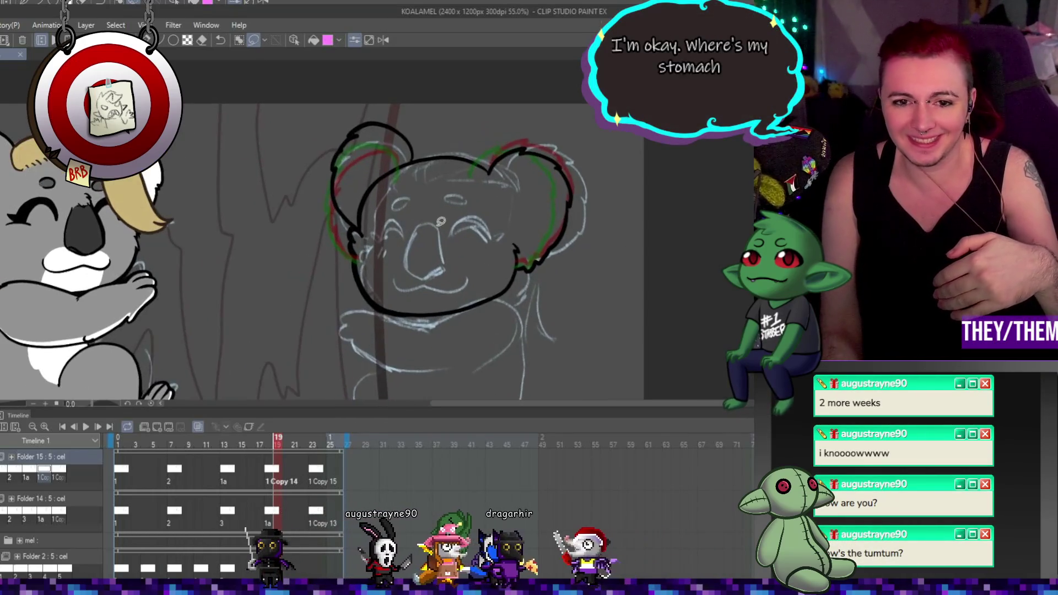
scroll(458, 221, "up", 1)
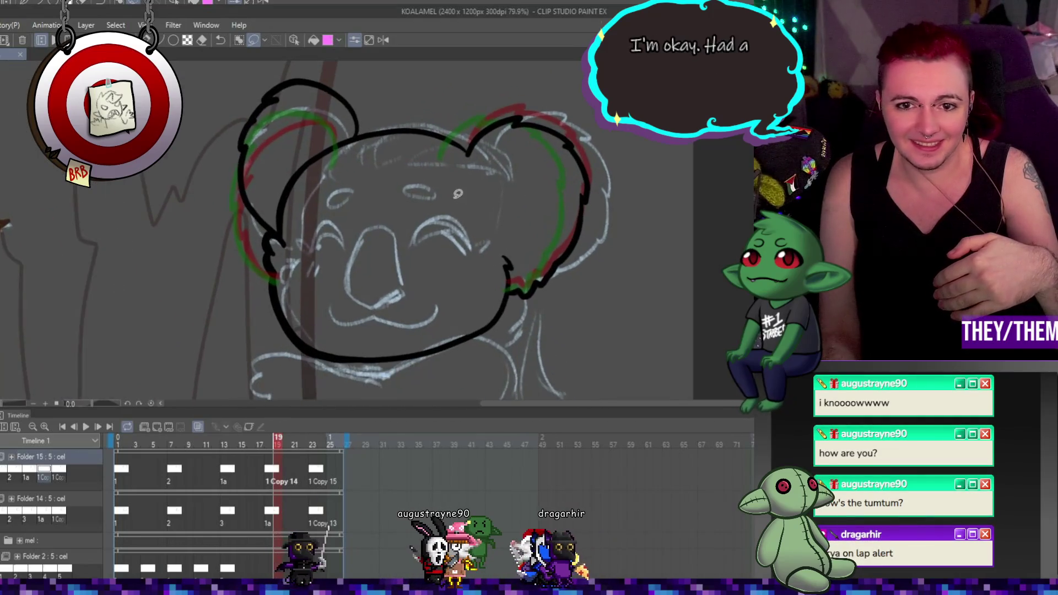
scroll(461, 179, "up", 1)
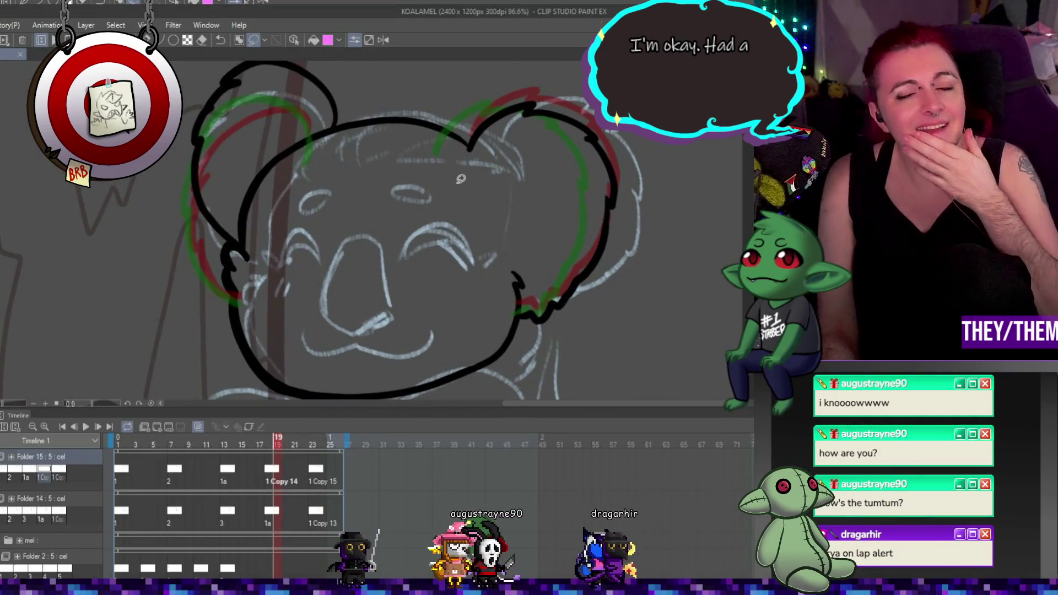
scroll(339, 206, "down", 6)
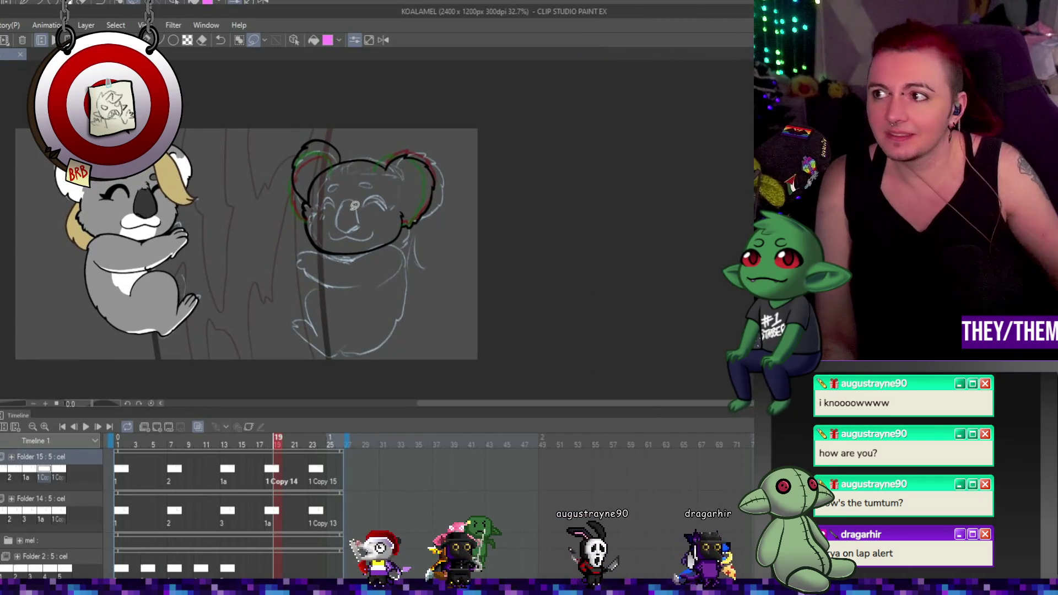
scroll(275, 276, "down", 1)
scroll(240, 327, "up", 2)
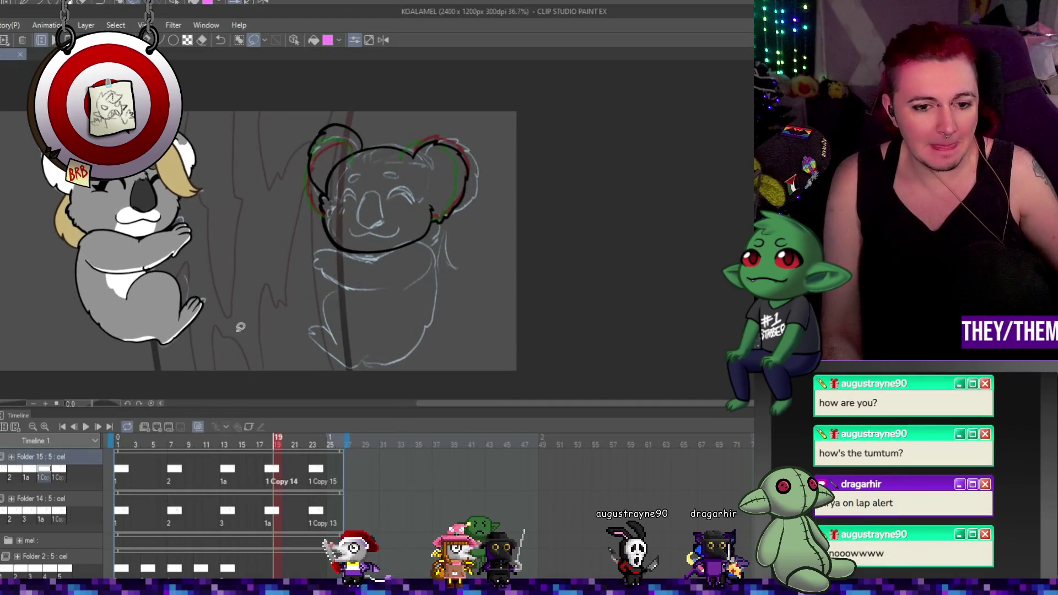
left_click(313, 468)
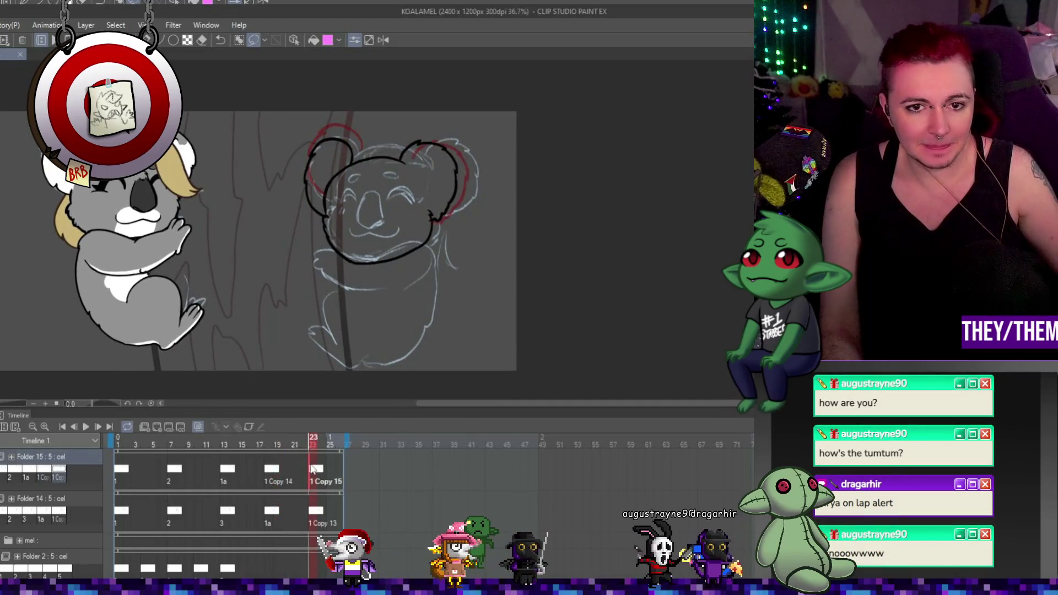
left_click(87, 428)
scroll(349, 206, "down", 1)
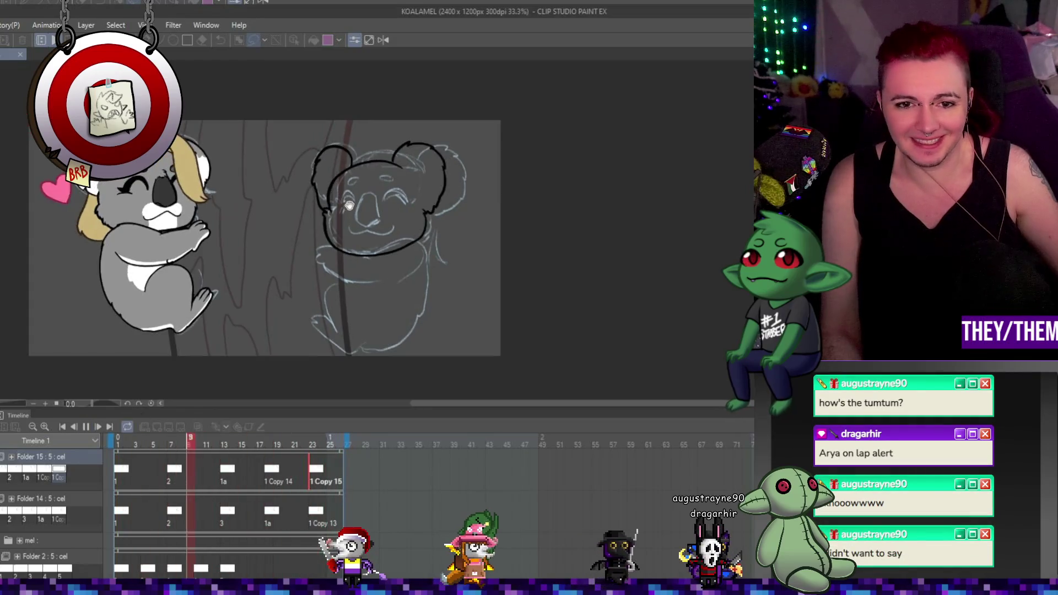
scroll(349, 206, "up", 2)
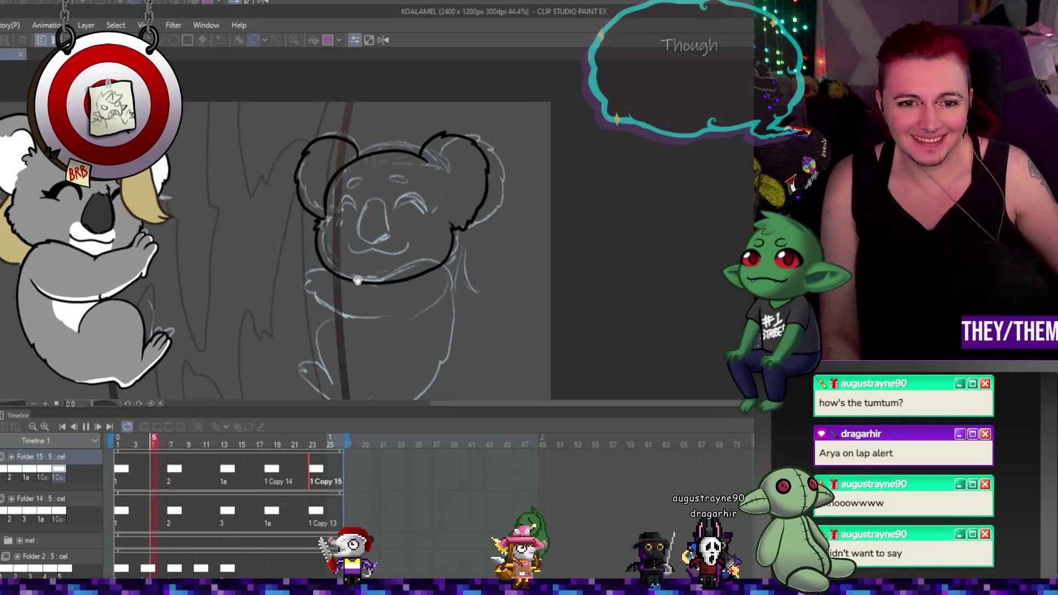
left_click(86, 427)
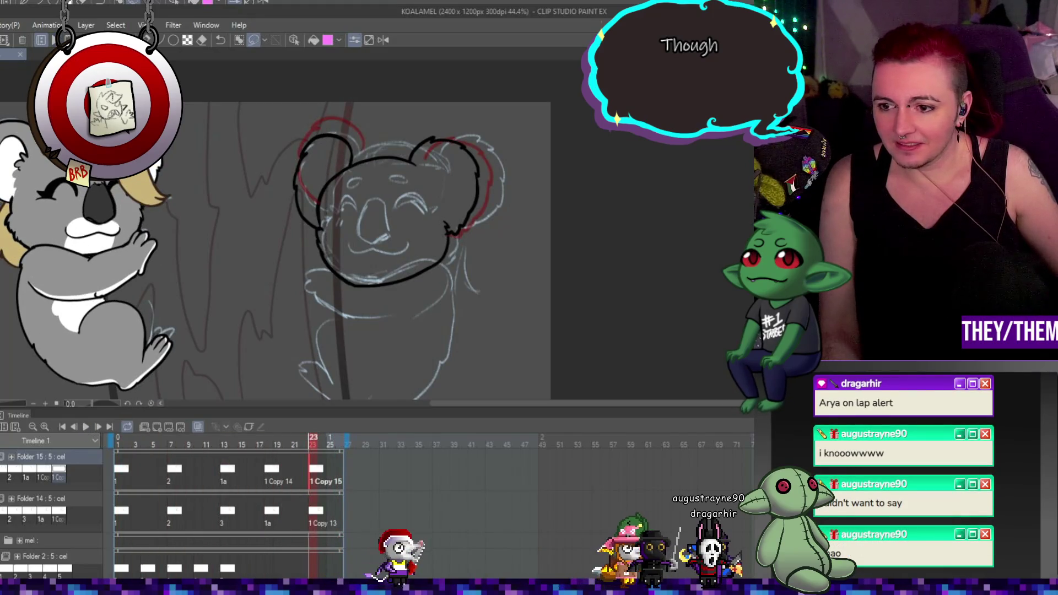
Touch up the head outline on Folder 14's frame 13 cel, then compare frames 18 and 7
left_click(223, 518)
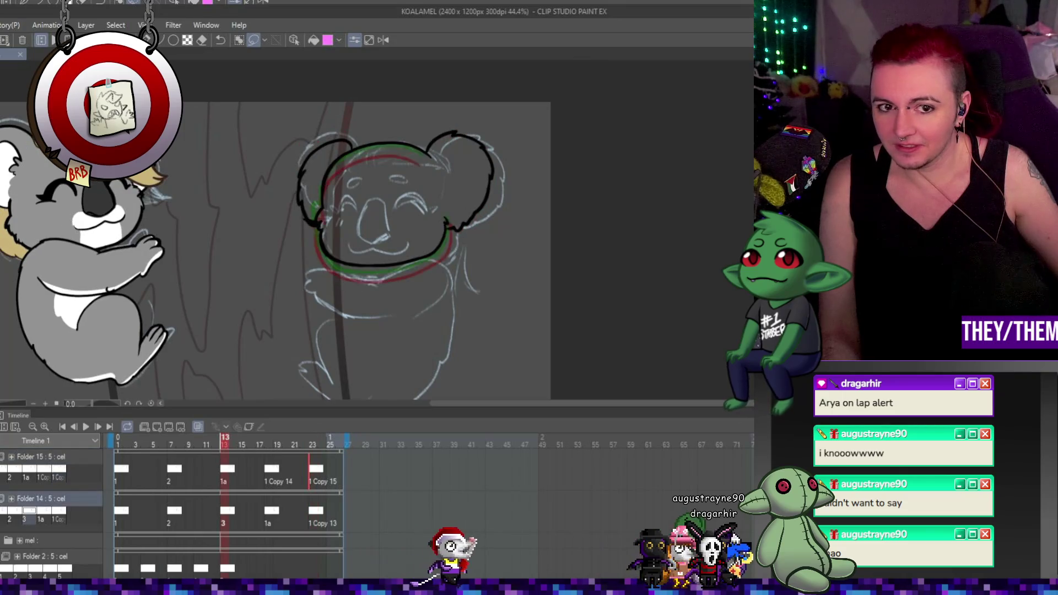
scroll(291, 201, "up", 1)
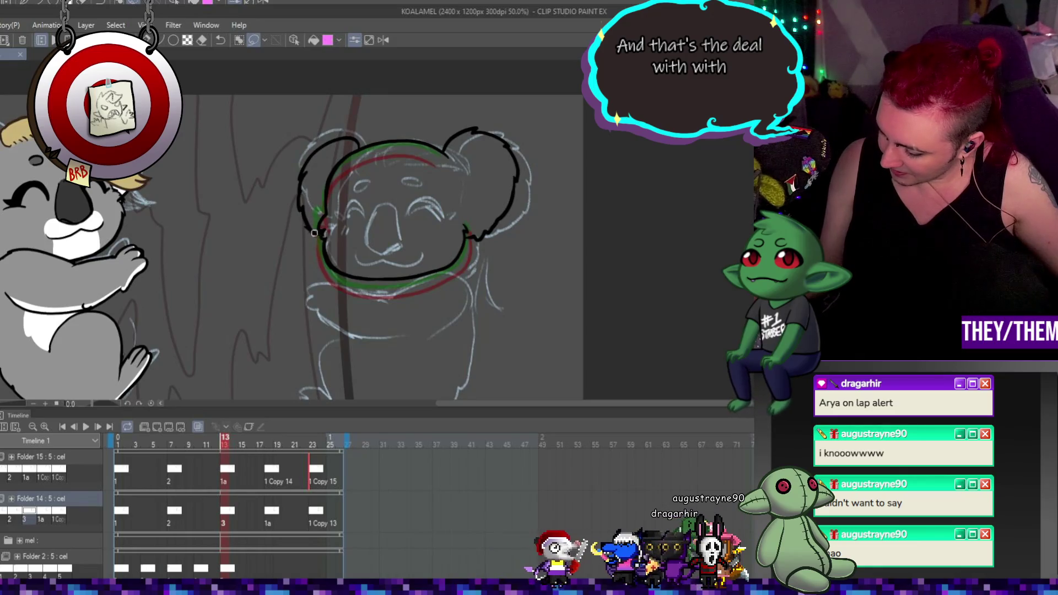
left_click_drag(315, 227, 331, 230)
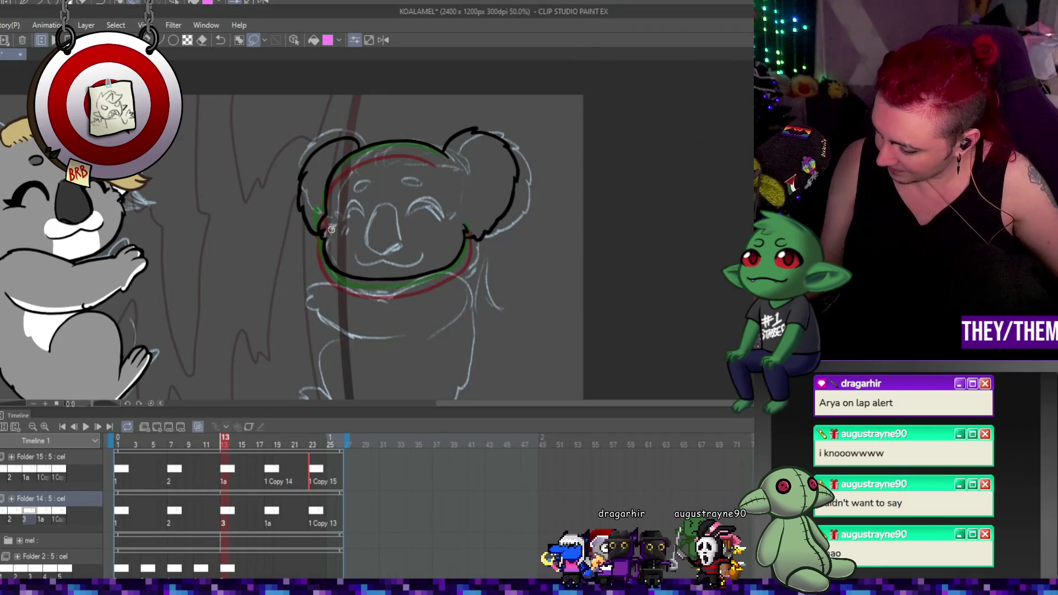
left_click(270, 512)
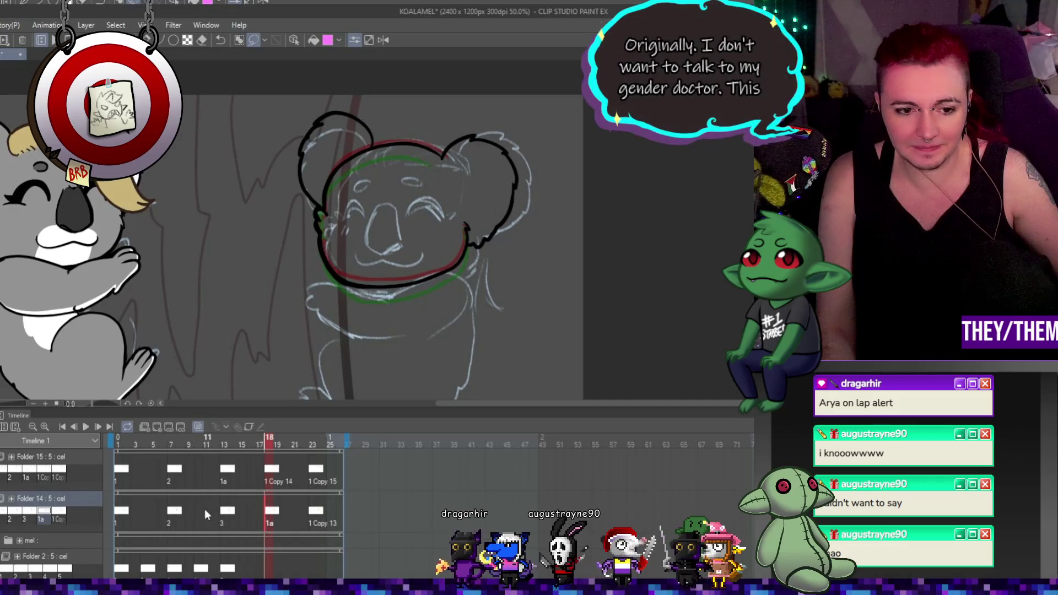
left_click(170, 511)
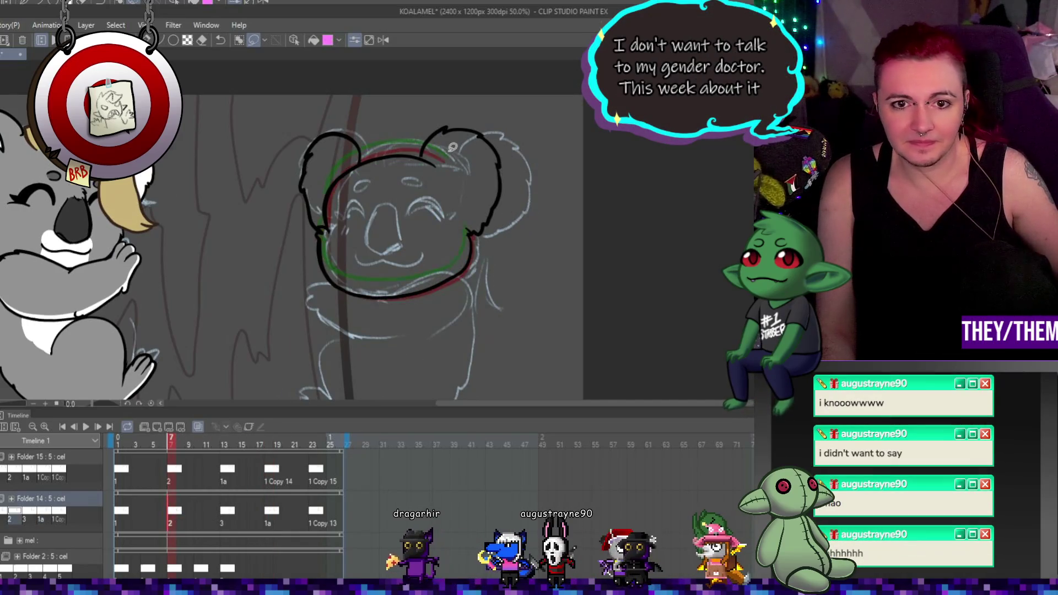
scroll(452, 148, "up", 2)
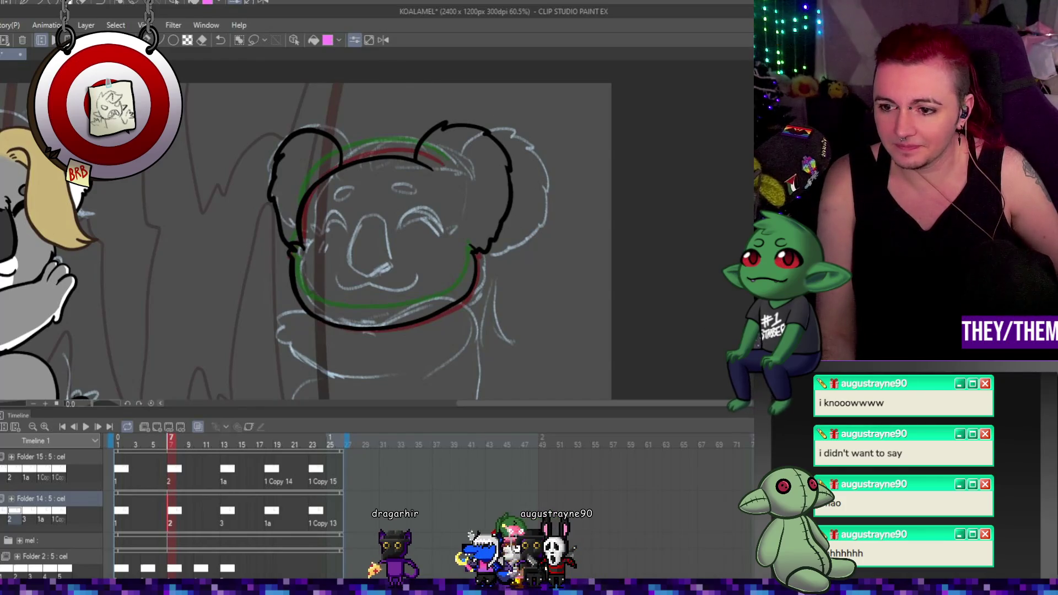
Select Folder 15 at frame 1 and add a new animation folder, Folder 16
left_click(133, 462)
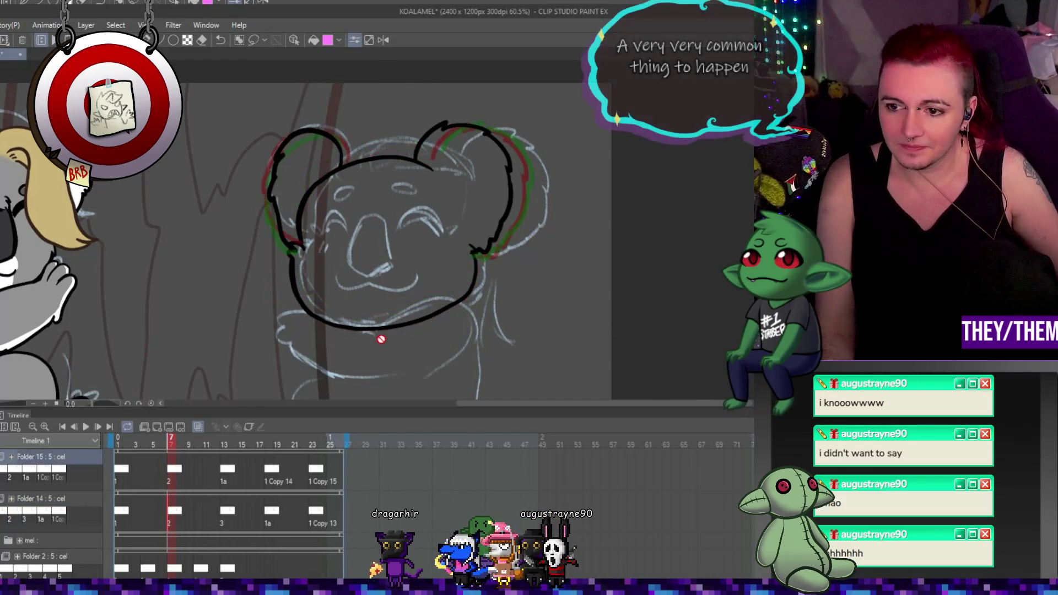
left_click(117, 477)
left_click(147, 425)
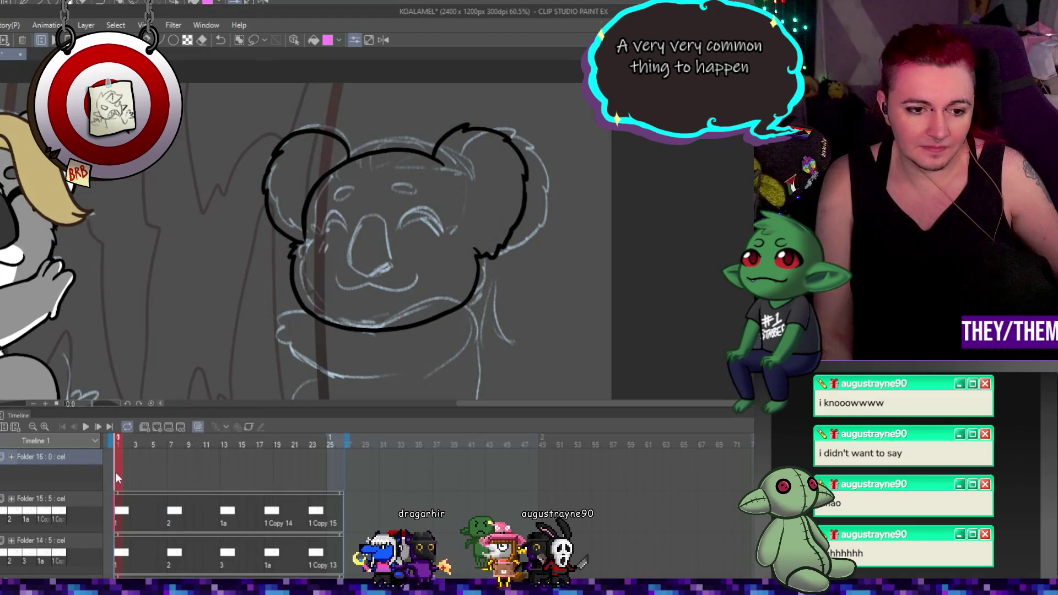
Add cel 1 at frame 1 in Folder 16, trying and undoing inner-ear and fur-tuft strokes in the right ear
left_click(157, 427)
scroll(478, 237, "down", 2)
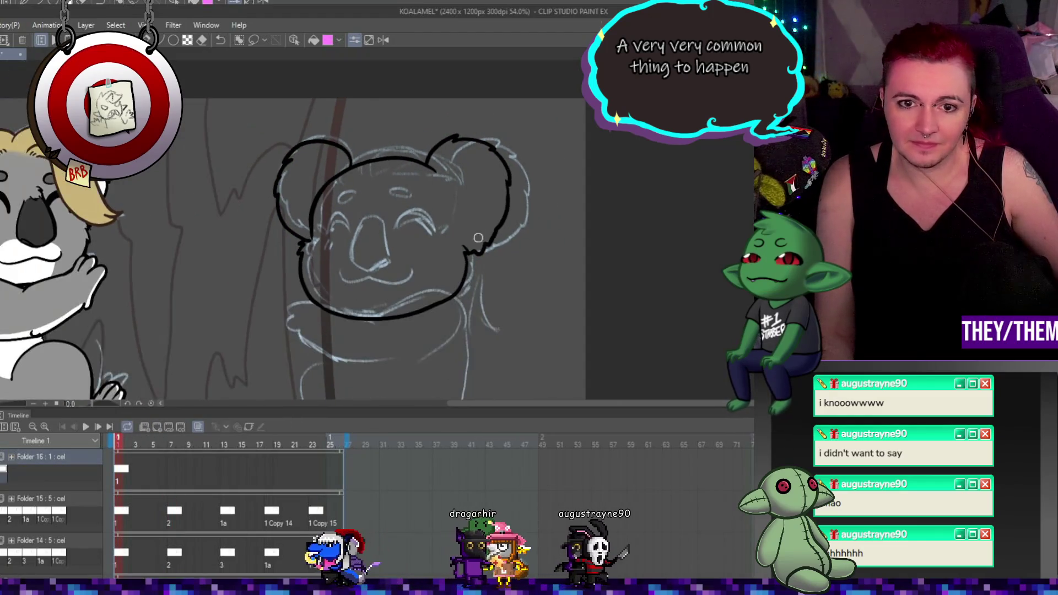
scroll(478, 238, "up", 2)
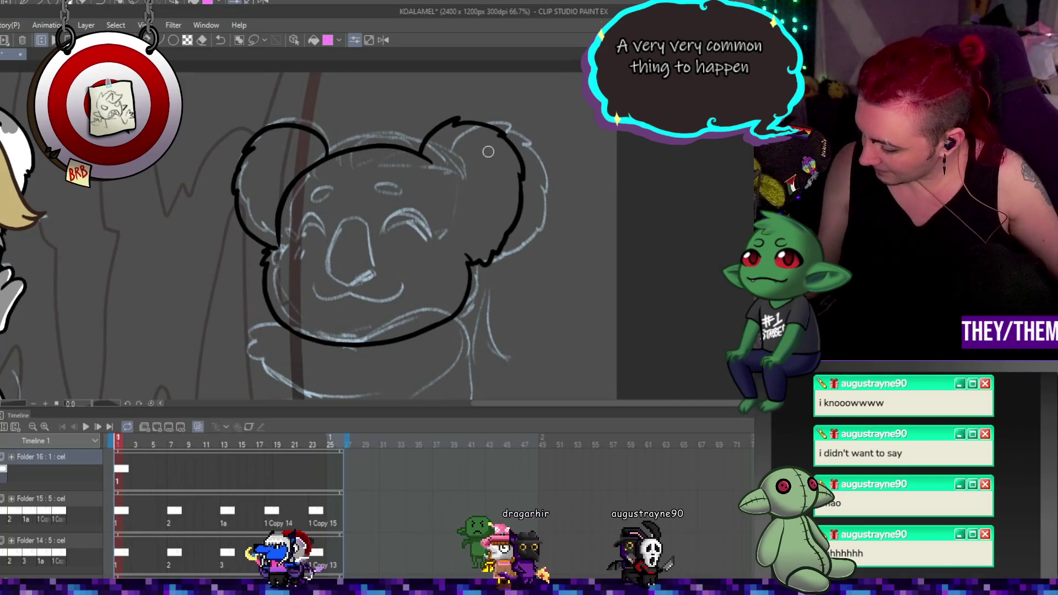
mouse_move(472, 142)
left_mouse_down()
mouse_move(449, 165)
mouse_move(456, 206)
left_mouse_up()
key("ctrl+z")
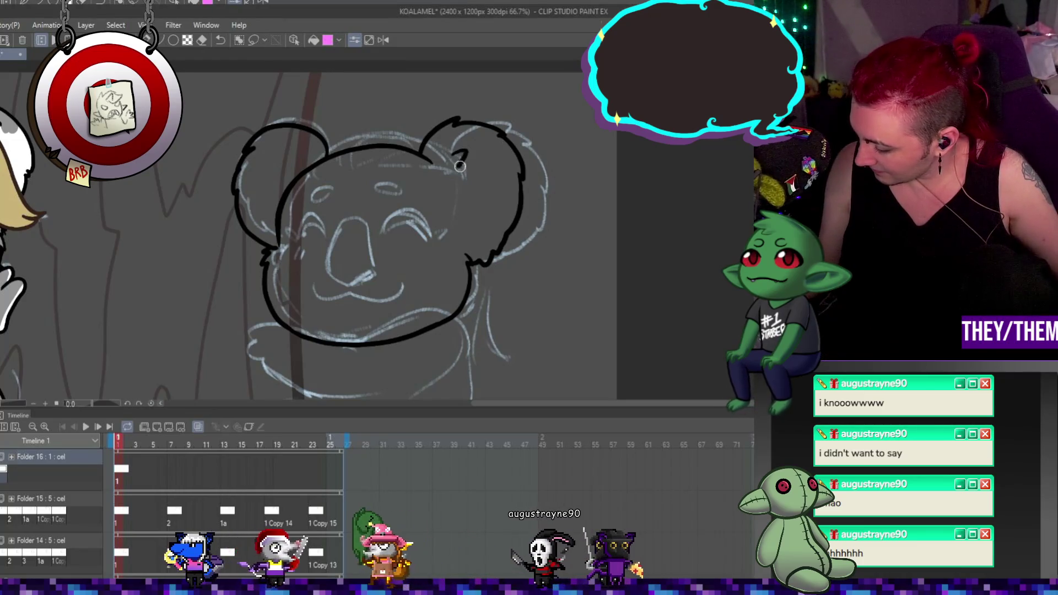
mouse_move(459, 153)
left_mouse_down()
mouse_move(474, 176)
mouse_move(466, 187)
left_mouse_up()
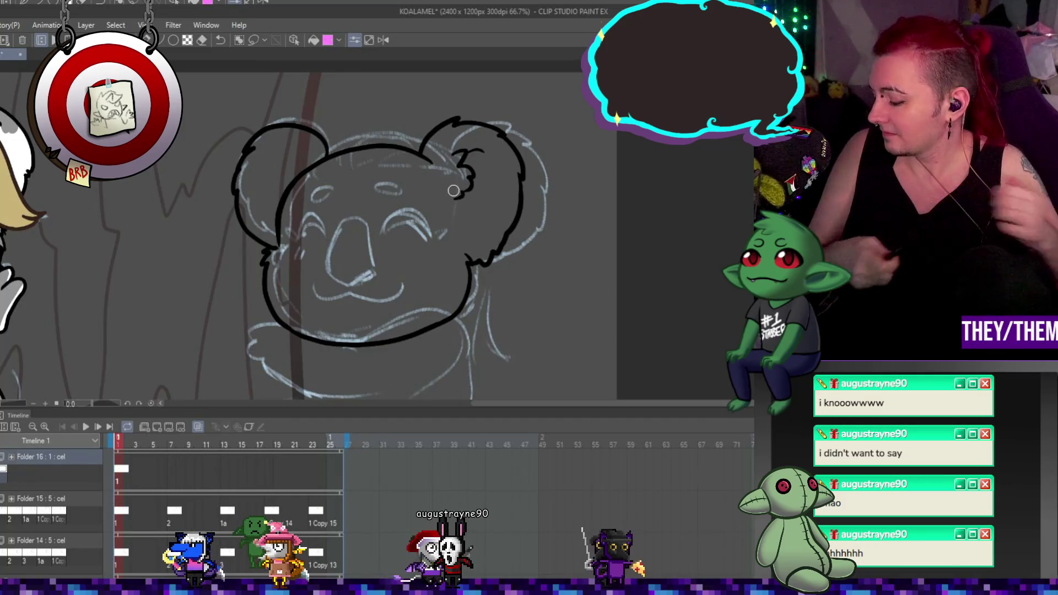
key("ctrl+z")
key("ctrl+z")
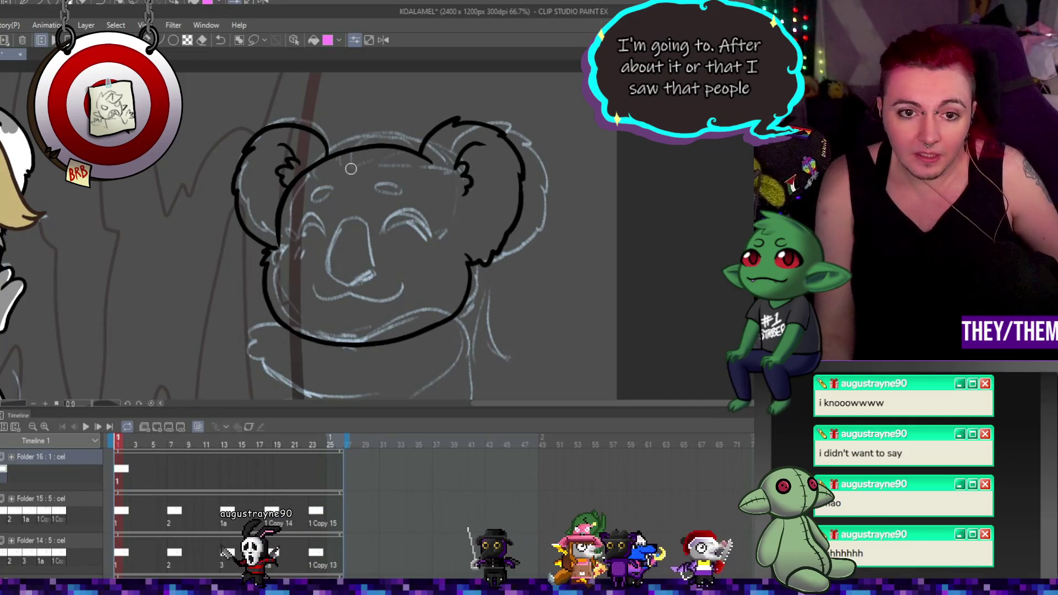
scroll(383, 188, "down", 2)
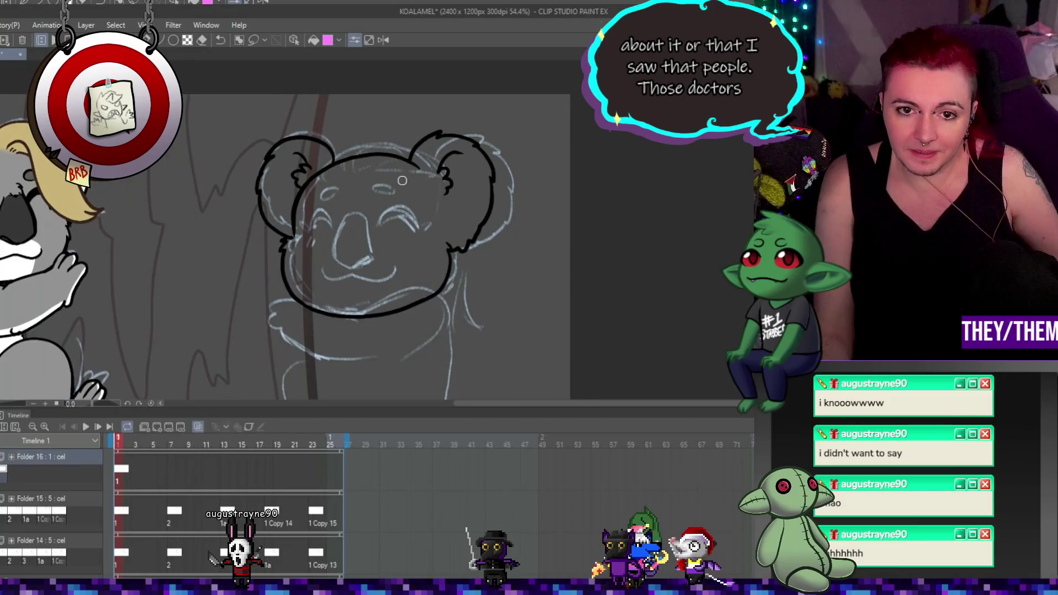
left_click(175, 471)
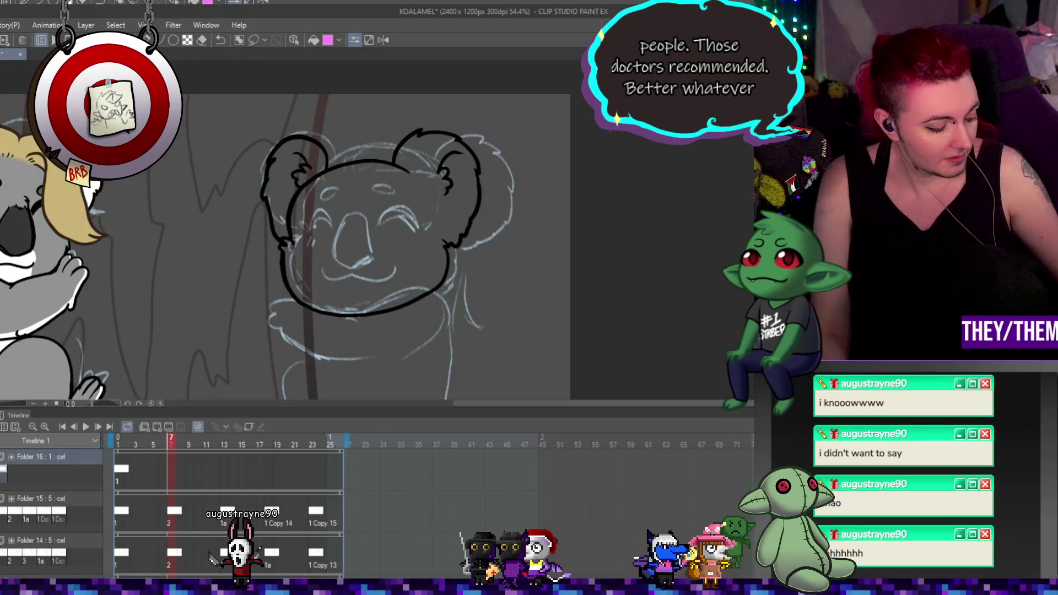
Add Folder 16 cels at frames 7, 13 (1a) and 23 (1 Copy 17), then return to frame 7
key("ctrl+shift+n")
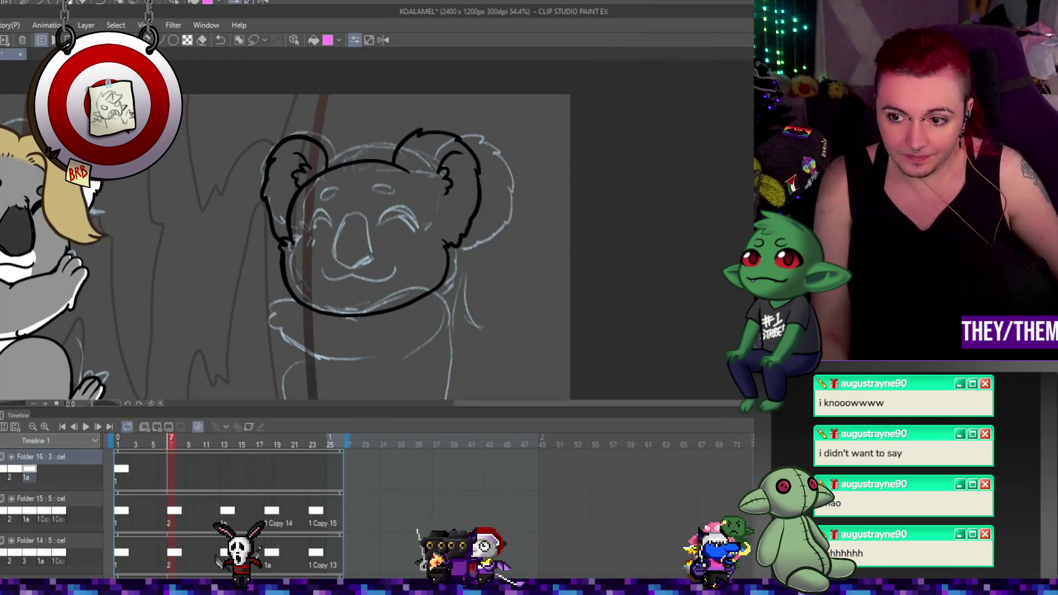
key("ctrl+shift+n")
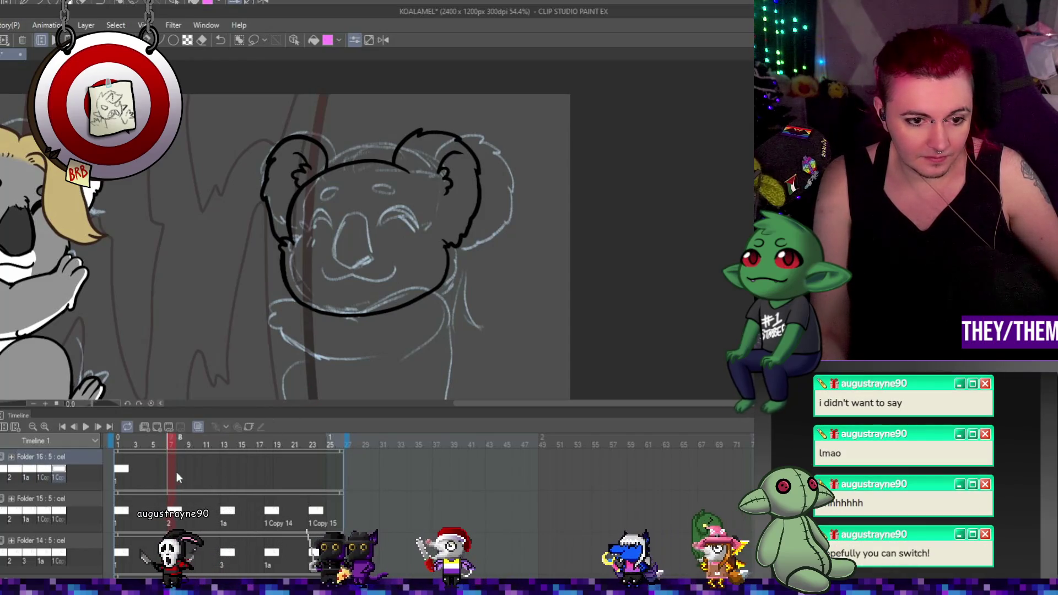
left_click(224, 473)
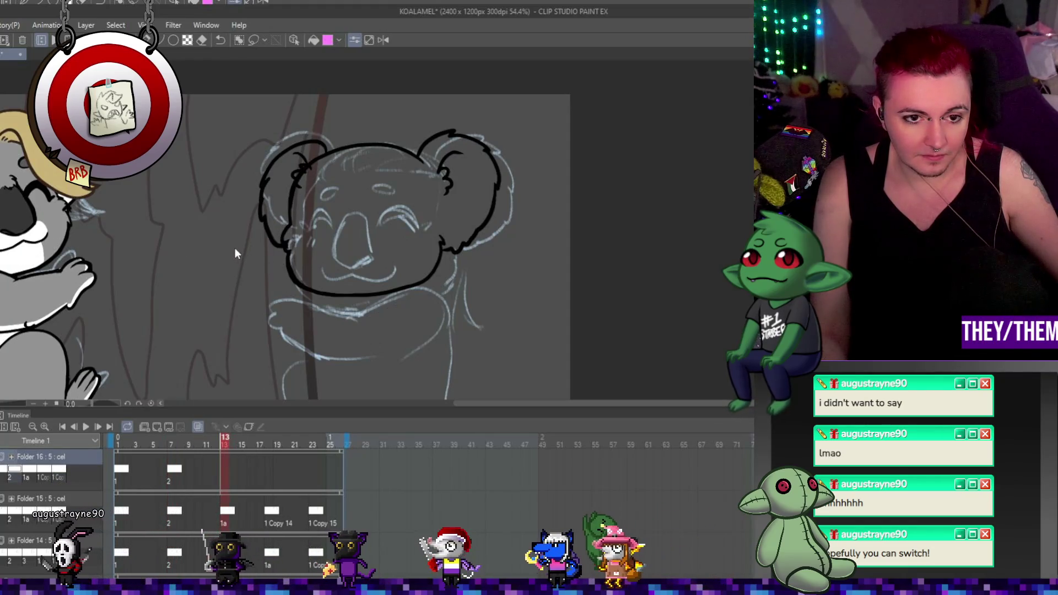
key("ctrl+shift+n")
left_click(270, 469)
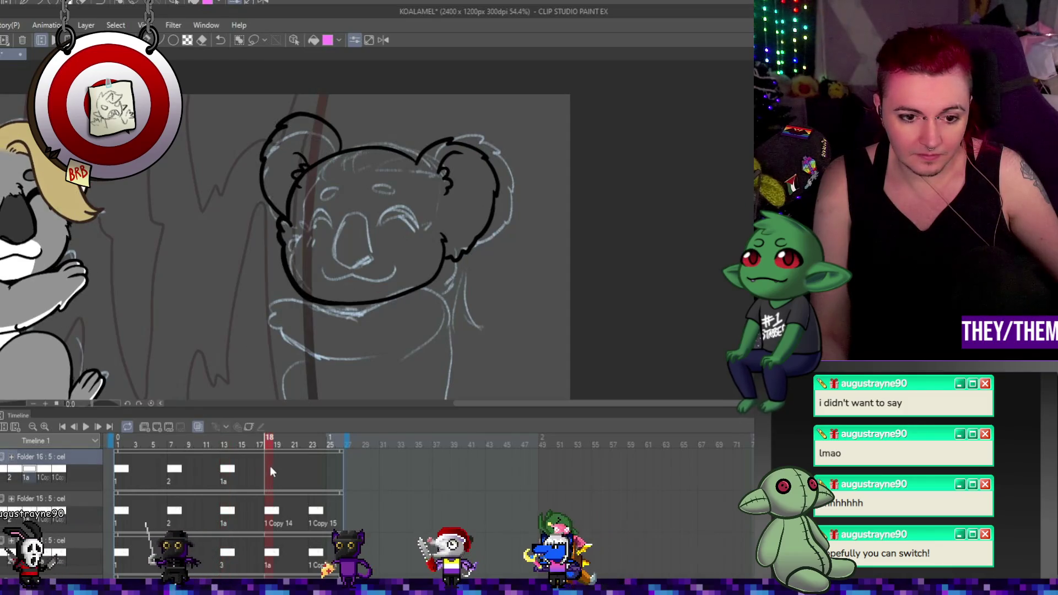
left_click(314, 468)
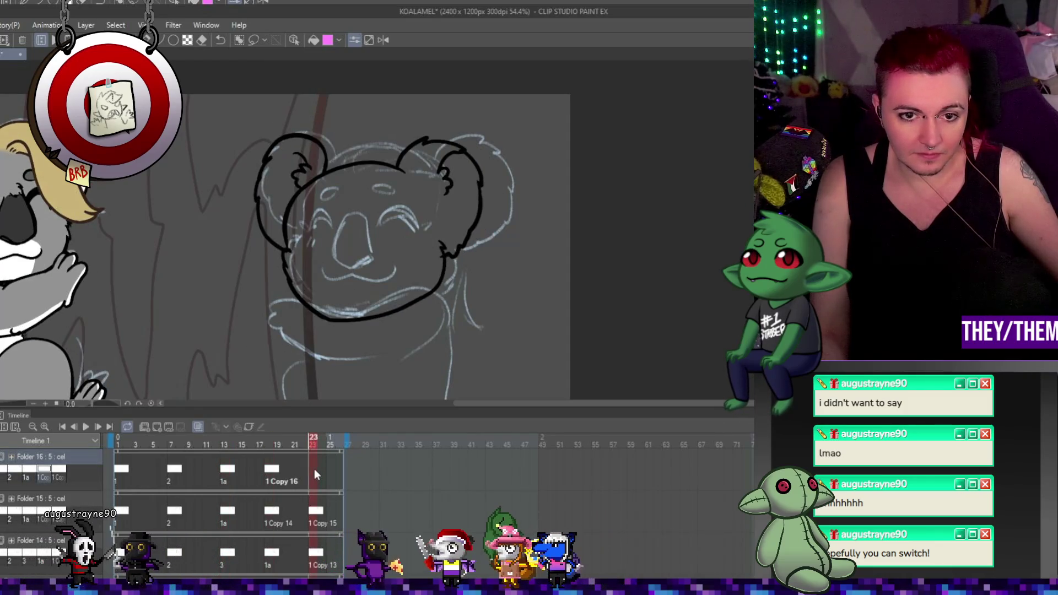
key("ctrl+shift+n")
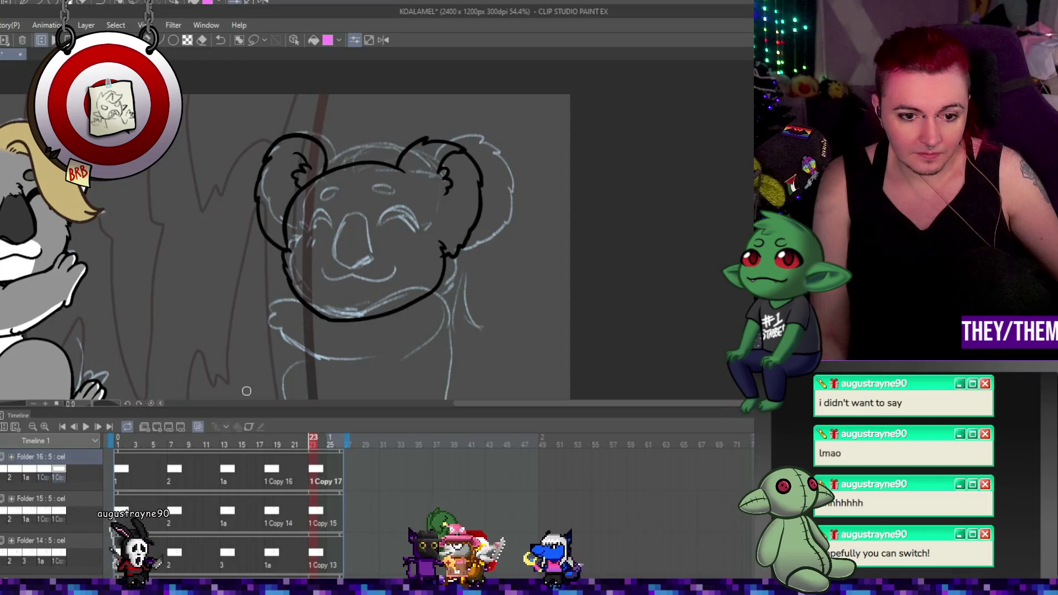
left_click(175, 468)
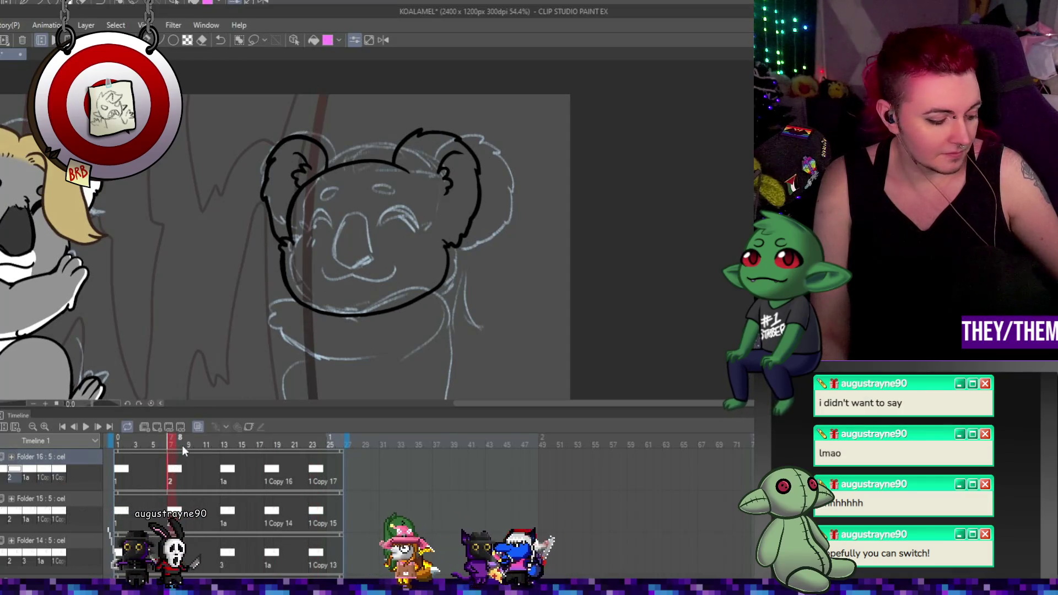
key("ctrl+t")
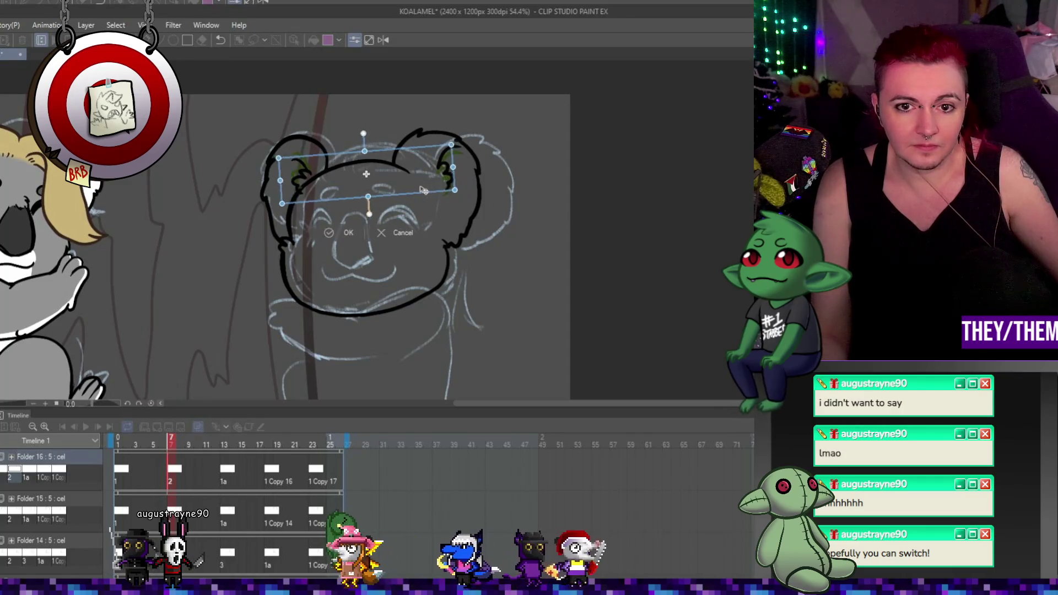
On frame 7, shift the ears down and left, narrow the left ear, then deselect and go to frame 13
left_click_drag(433, 189, 416, 195)
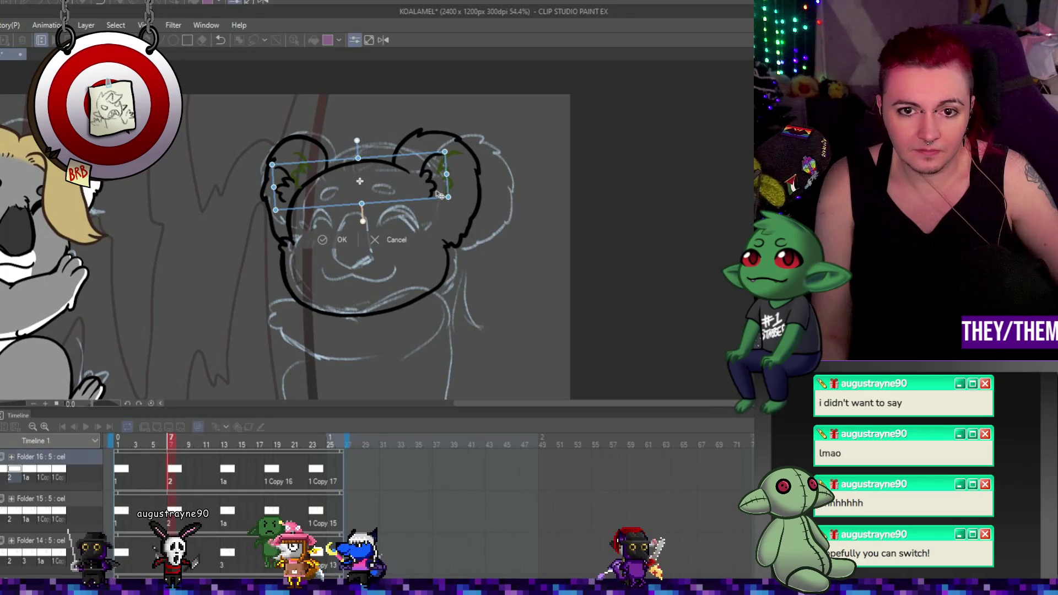
key("Return")
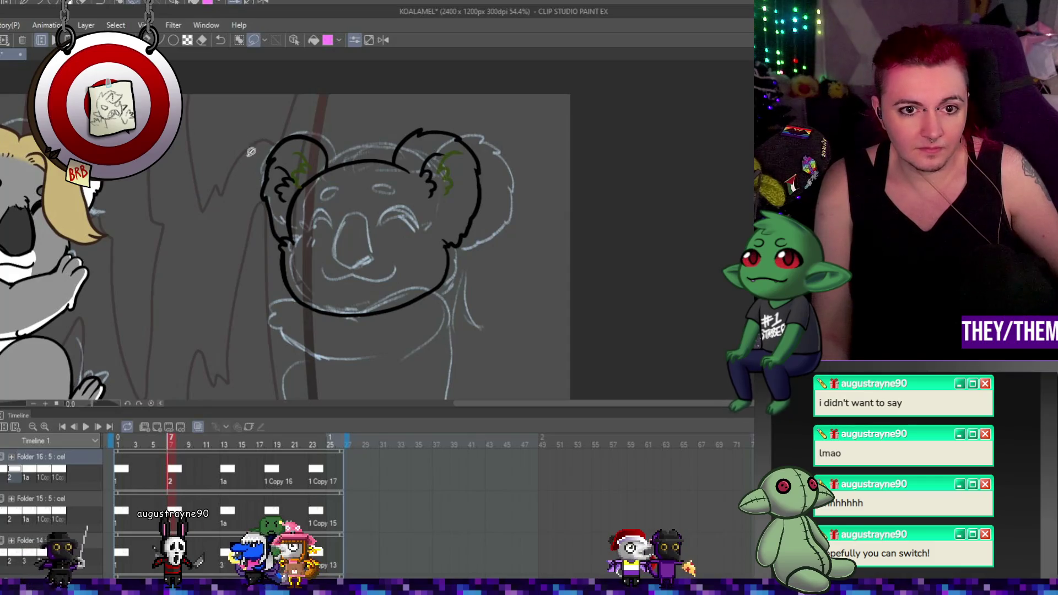
key("ctrl+t")
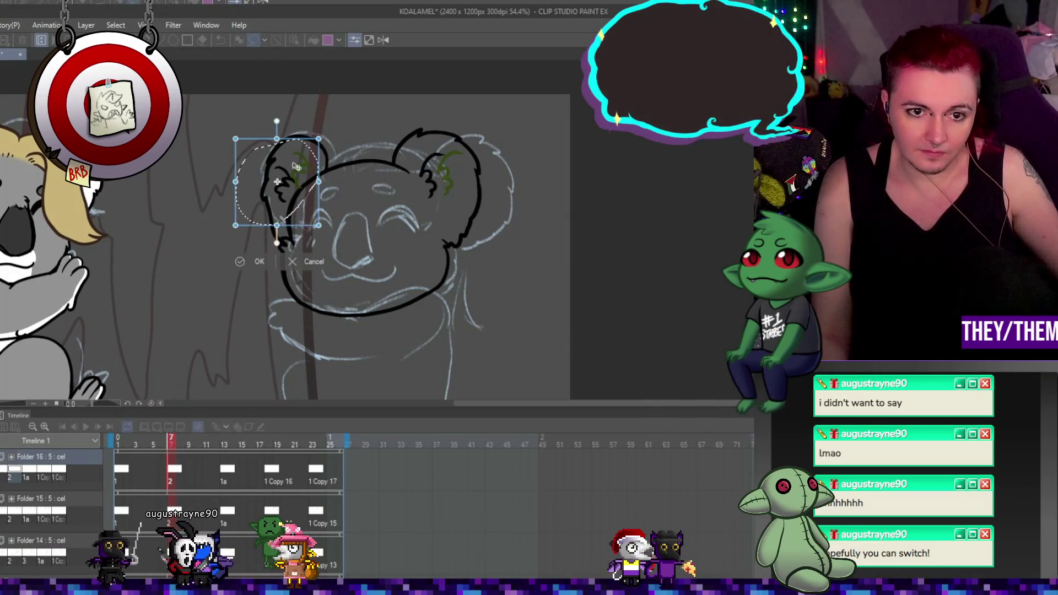
left_click_drag(254, 175, 286, 175)
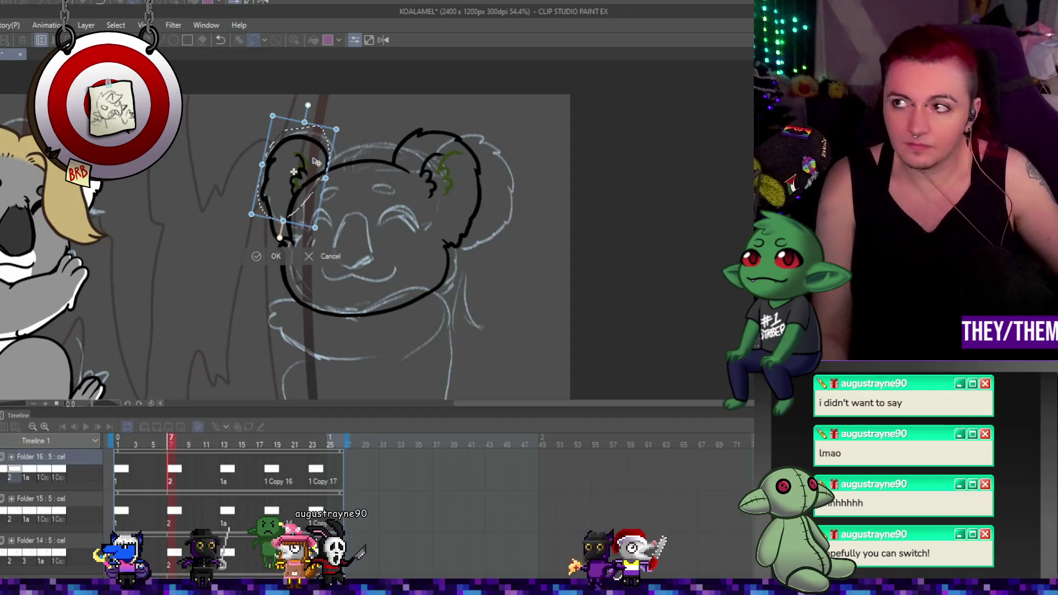
key("Return")
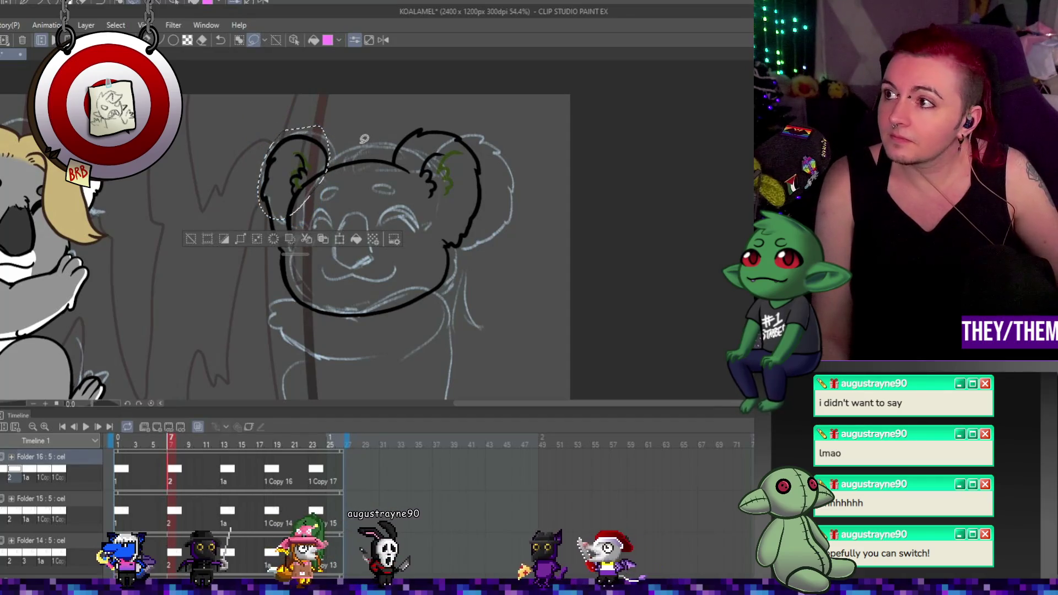
key("ctrl+d")
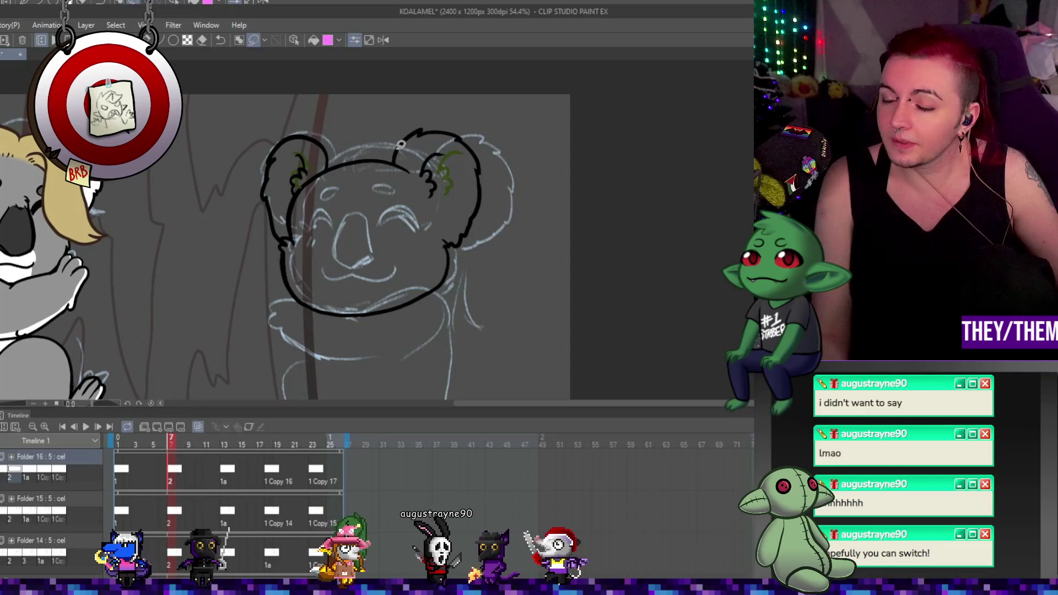
left_click(226, 475)
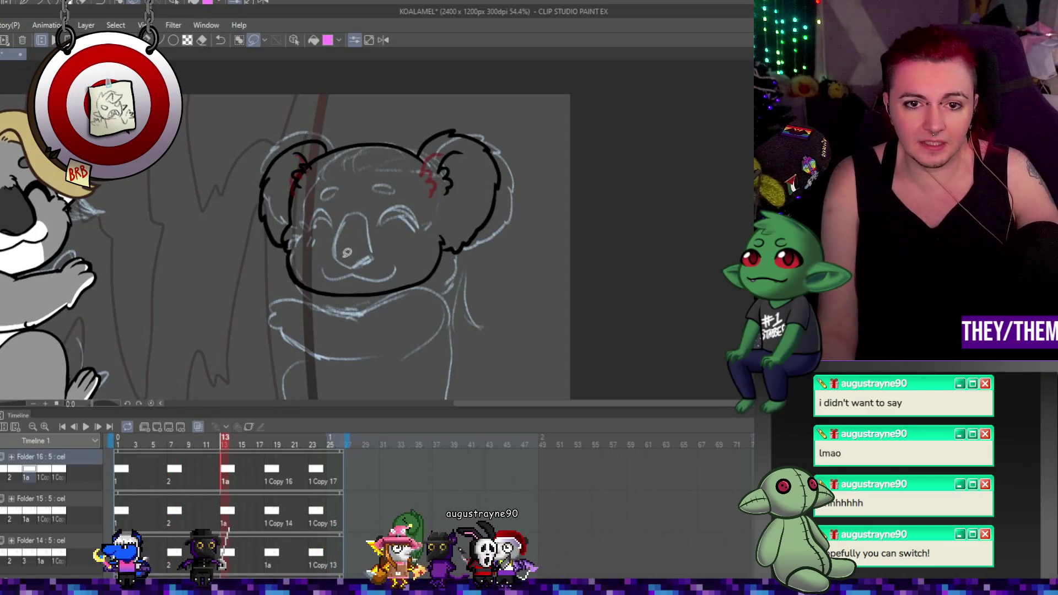
Lasso frame 13's left ear and nudge it slightly left
mouse_move(292, 142)
left_mouse_down()
mouse_move(275, 198)
mouse_move(329, 131)
left_mouse_up()
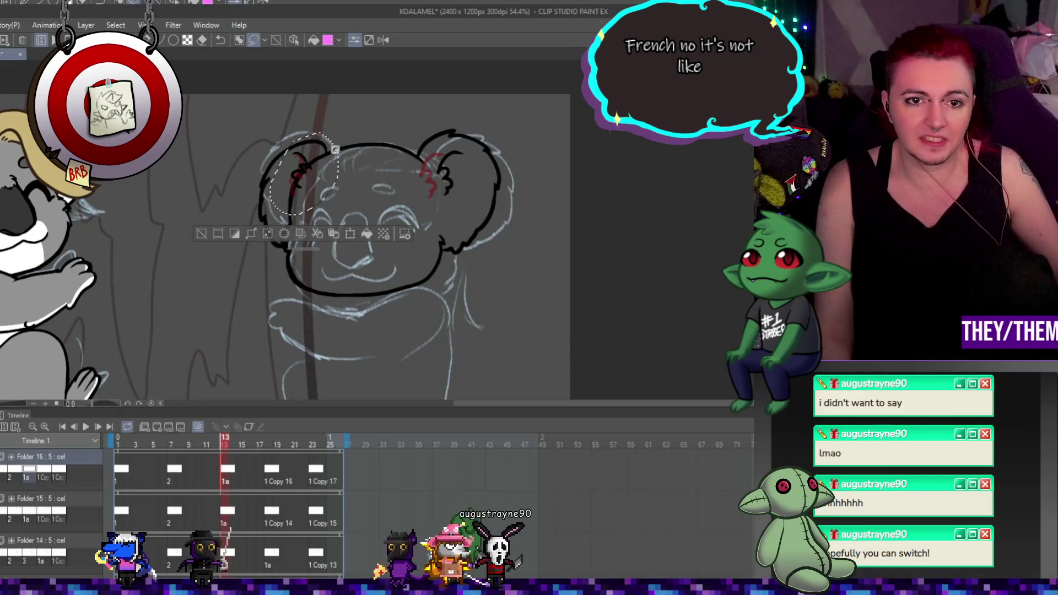
key("ctrl+t")
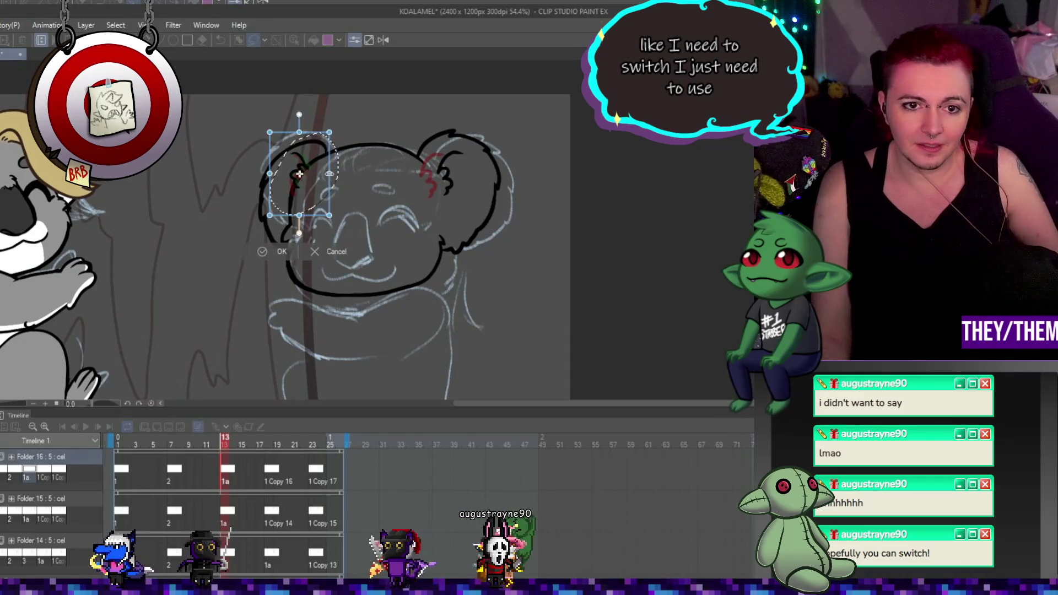
left_click_drag(269, 173, 298, 157)
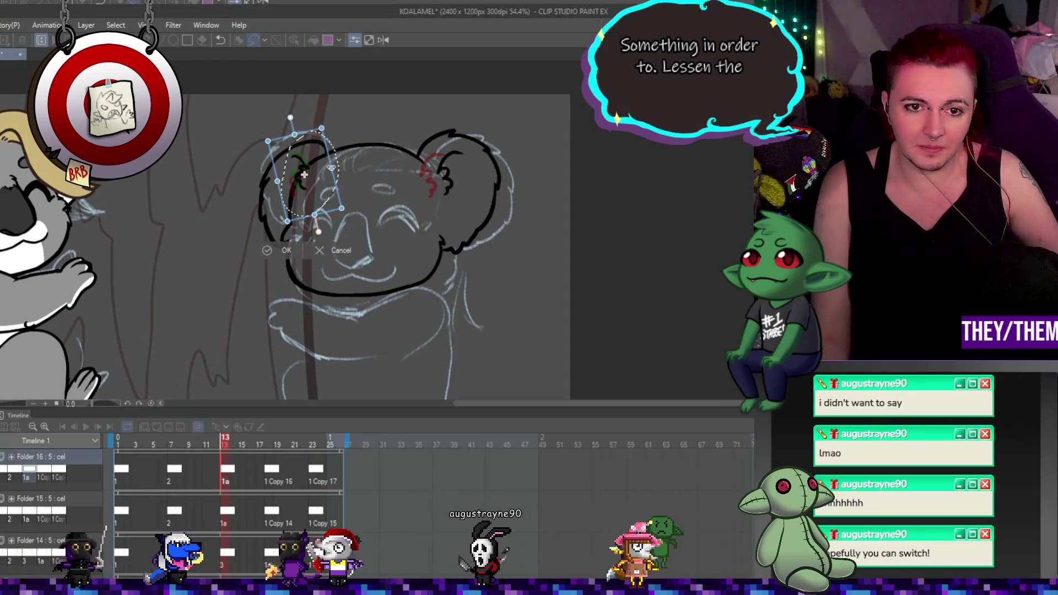
key("Return")
key("ctrl+d")
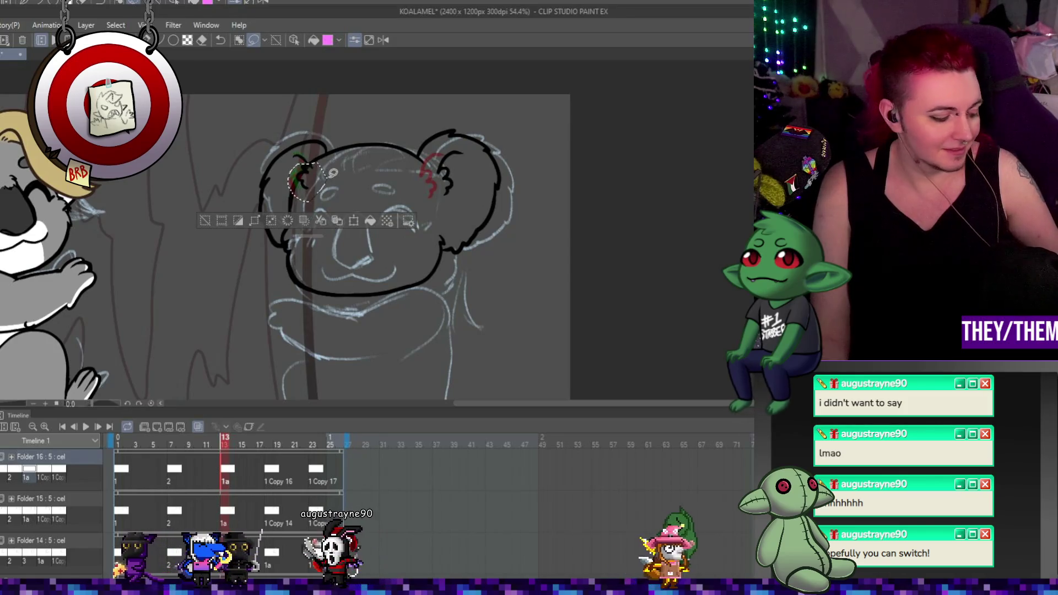
Transform frame 13's left ear again, re-outline the ear area, and show frame 18
key("ctrl+t")
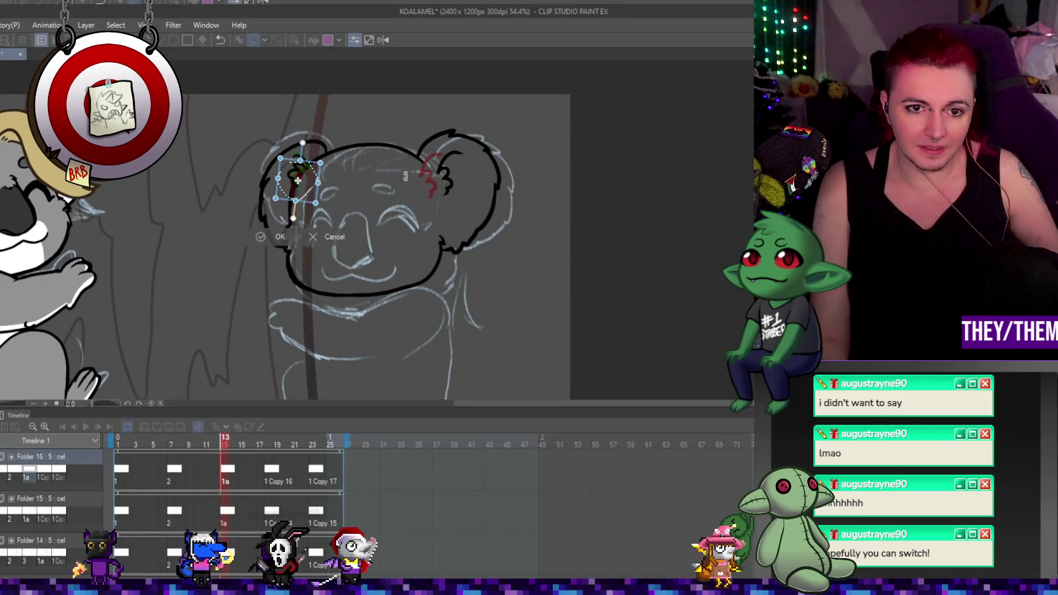
scroll(311, 173, "up", 5)
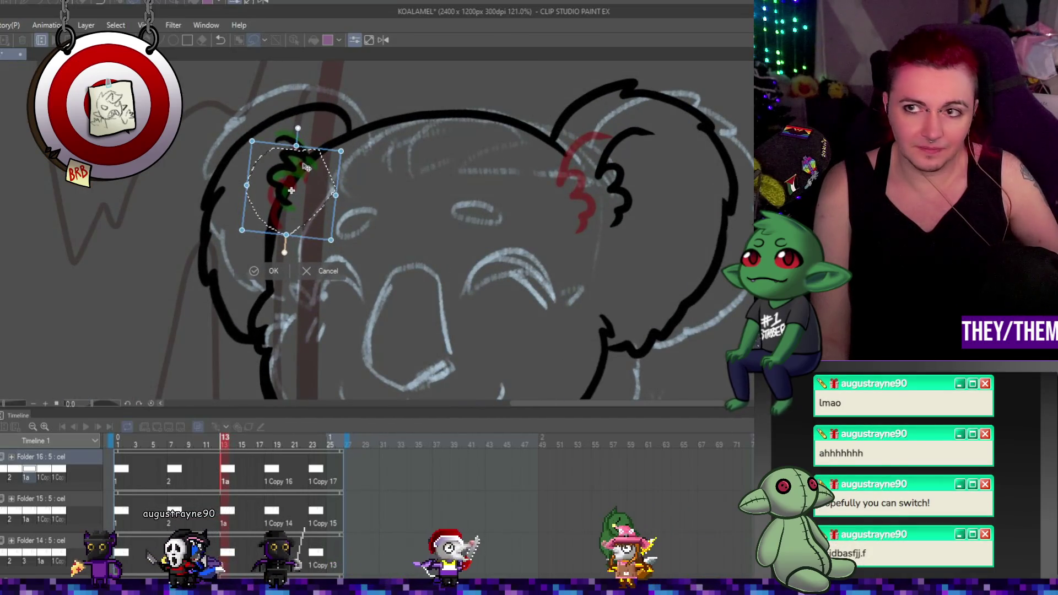
key("Return")
key("ctrl+d")
mouse_move(284, 194)
left_mouse_down()
mouse_move(319, 194)
mouse_move(309, 172)
left_mouse_up()
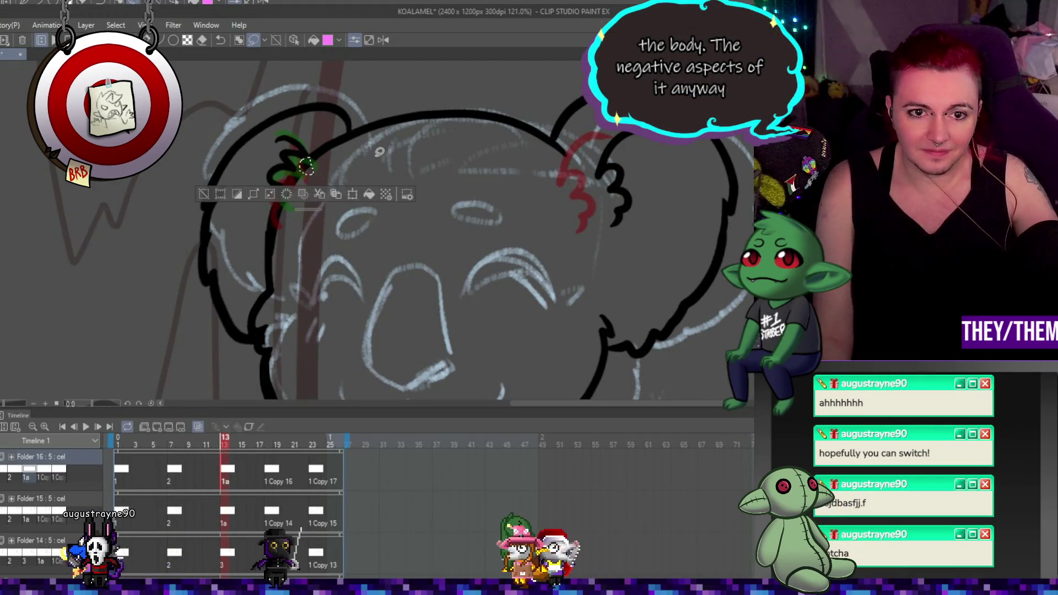
scroll(416, 170, "down", 4)
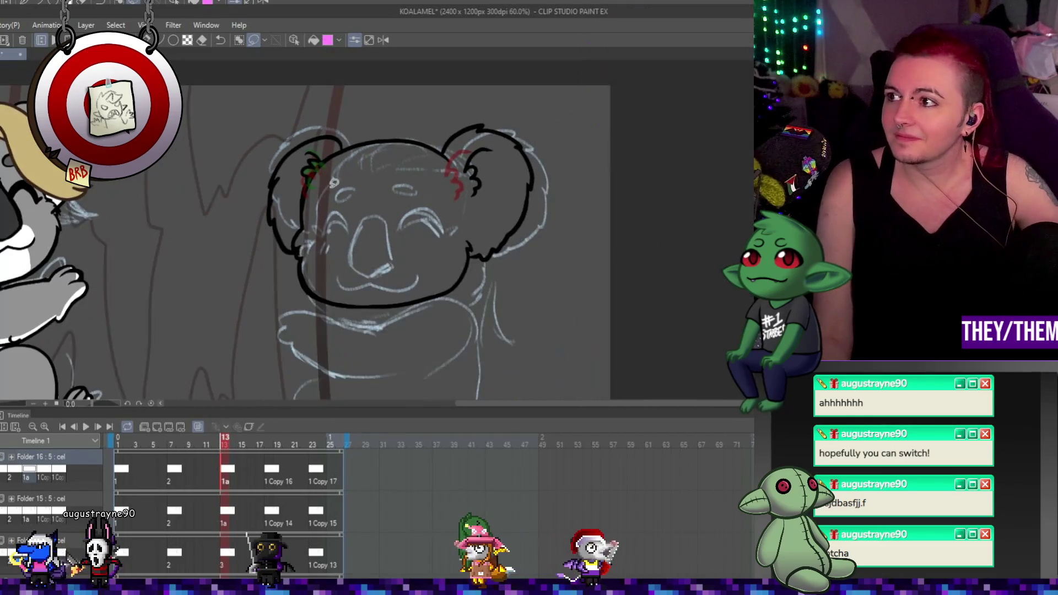
left_click(271, 473)
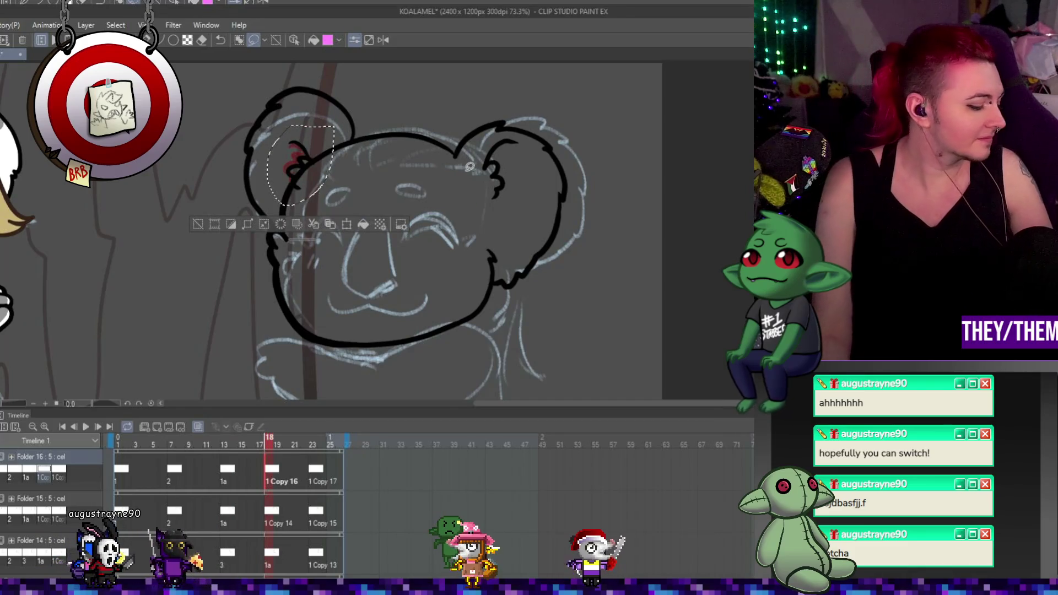
Rotate frame 18's left ear about 20° clockwise
key("ctrl+t")
mouse_move(337, 118)
left_mouse_down()
mouse_move(348, 139)
mouse_move(318, 143)
mouse_move(339, 136)
left_mouse_up()
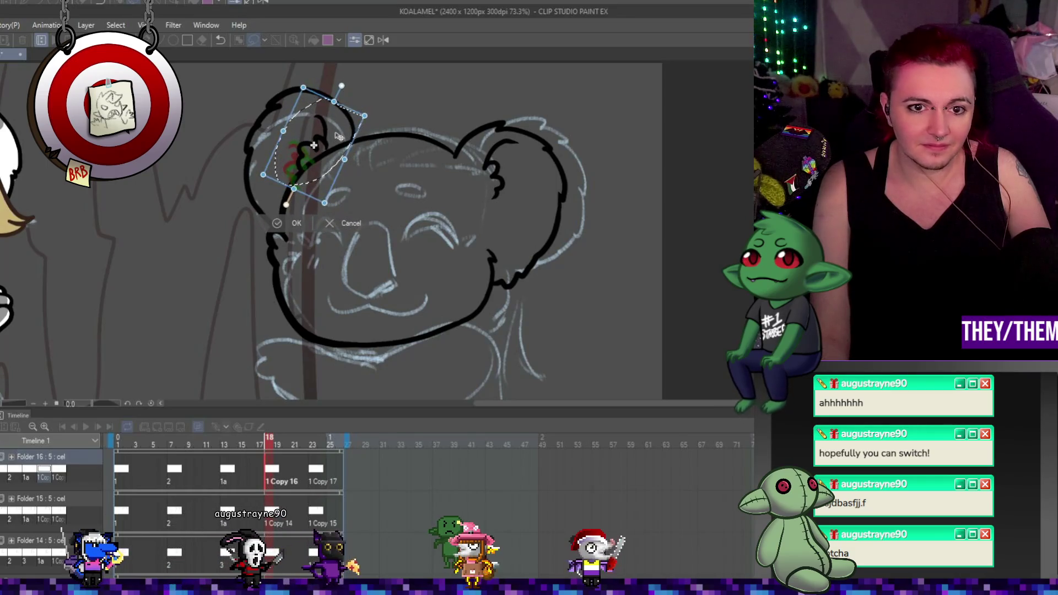
key("Return")
key("ctrl+d")
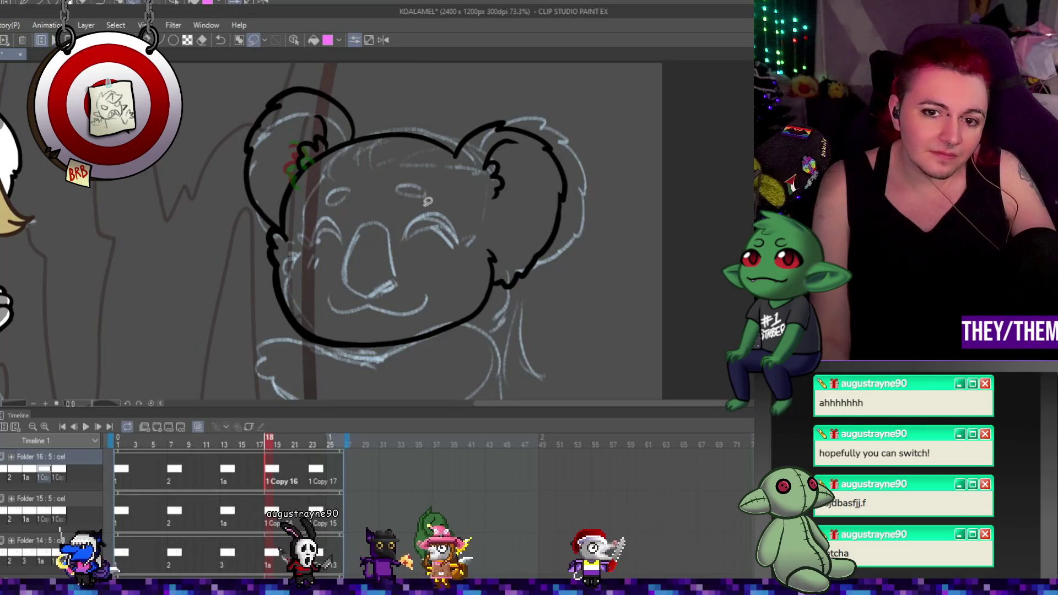
Lasso frame 18's right ear, then rotate and shift it
left_click_drag(548, 129, 549, 130)
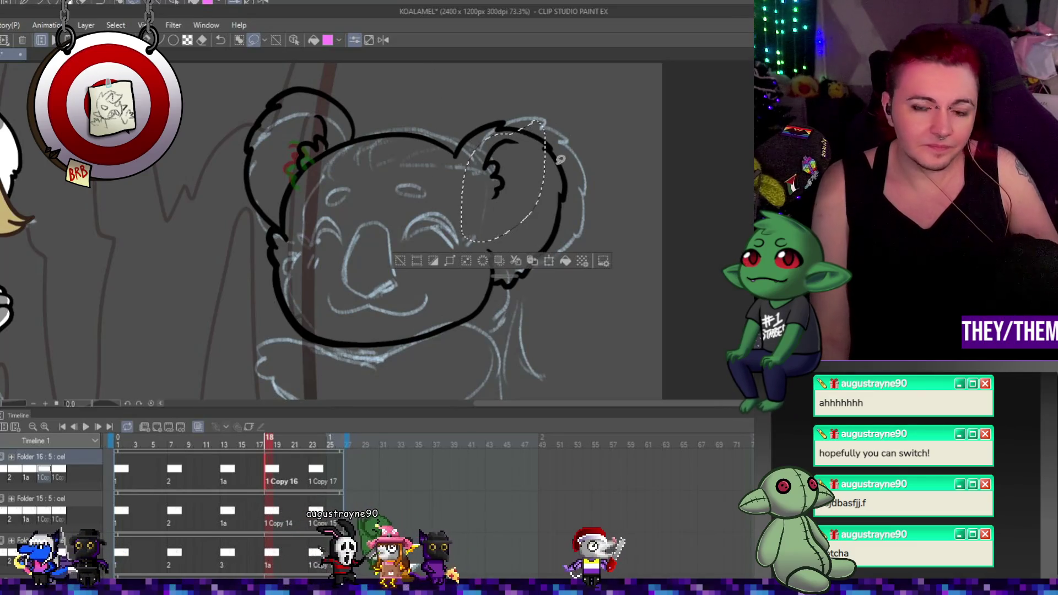
key("ctrl+t")
left_click_drag(529, 165, 494, 194)
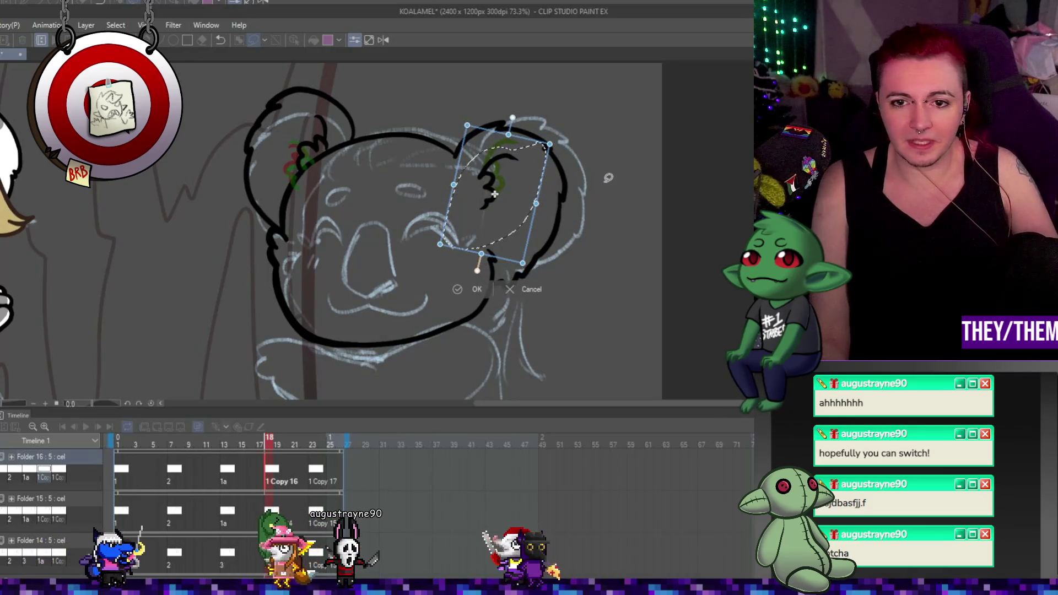
key("Return")
On frame 23, lasso the right ear with a larger outline and transform it
left_click(312, 472)
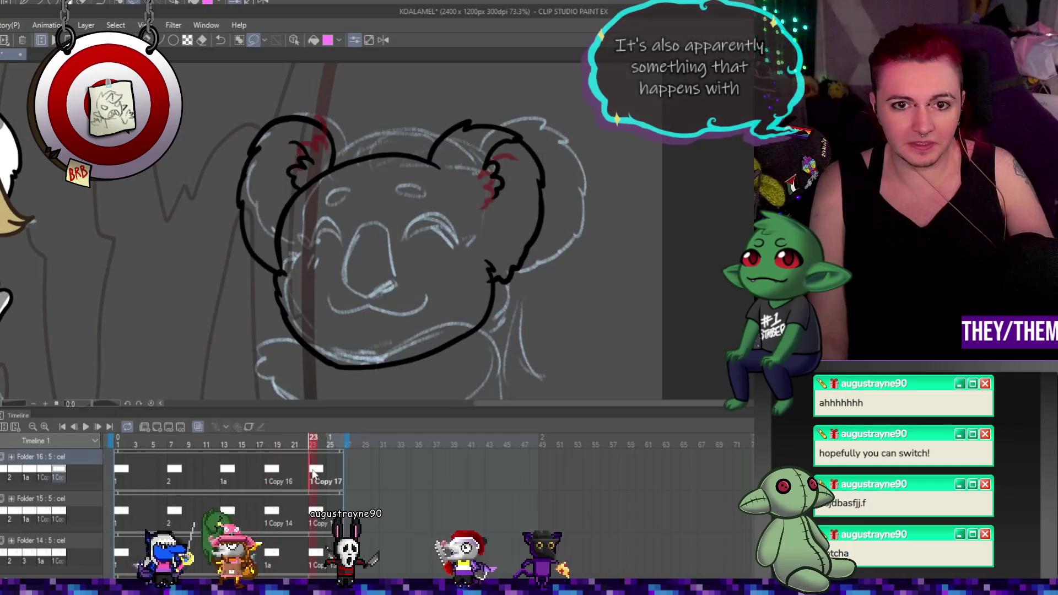
mouse_move(536, 122)
left_mouse_down()
mouse_move(483, 209)
mouse_move(544, 137)
left_mouse_up()
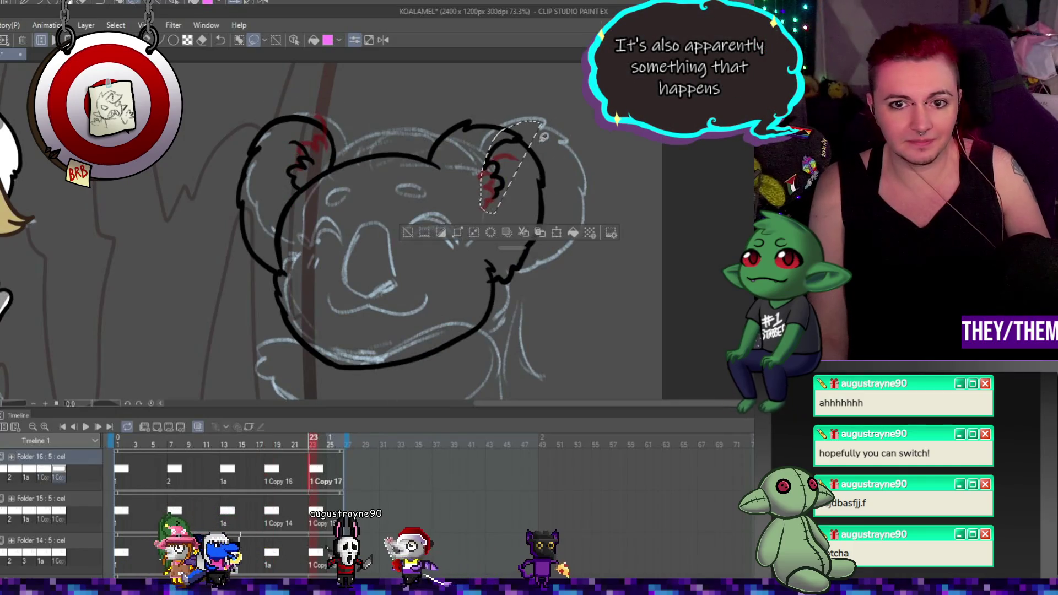
mouse_move(567, 92)
left_mouse_down()
mouse_move(464, 182)
mouse_move(573, 110)
mouse_move(506, 140)
mouse_move(506, 159)
left_mouse_up()
key("ctrl+t")
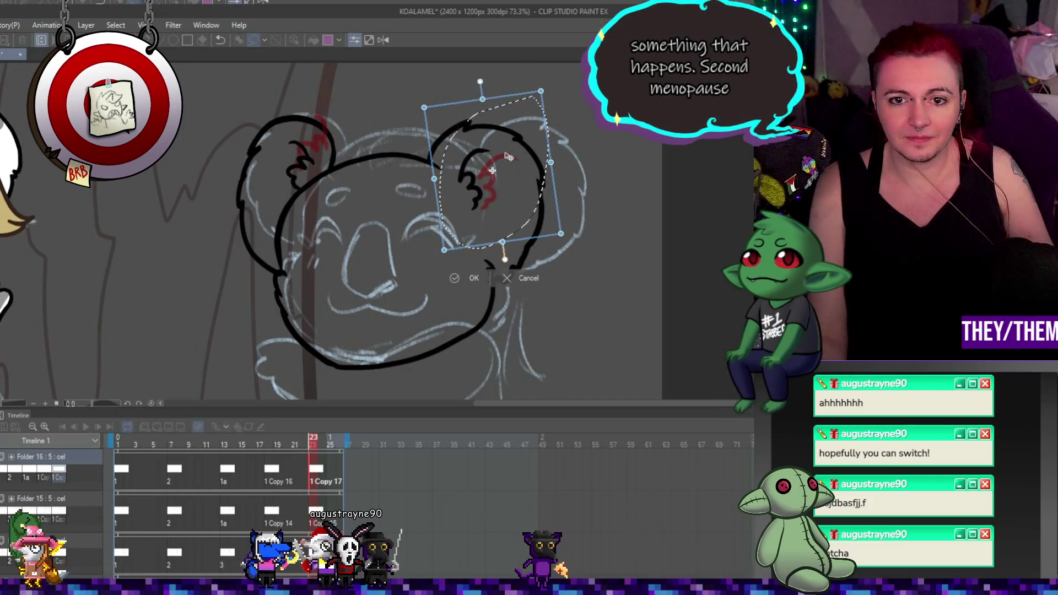
key("Return")
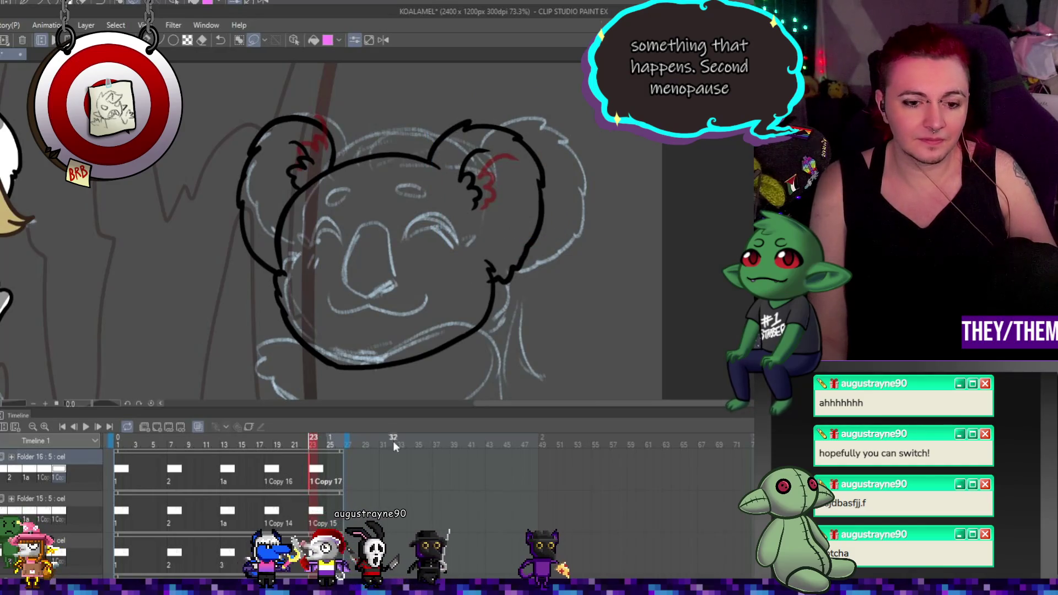
Compare the ears on frames 18 and 7, then preview the animation loop
left_click(269, 469)
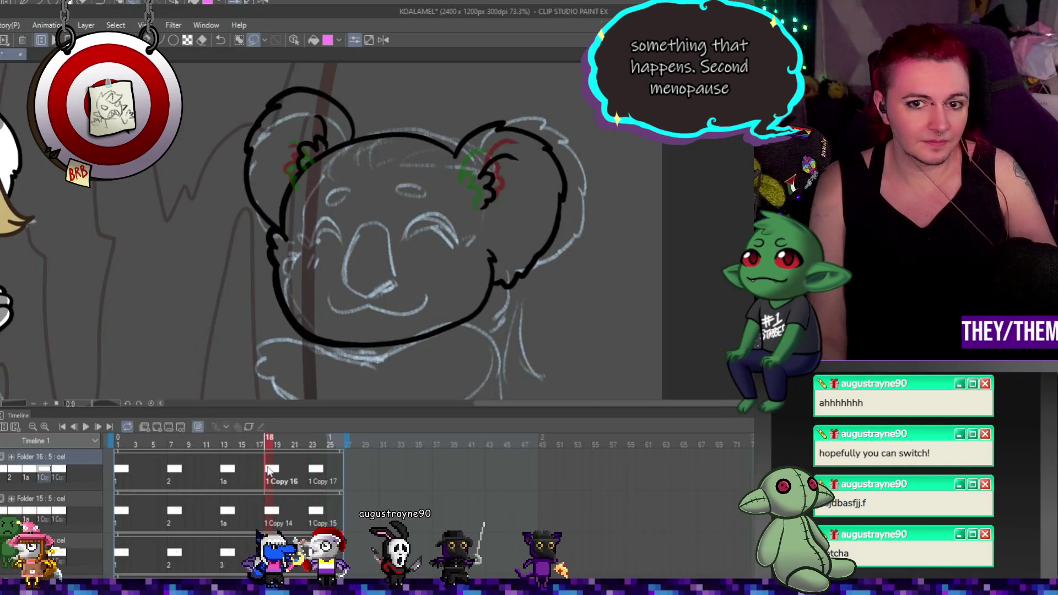
left_click(221, 471)
left_click(174, 470)
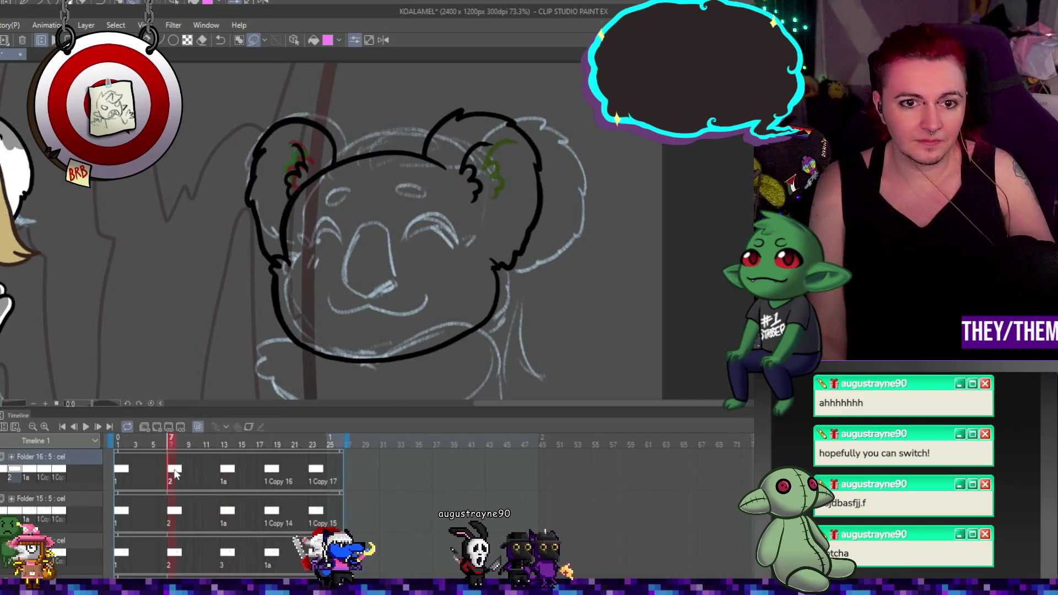
left_click(86, 427)
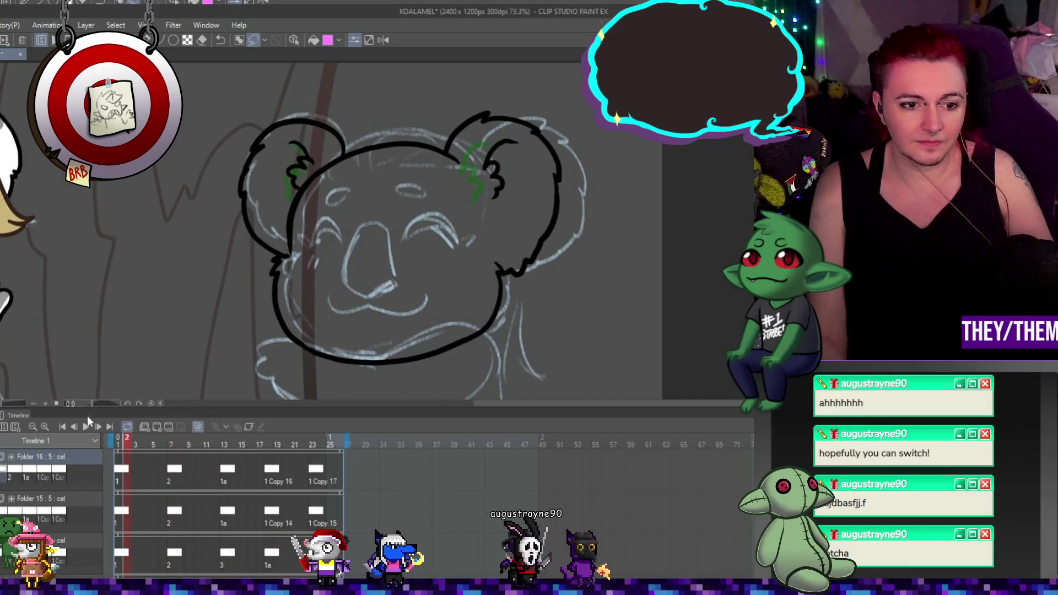
scroll(556, 157, "down", 2)
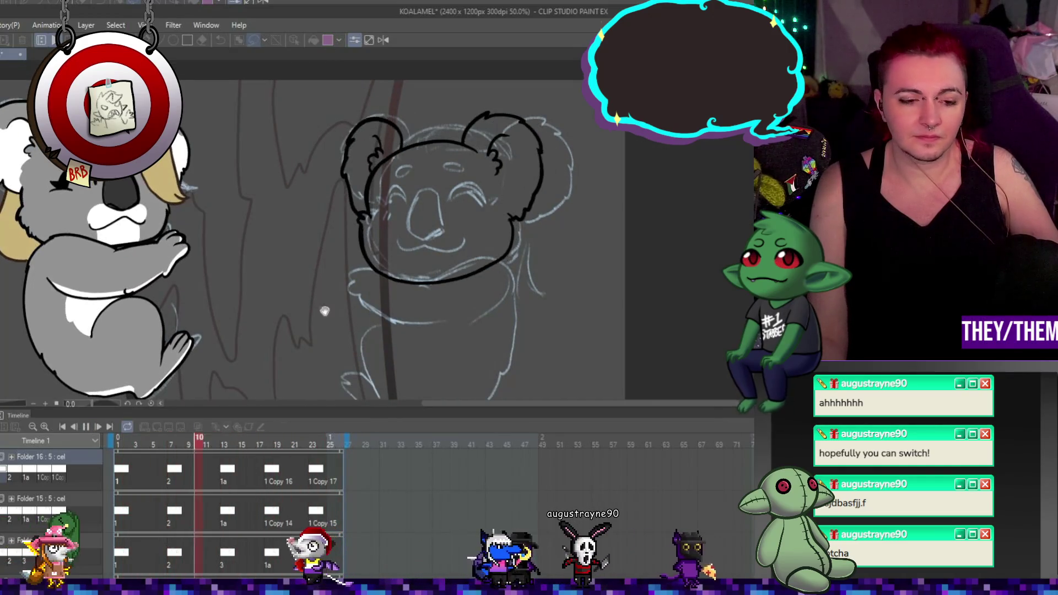
left_click(86, 427)
Shift and reshape frame 13's left ear, then check frames 18 and 23
left_click(224, 477)
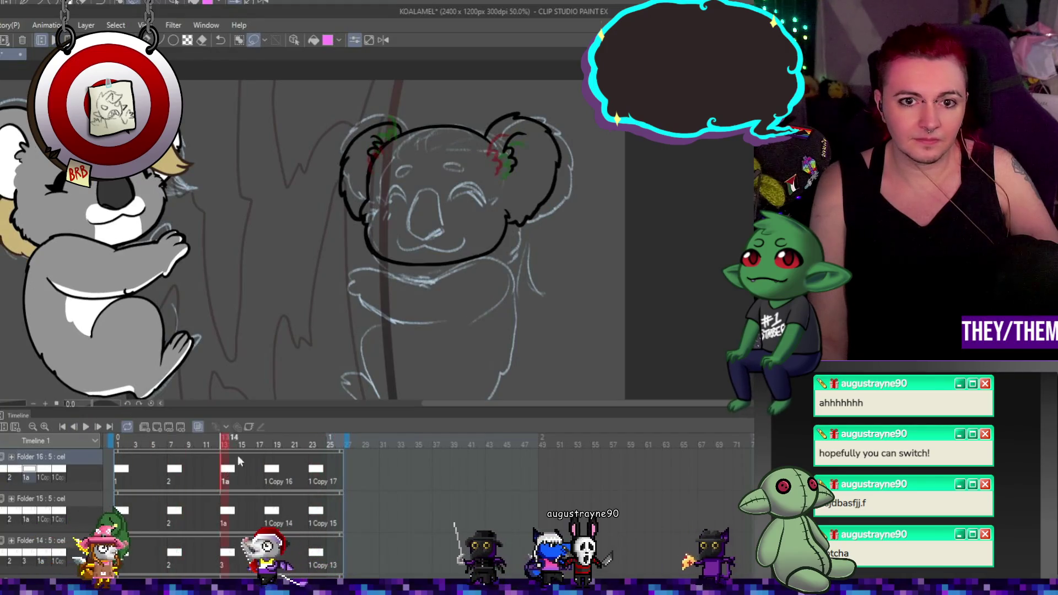
left_click_drag(349, 157, 350, 163)
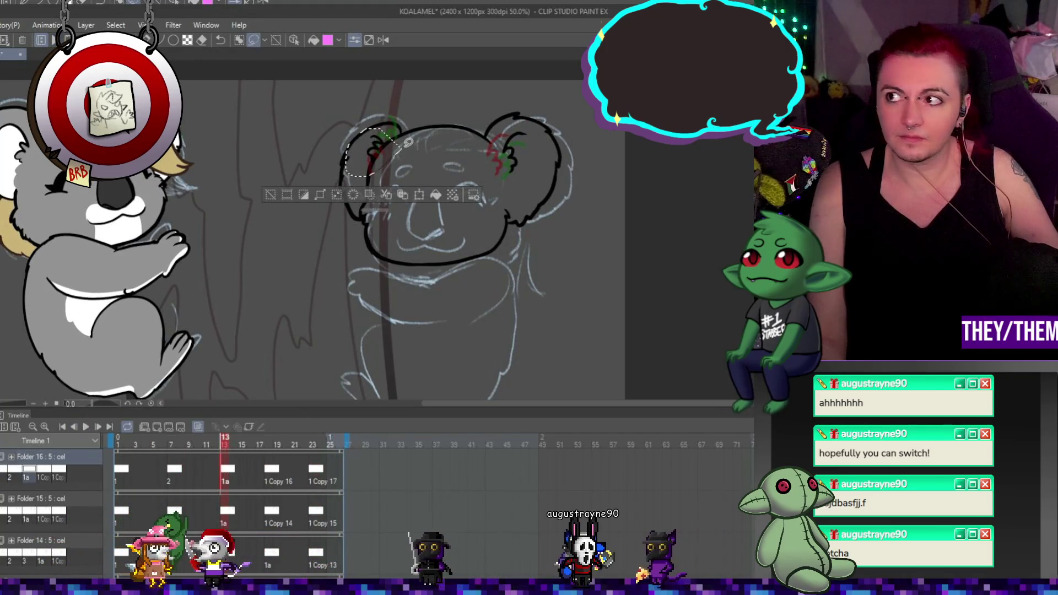
key("ctrl+t")
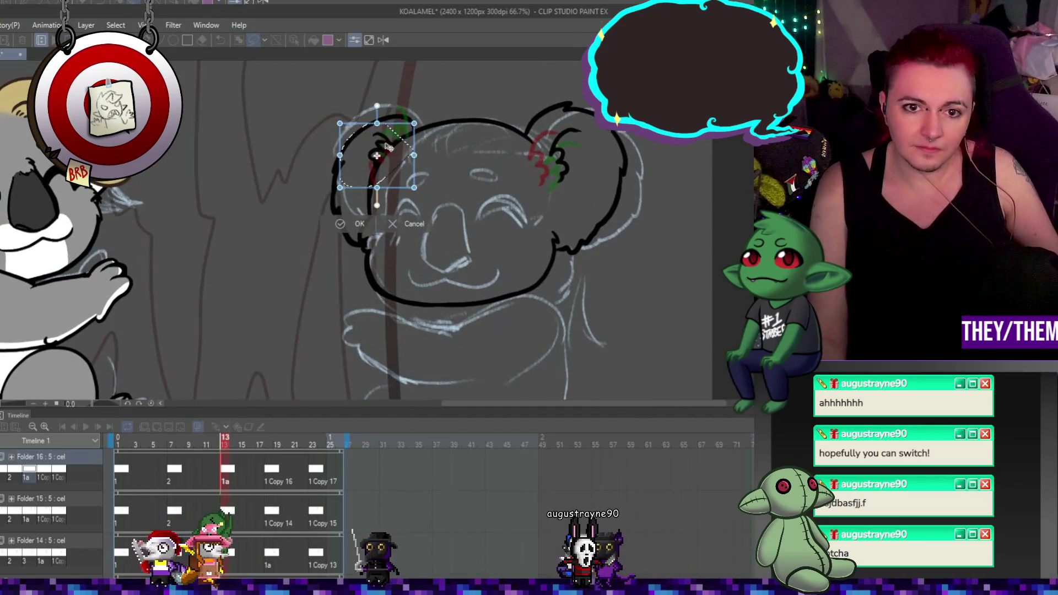
scroll(362, 142, "up", 1)
key("Return")
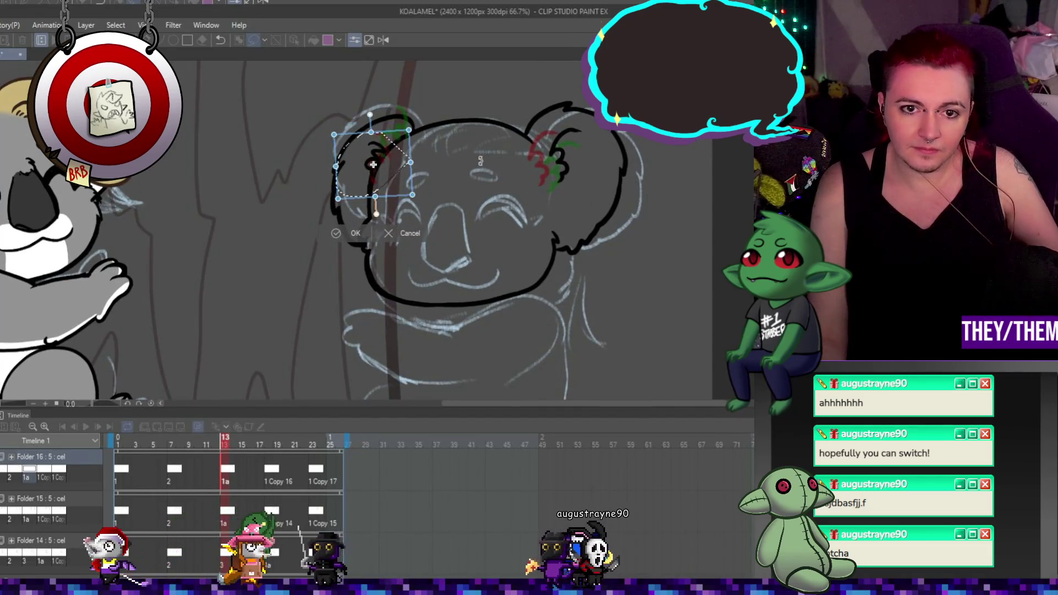
left_click(272, 468)
left_click(310, 471)
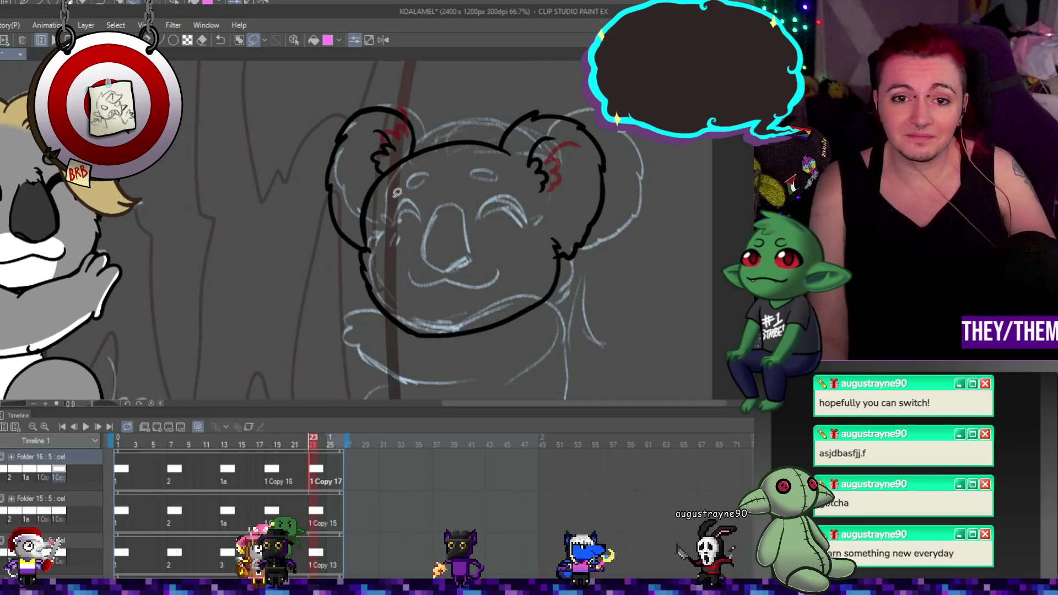
scroll(325, 302, "down", 2)
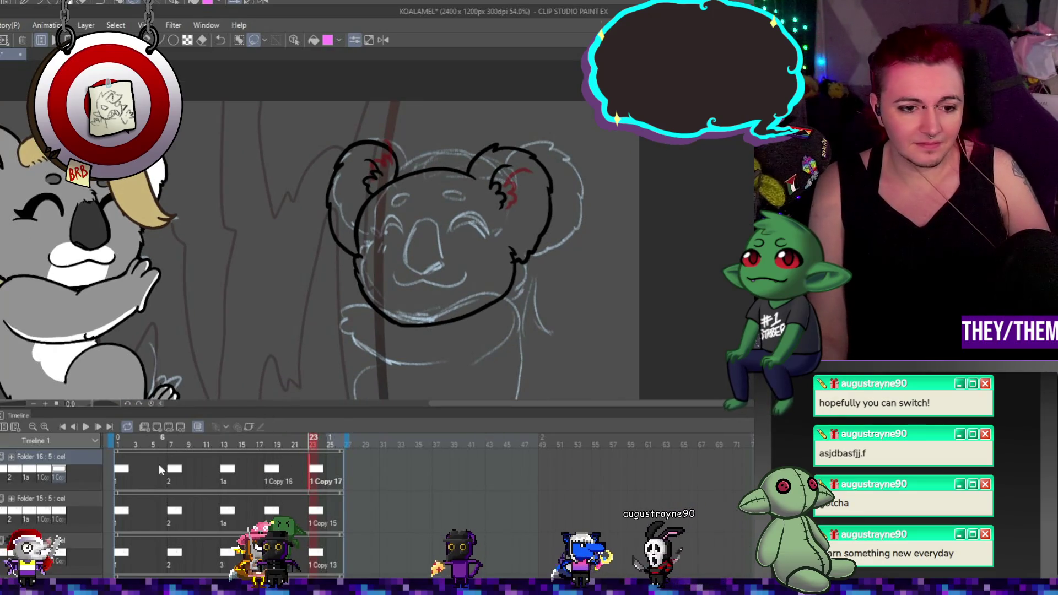
Preview the head-bob animation and stop it
left_click(86, 427)
scroll(563, 211, "down", 1)
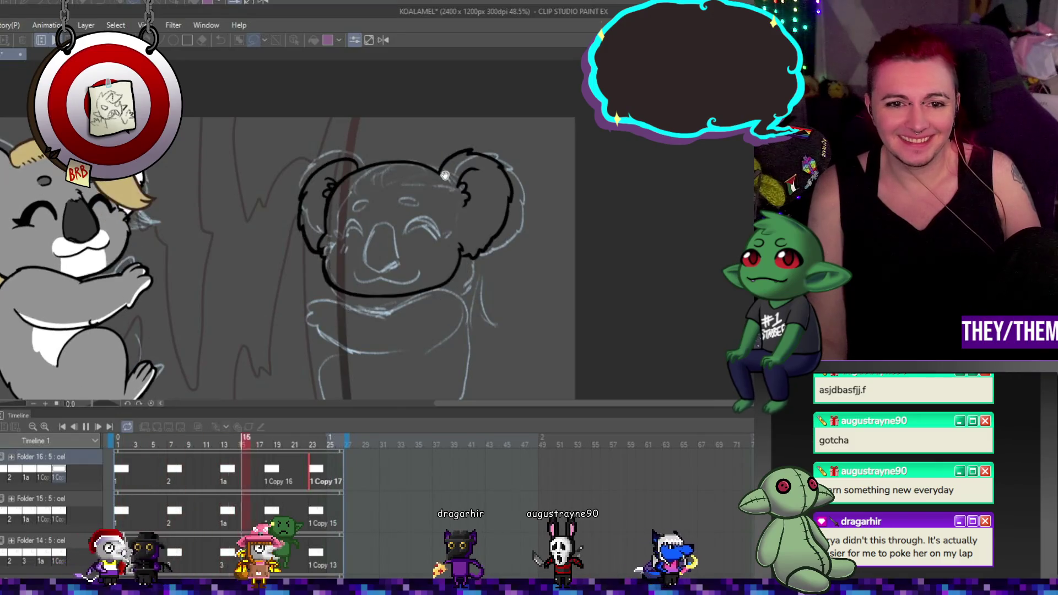
left_click(86, 426)
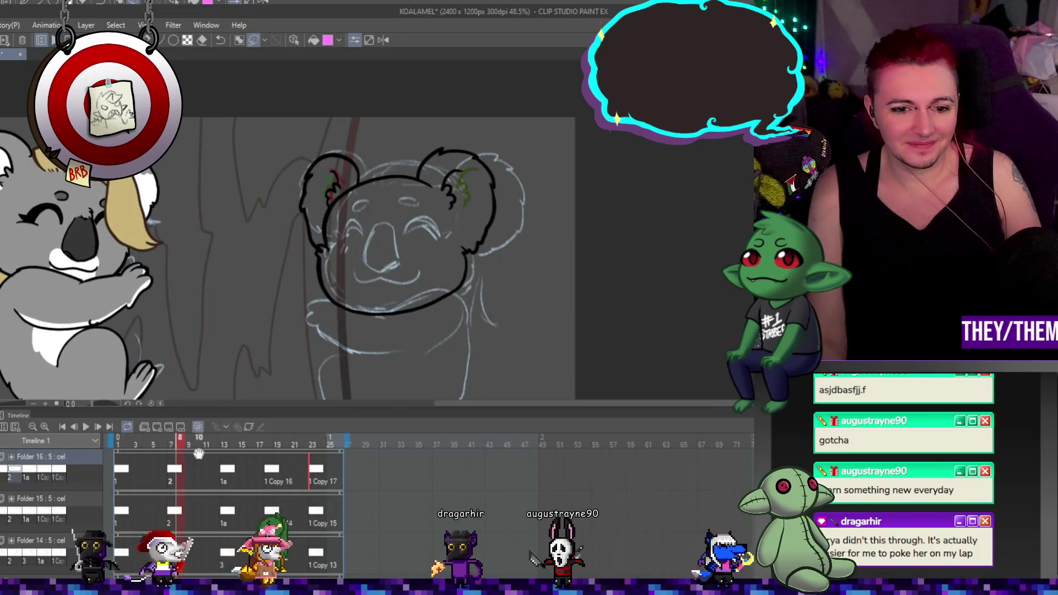
Transform frame 23's left ear twice so the fur tuft fits inside, then replay
left_click(317, 469)
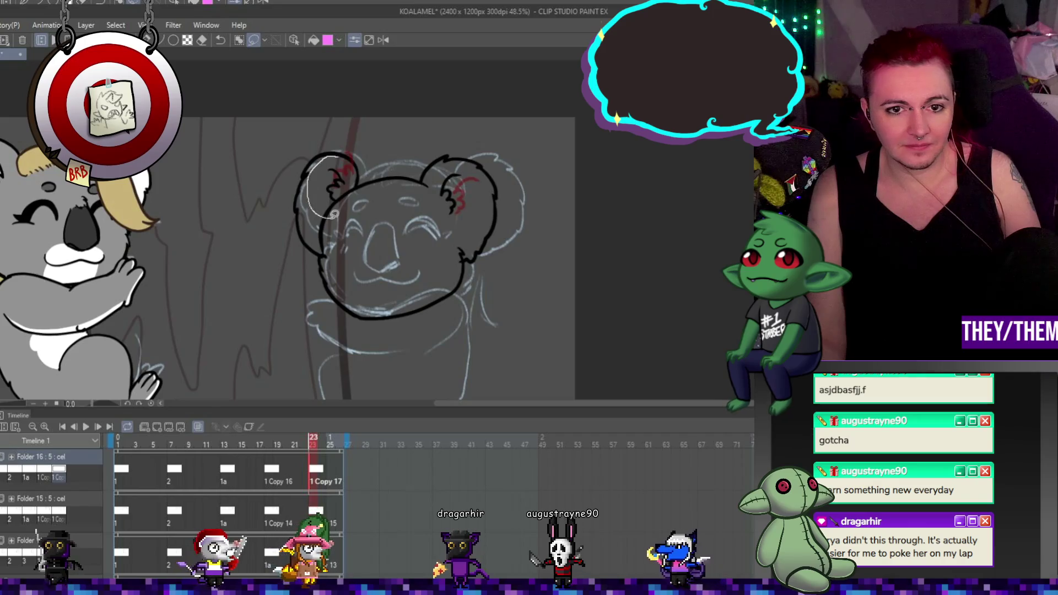
left_click_drag(334, 214, 356, 170)
key("ctrl+t")
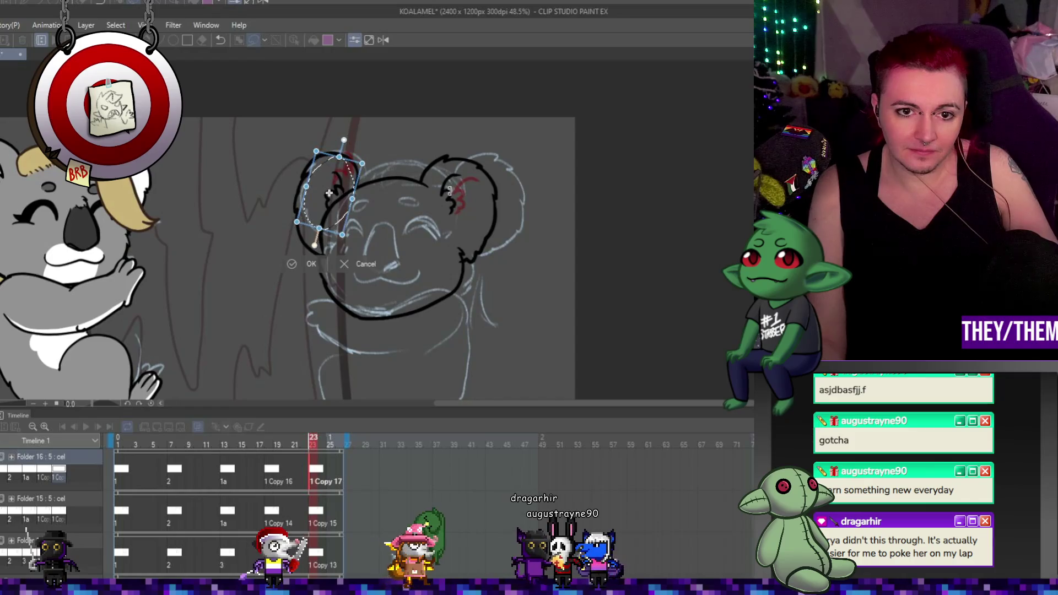
key("Return")
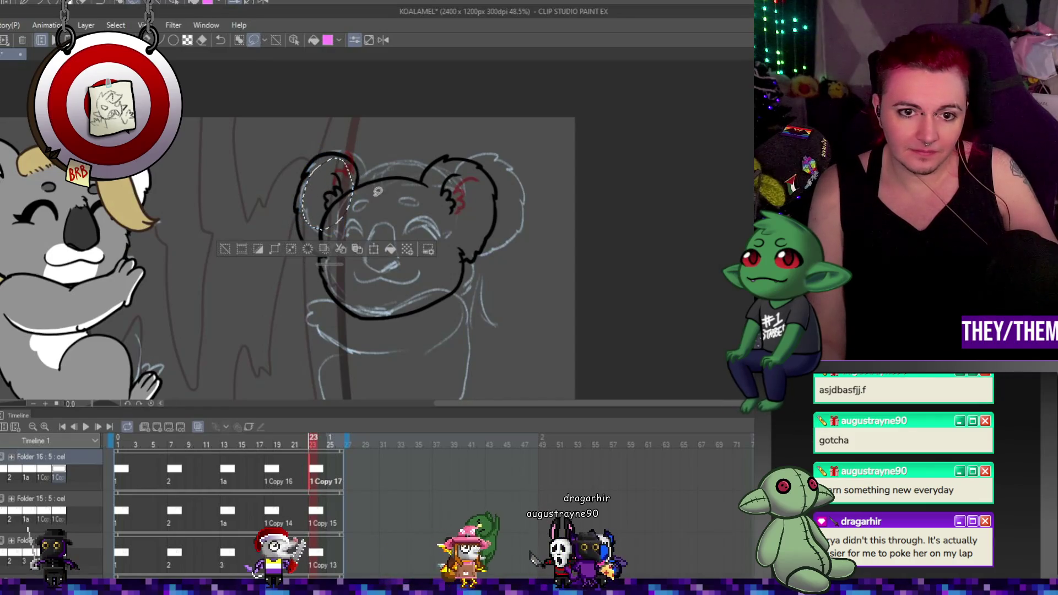
key("ctrl+t")
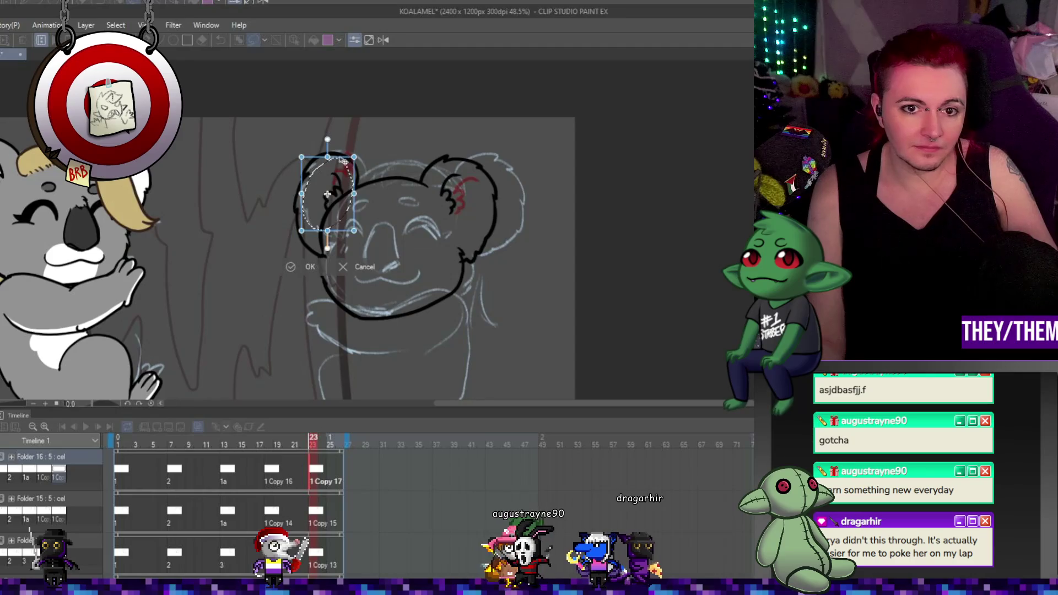
key("Return")
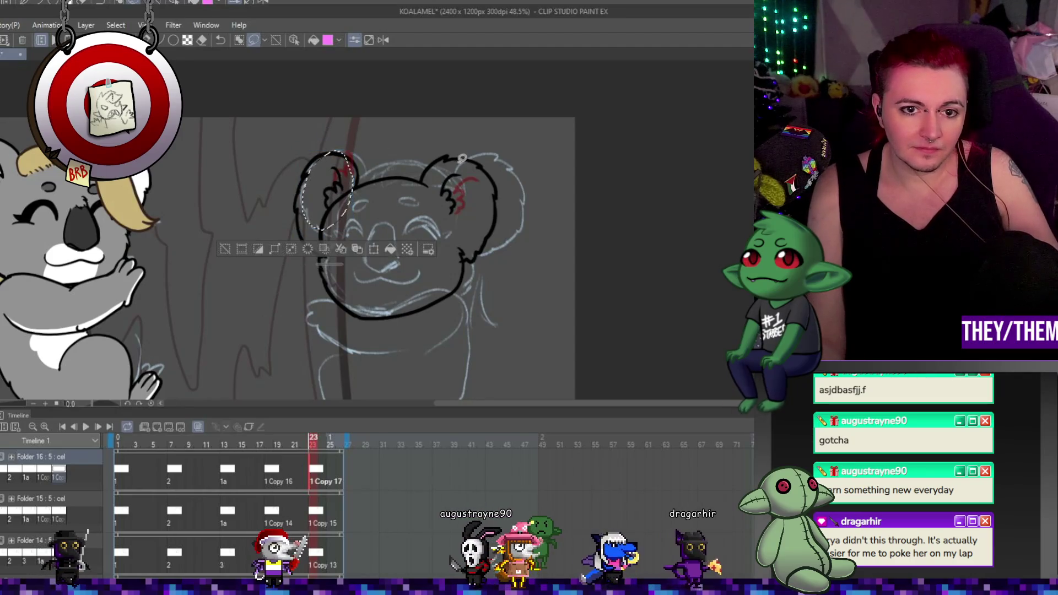
left_click(88, 428)
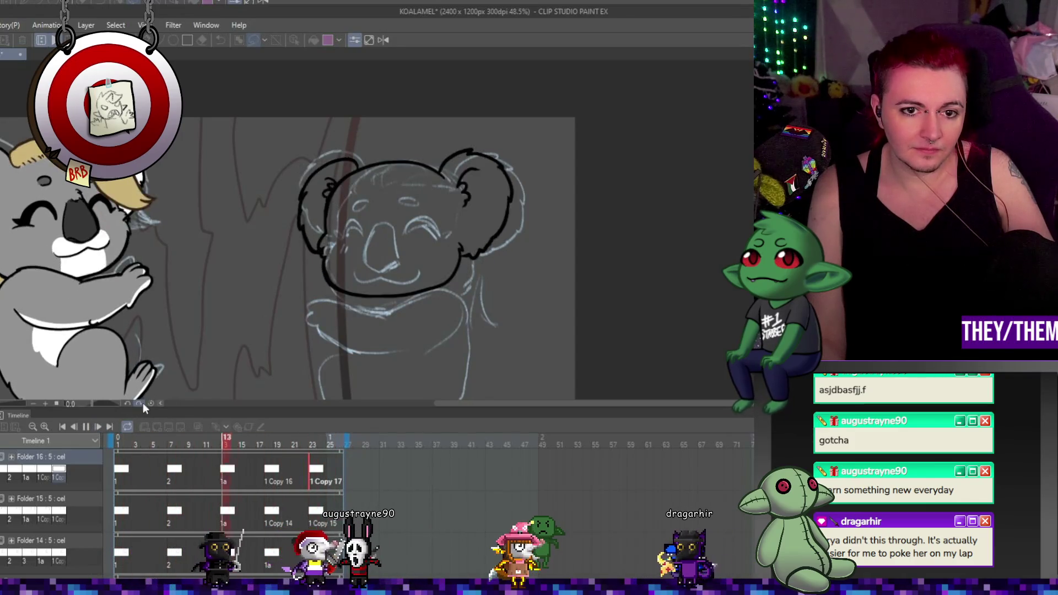
On frame 13, deselect the left ear, then lasso and transform the right ear
left_click(174, 472)
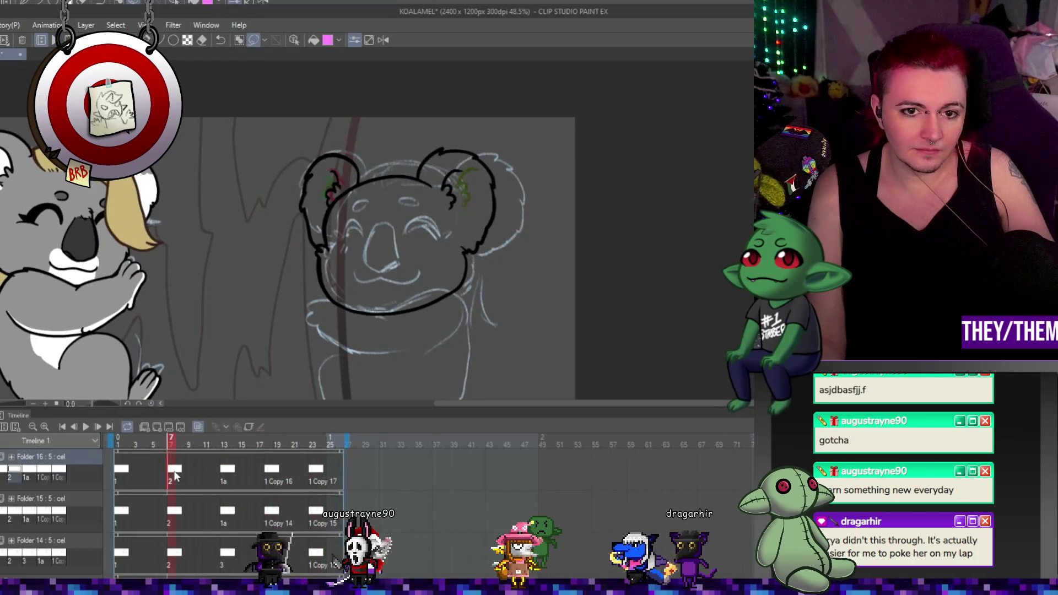
left_click(226, 472)
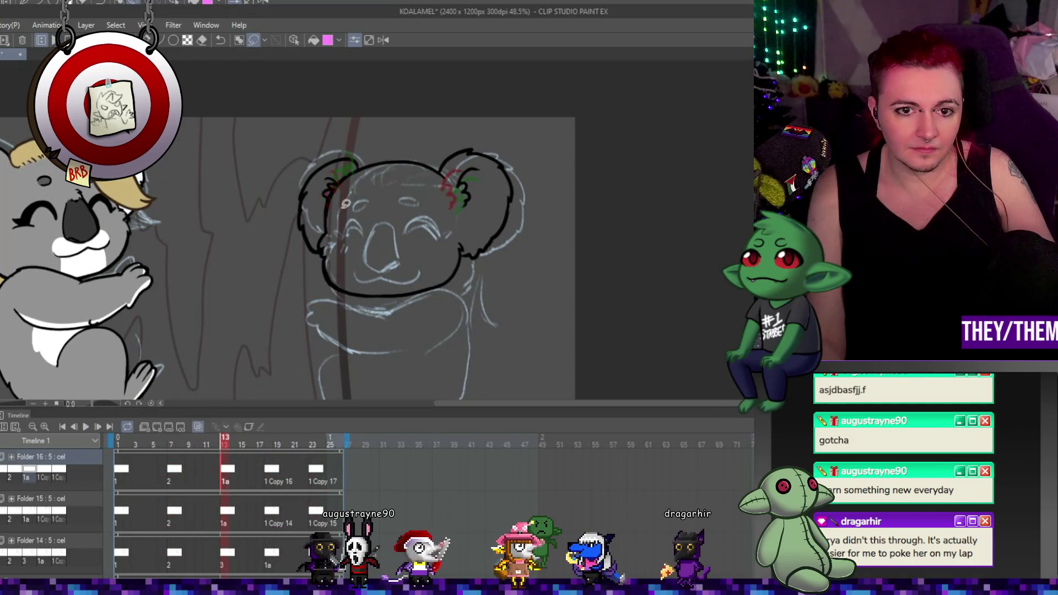
scroll(352, 169, "up", 2)
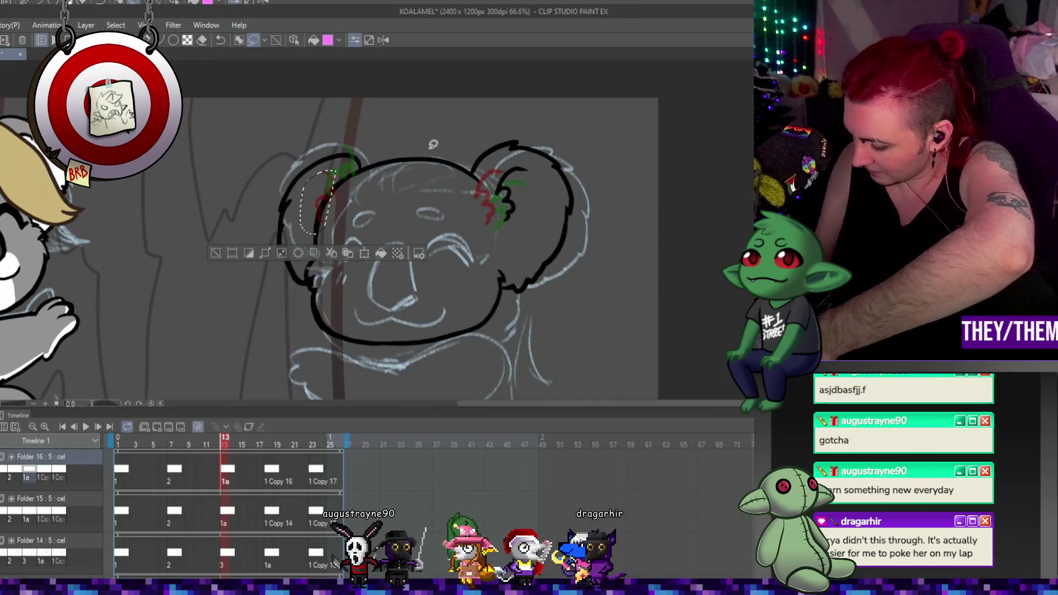
key("ctrl+d")
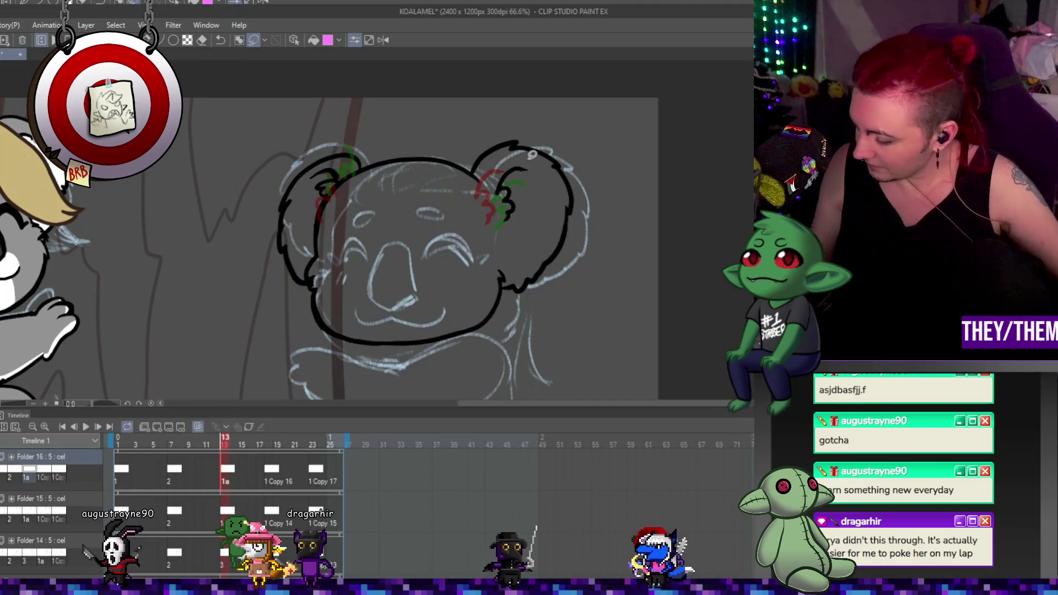
mouse_move(543, 161)
left_mouse_down()
mouse_move(480, 215)
mouse_move(545, 162)
left_mouse_up()
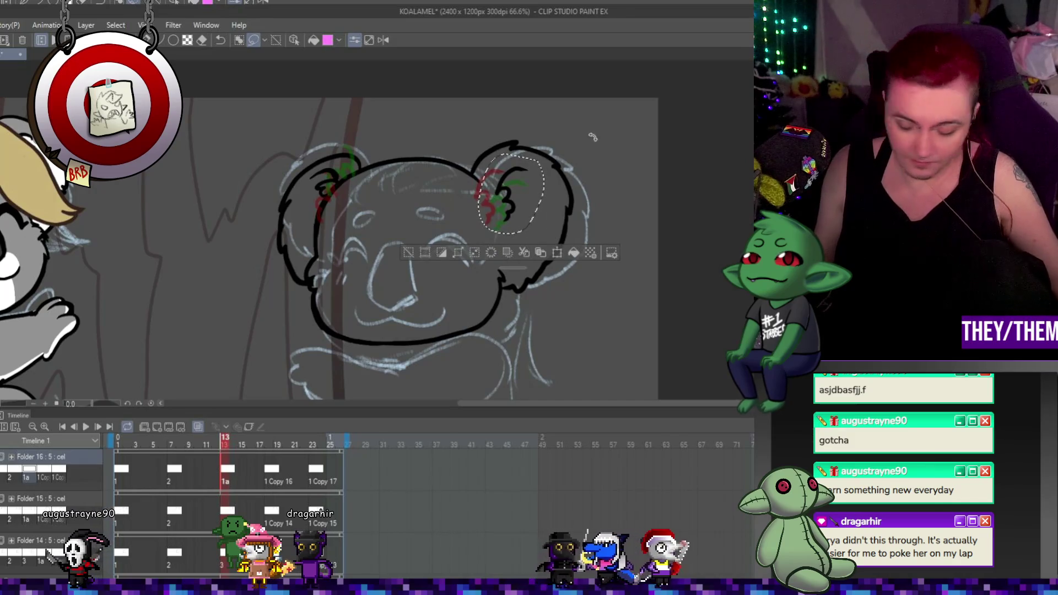
key("ctrl+t")
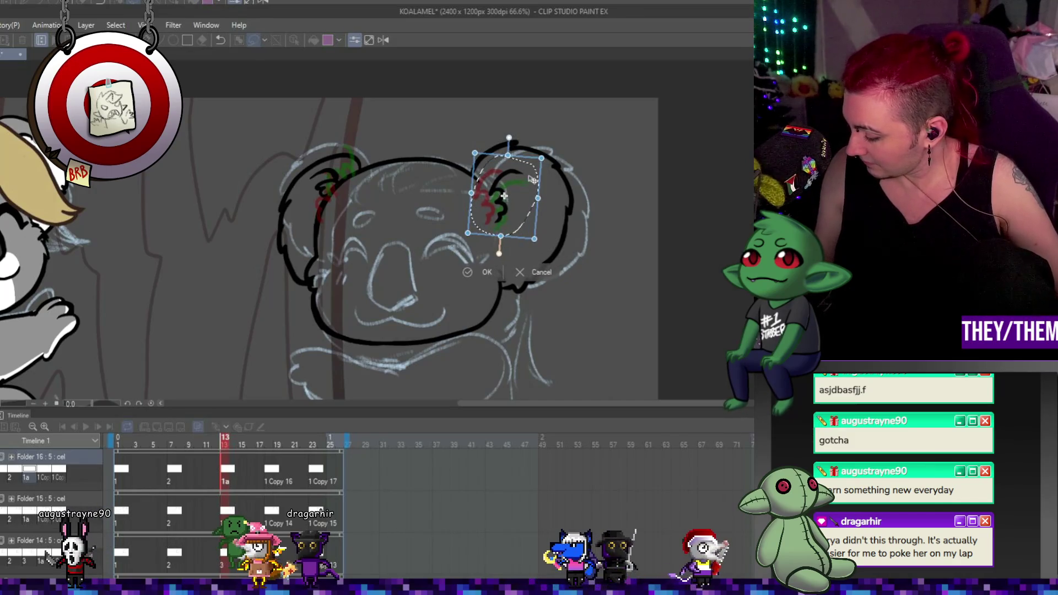
key("Return")
key("ctrl+d")
Step through frames 18, 23, 1, 7, 13, 18 and 23, then play on loop
left_click(270, 477)
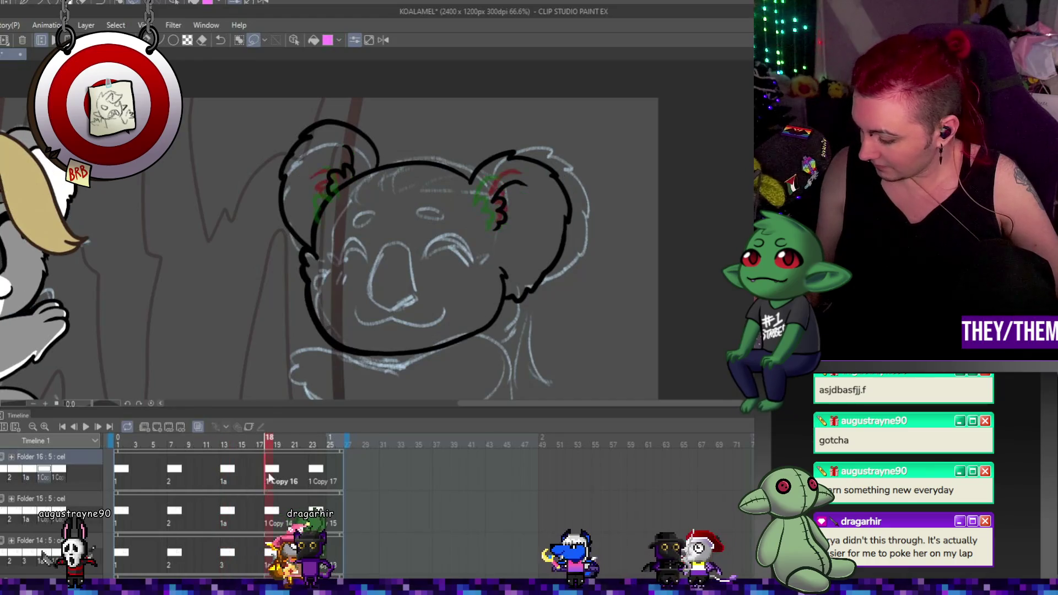
left_click(314, 472)
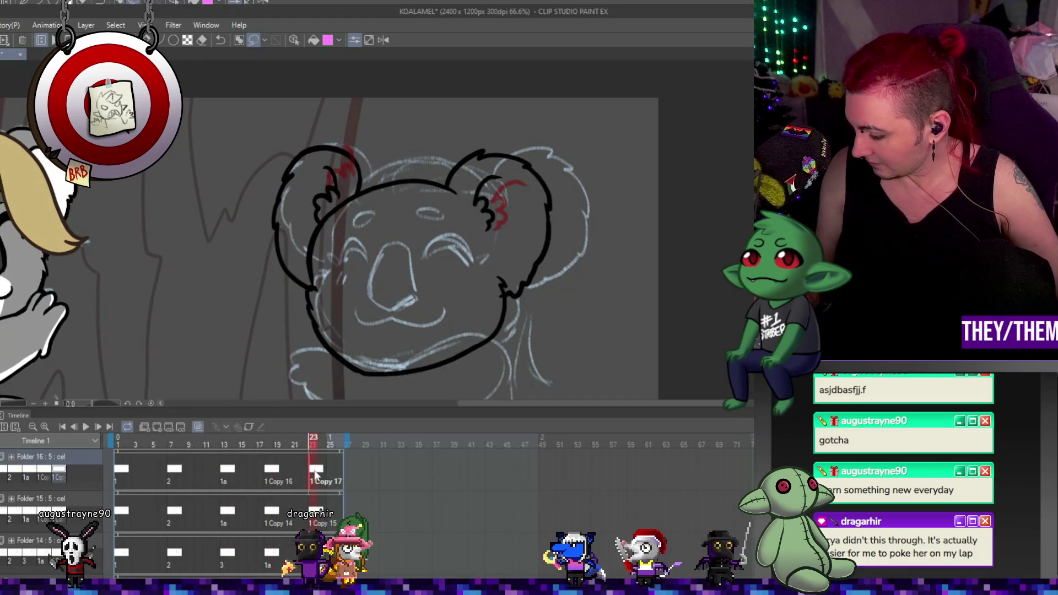
left_click(130, 473)
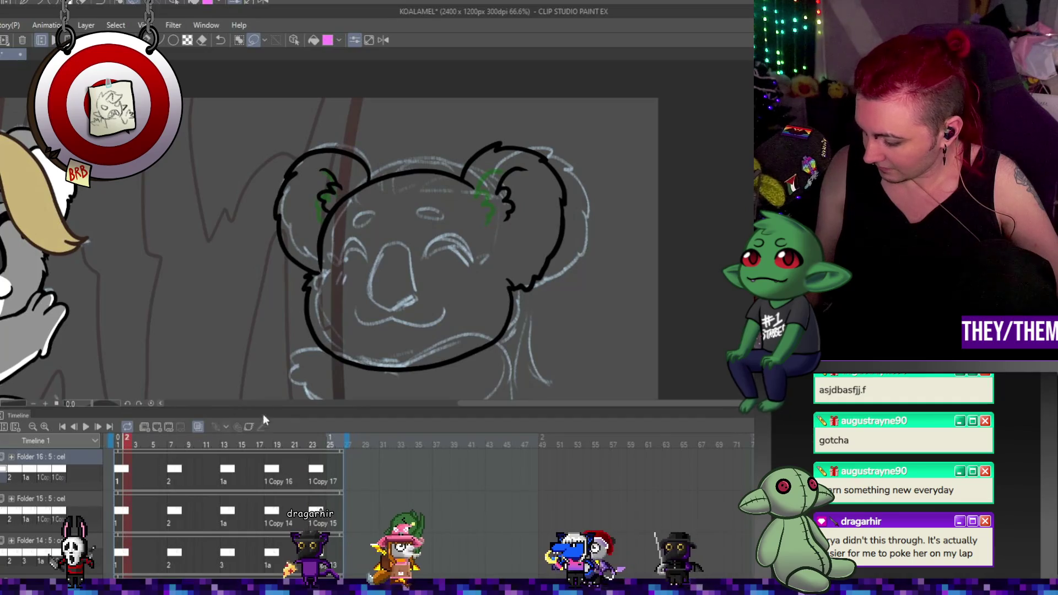
left_click(176, 475)
left_click(235, 471)
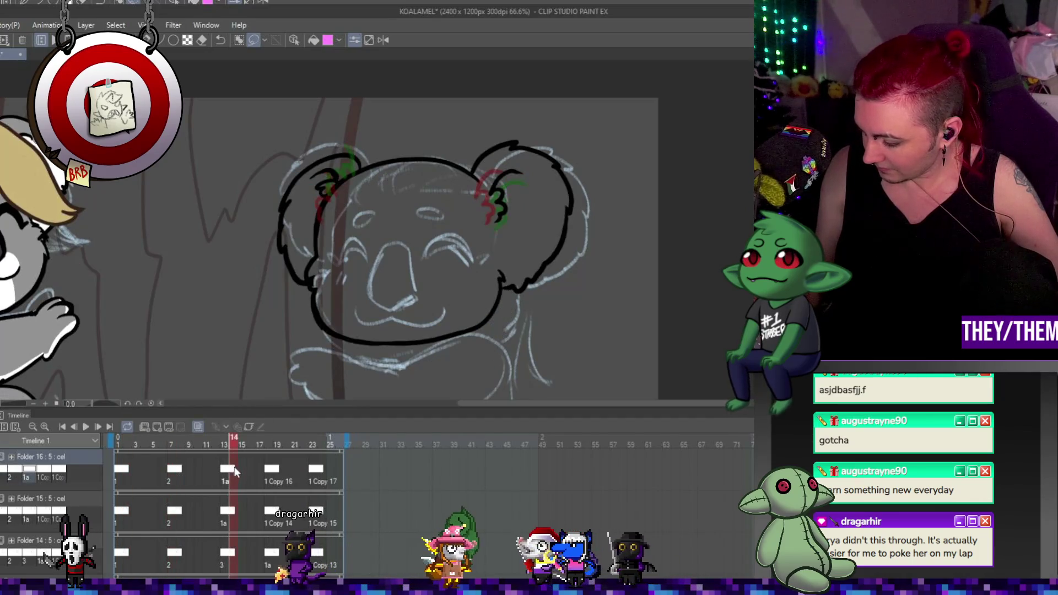
left_click(268, 446)
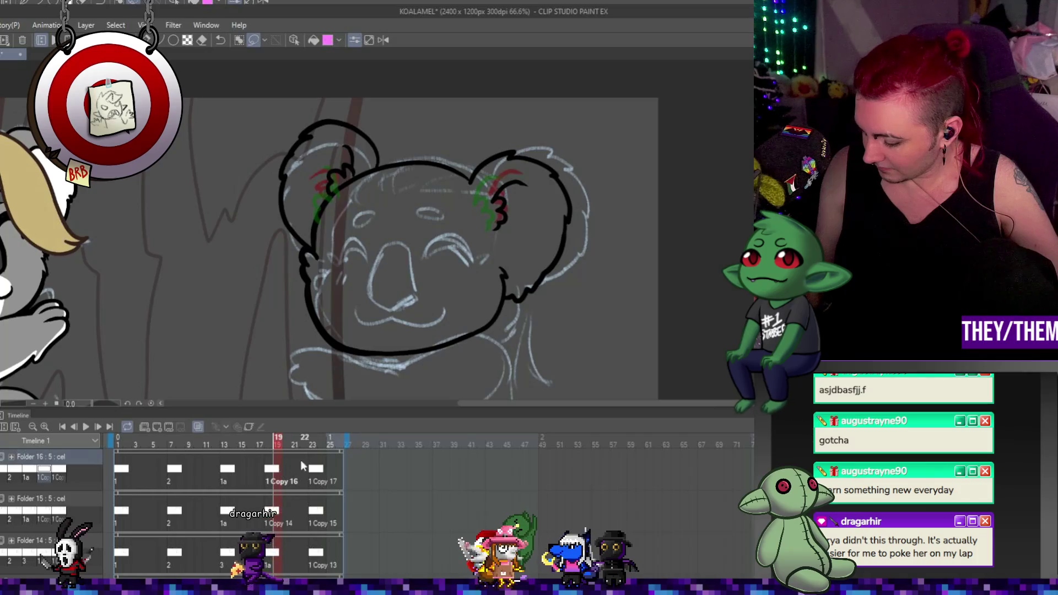
left_click(318, 470)
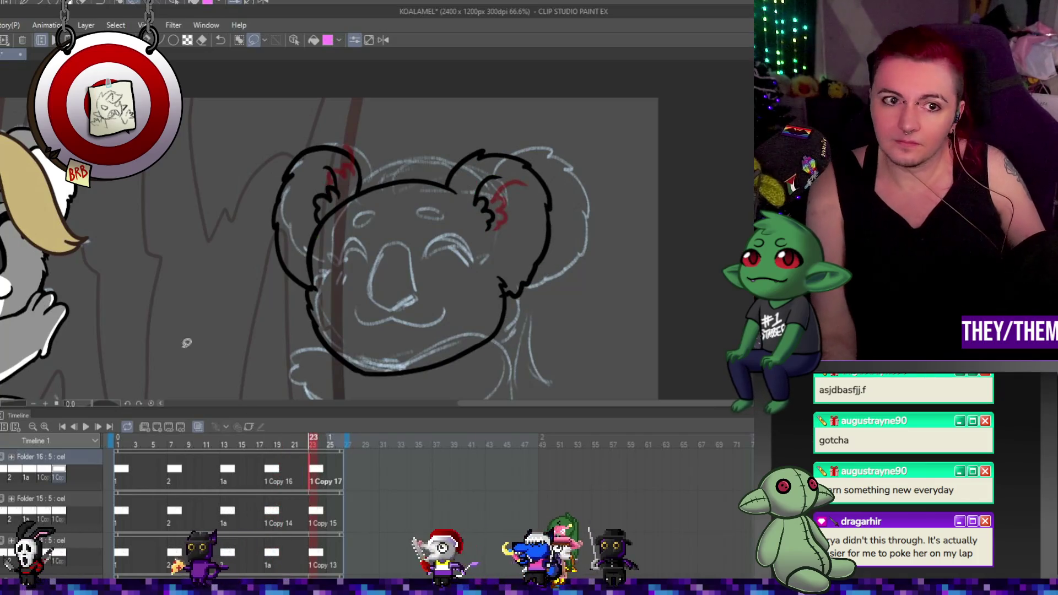
left_click(123, 426)
scroll(236, 295, "down", 3)
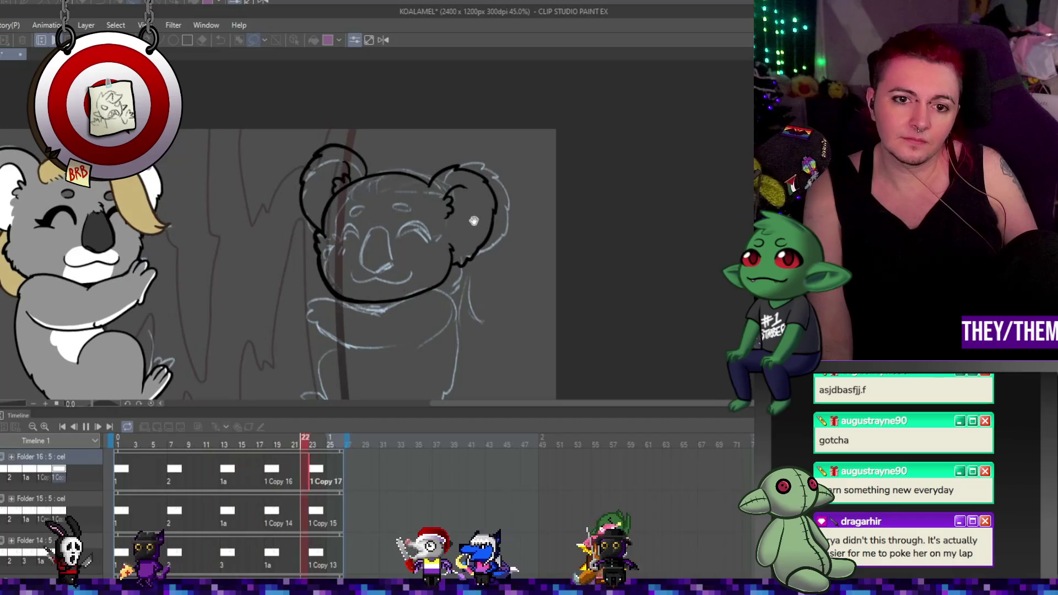
scroll(452, 200, "down", 1)
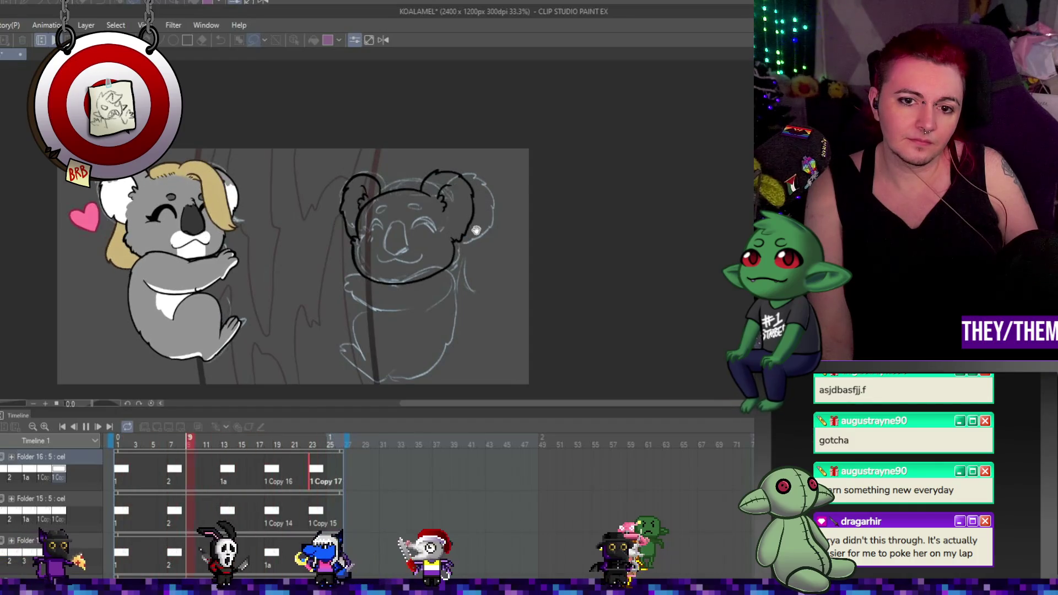
Stop playback and create Folder 17 with its first cel at frame 1
left_click(85, 427)
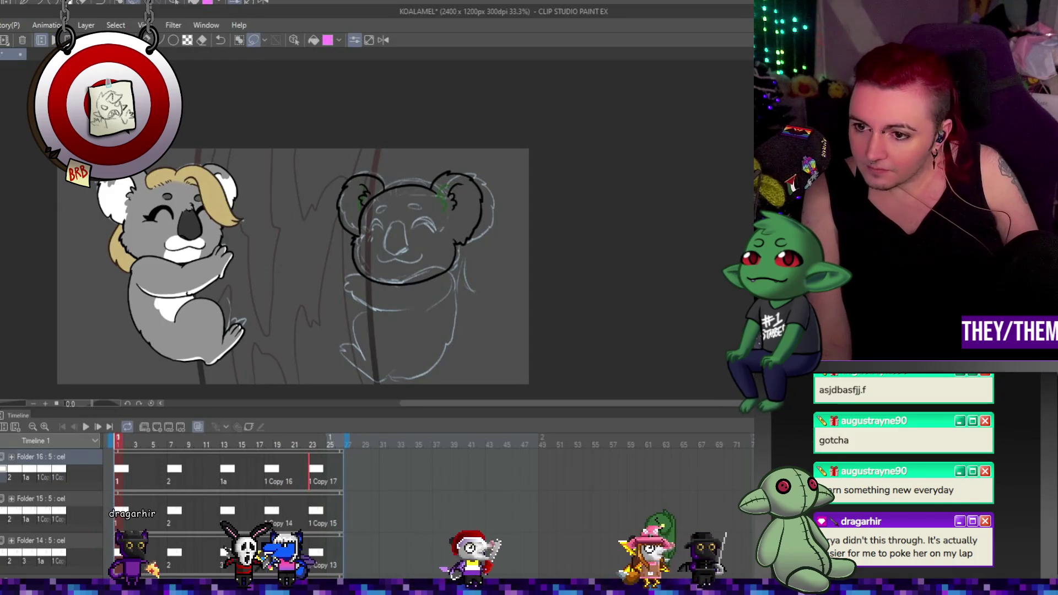
left_click(142, 426)
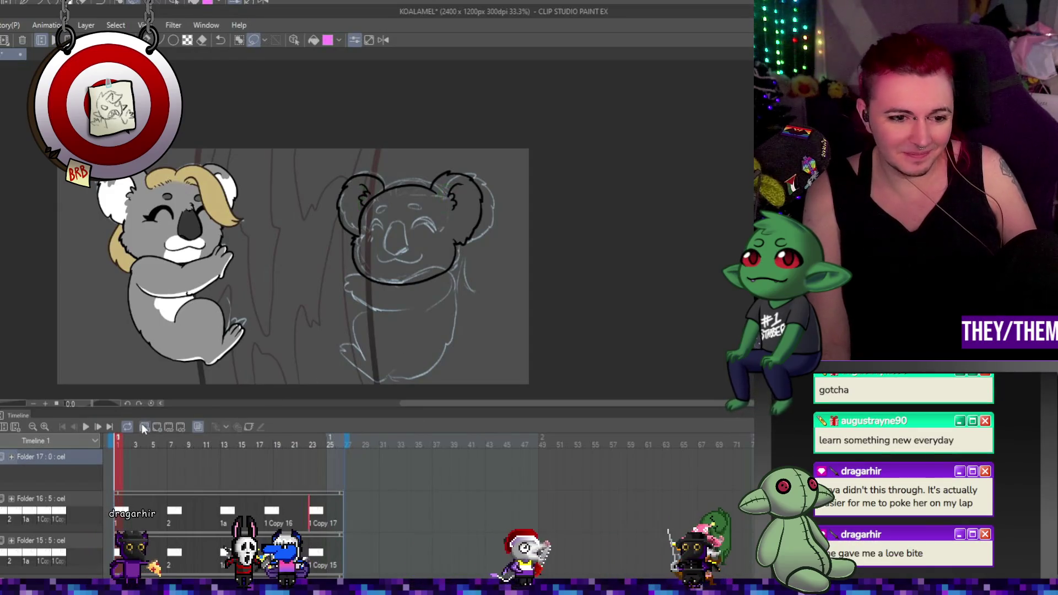
left_click(157, 426)
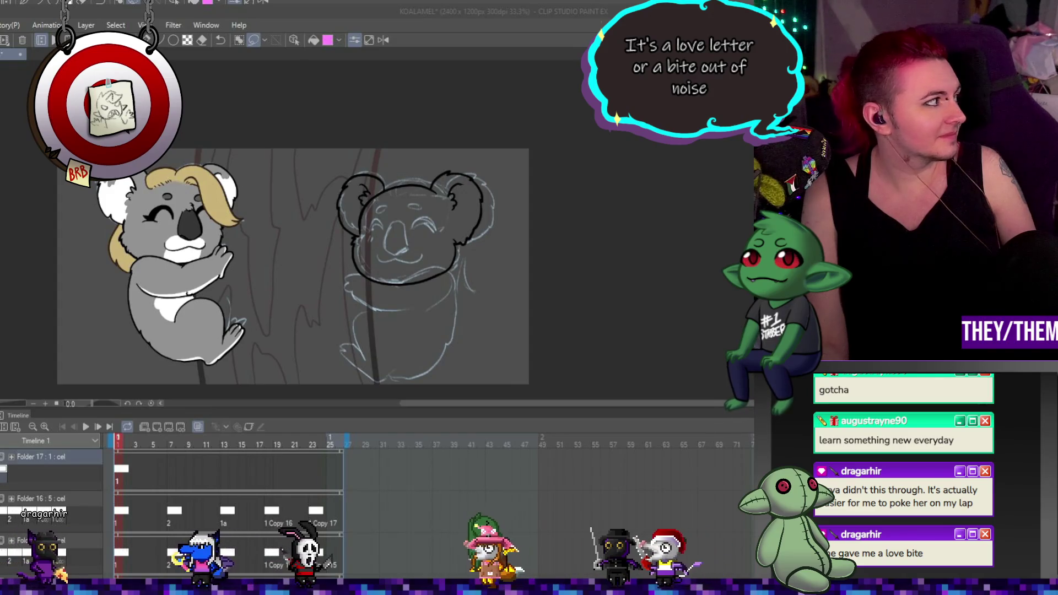
left_click_drag(424, 405, 402, 405)
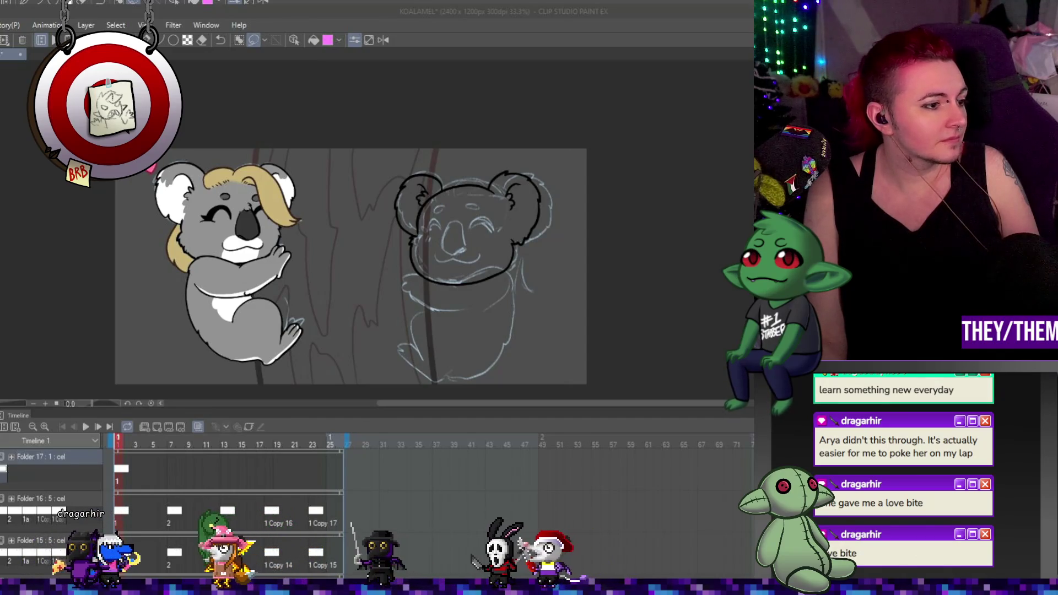
scroll(435, 351, "up", 2)
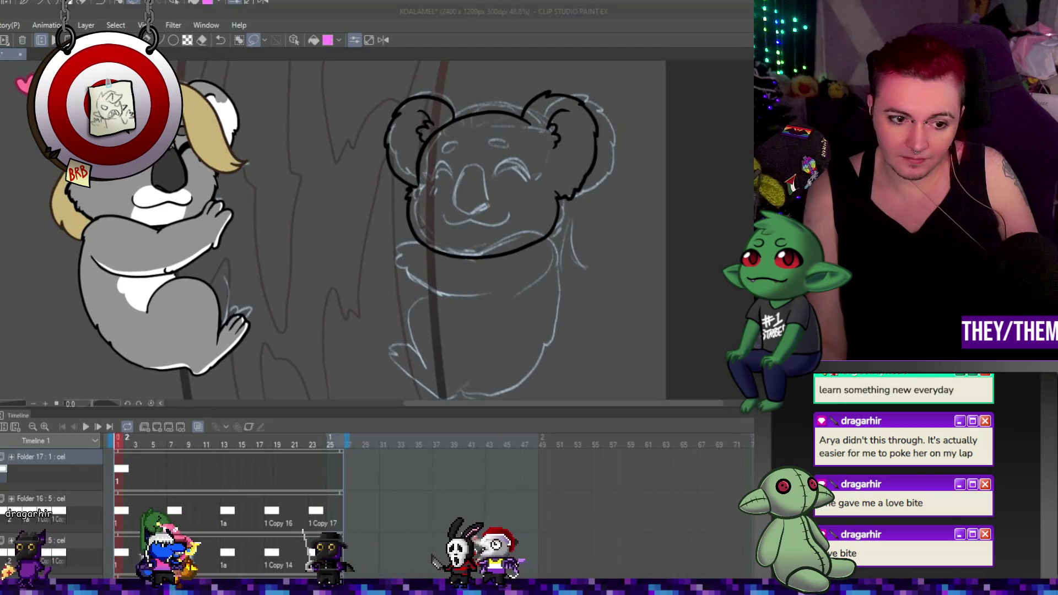
left_click(124, 473)
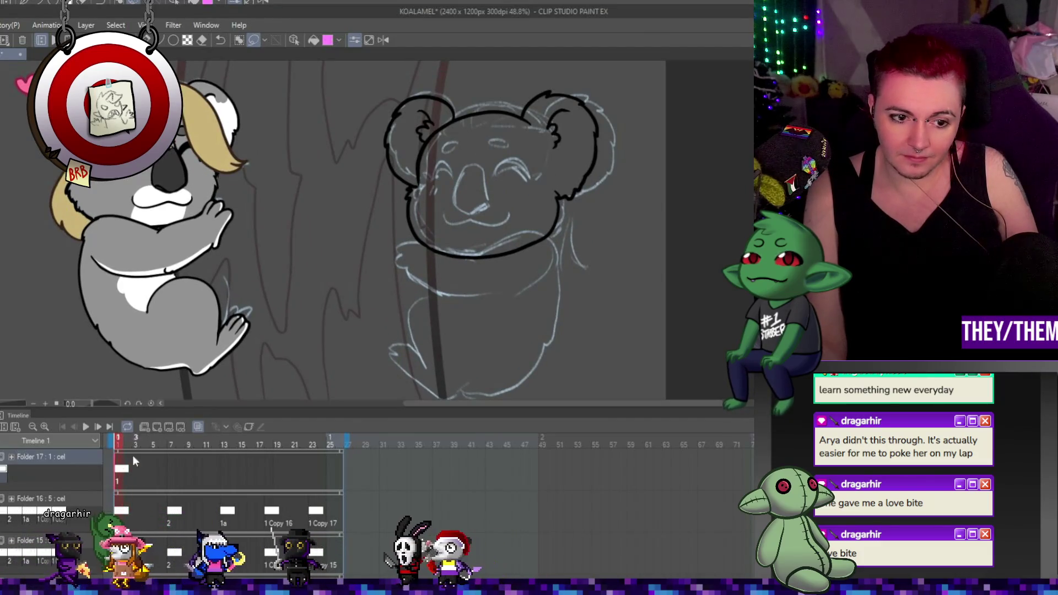
Zoom around the koala head while inking its outline, ears, nose and closed eyes
scroll(483, 203, "up", 2)
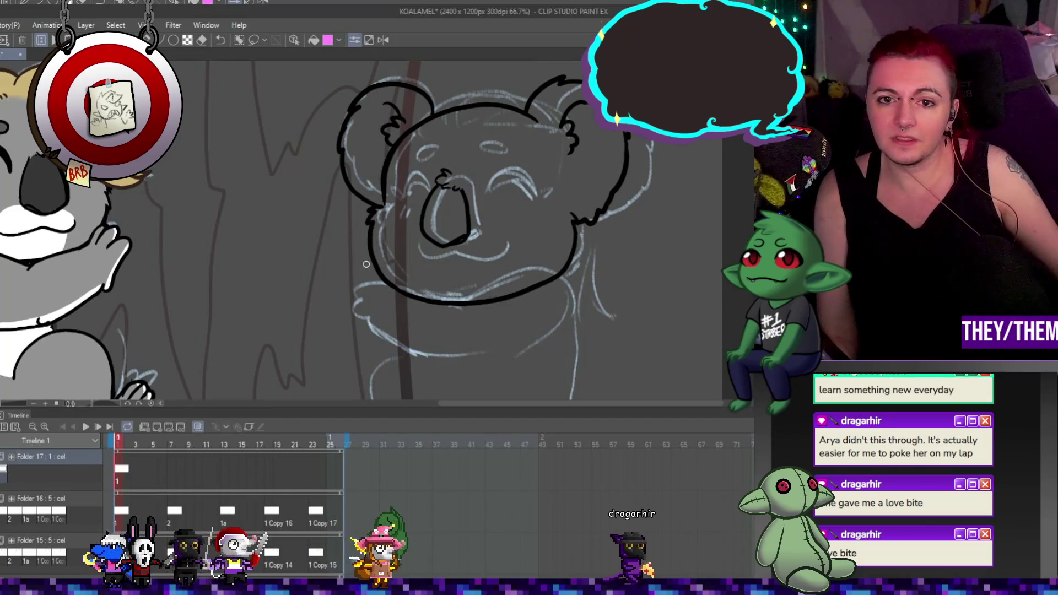
scroll(447, 159, "down", 2)
scroll(447, 159, "up", 2)
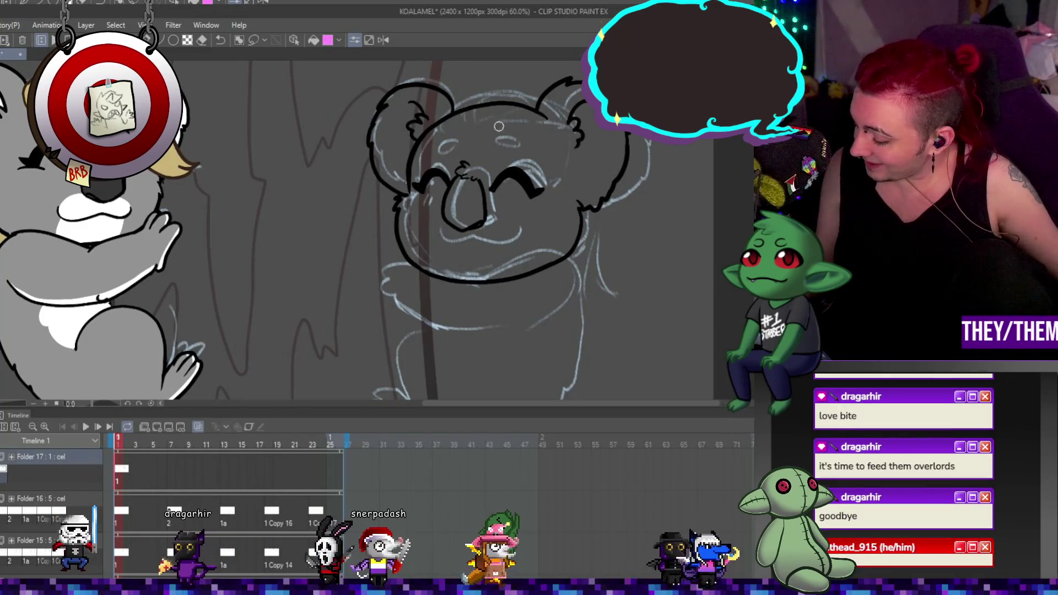
Ink a face curve and the smiling mouth, then nudge the face features slightly
left_click_drag(514, 146, 496, 149)
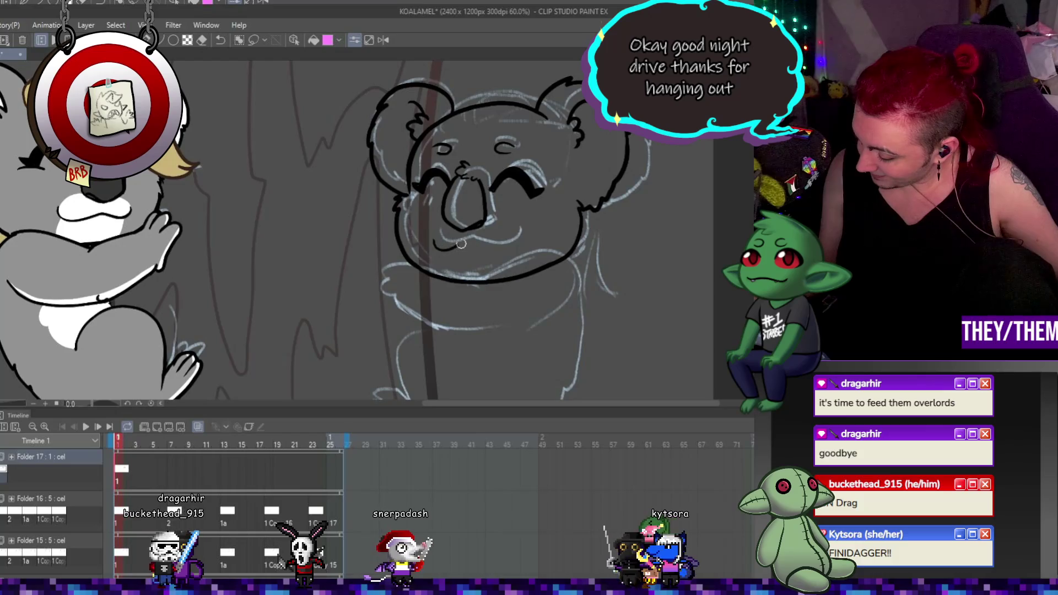
left_click_drag(434, 247, 477, 245)
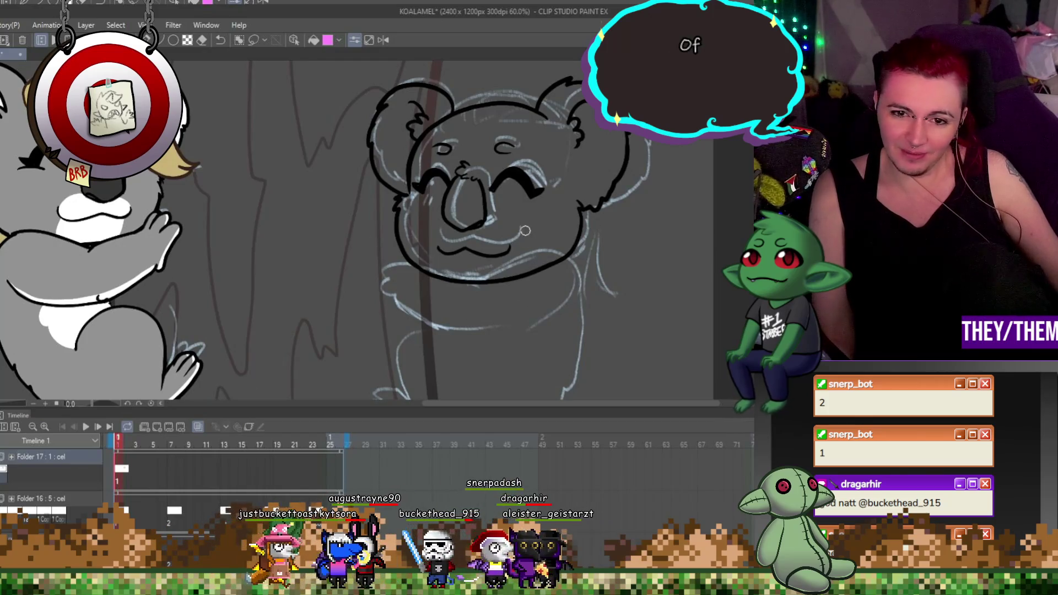
key("ctrl+t")
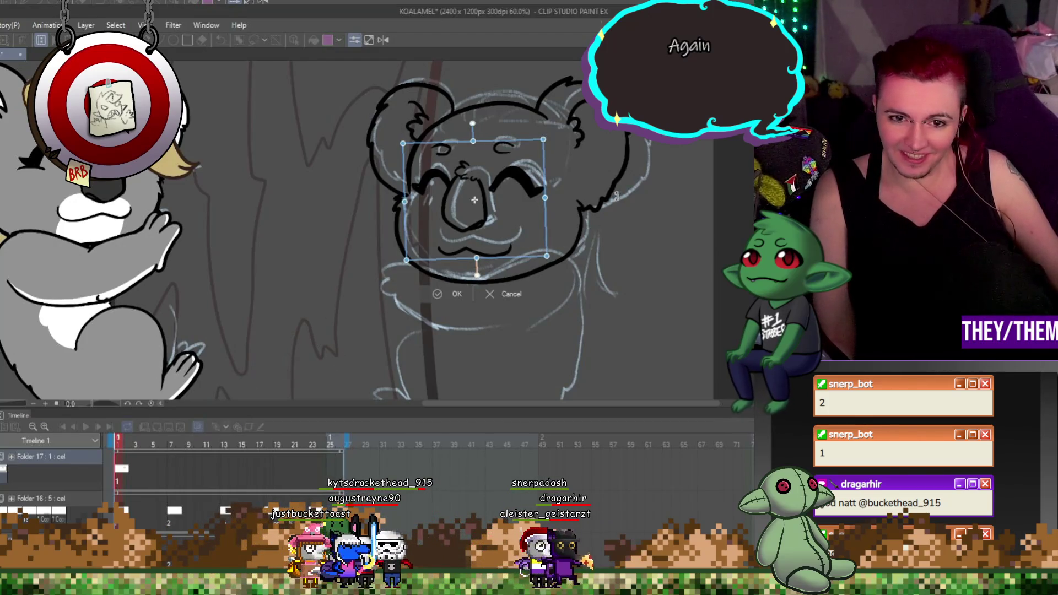
left_click_drag(516, 190, 516, 192)
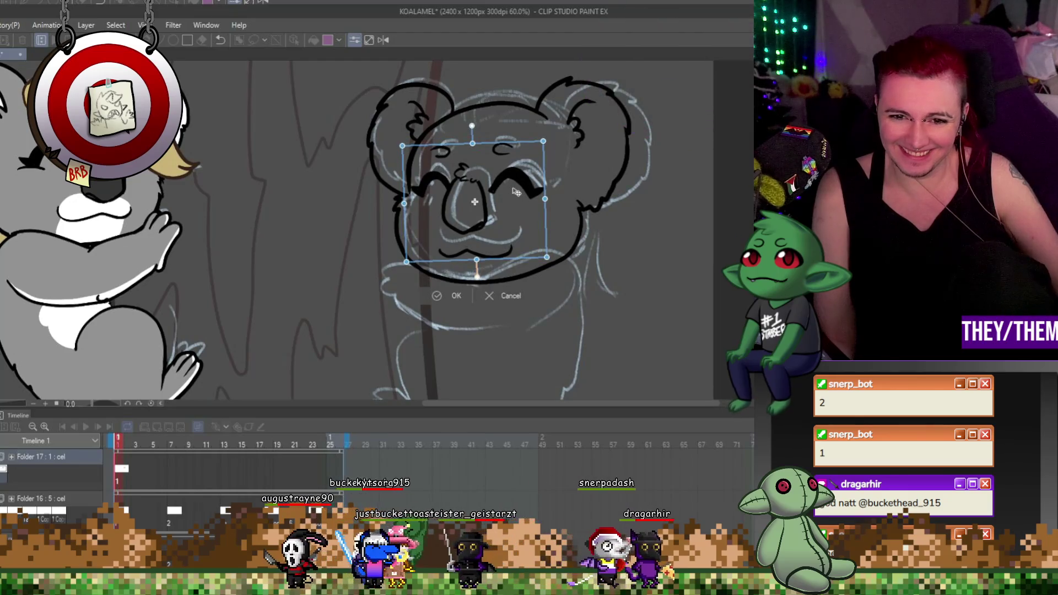
key("Return")
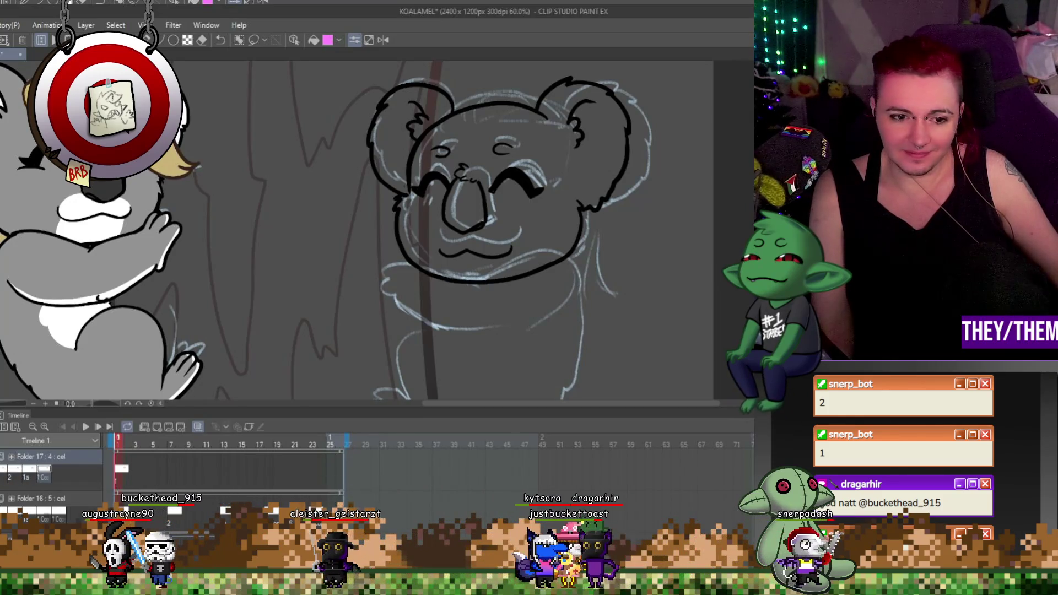
Add cels at frames 7 and 13, and copies 1 Copy 18 and 1 Copy 19 at 18 and 23
left_click(171, 478)
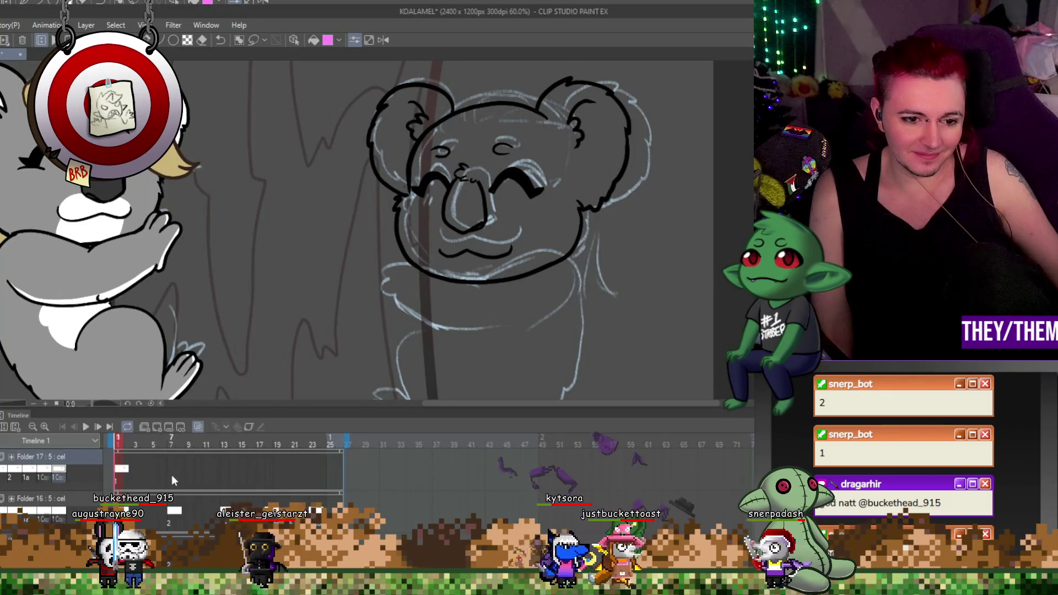
left_click(172, 471)
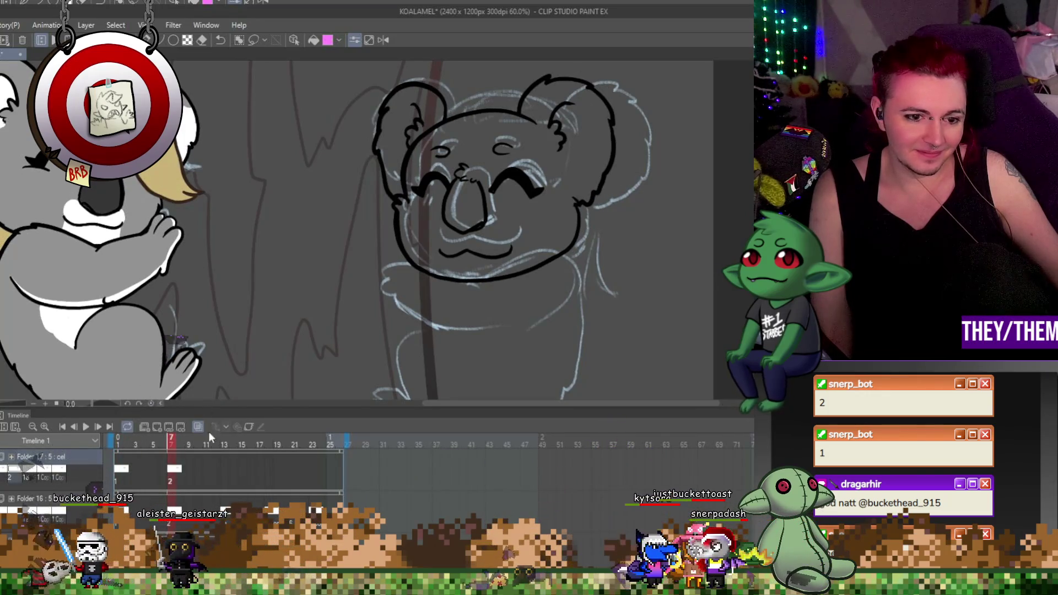
left_click(227, 468)
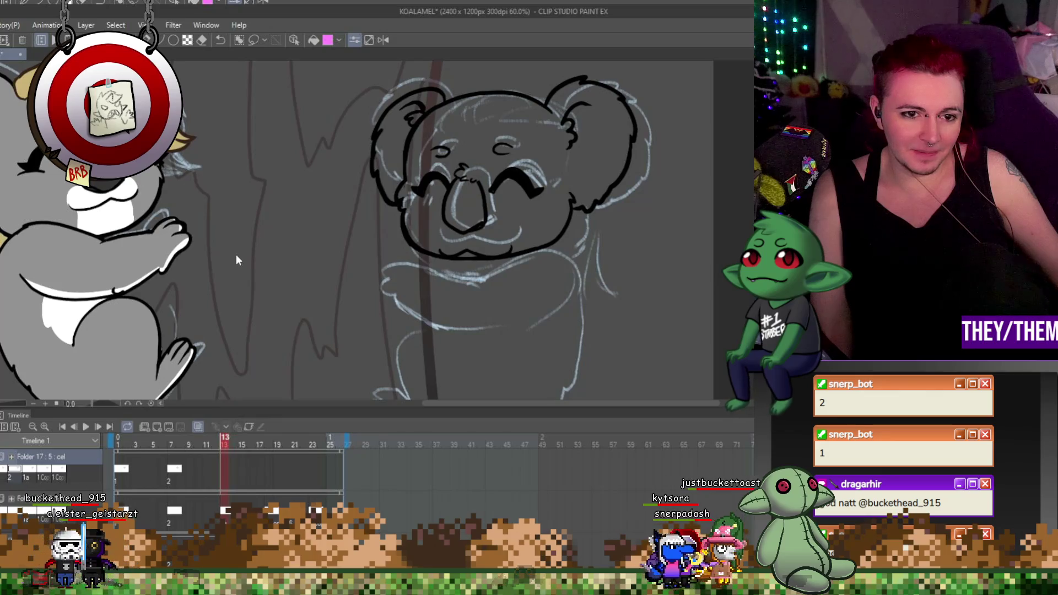
left_click(269, 470)
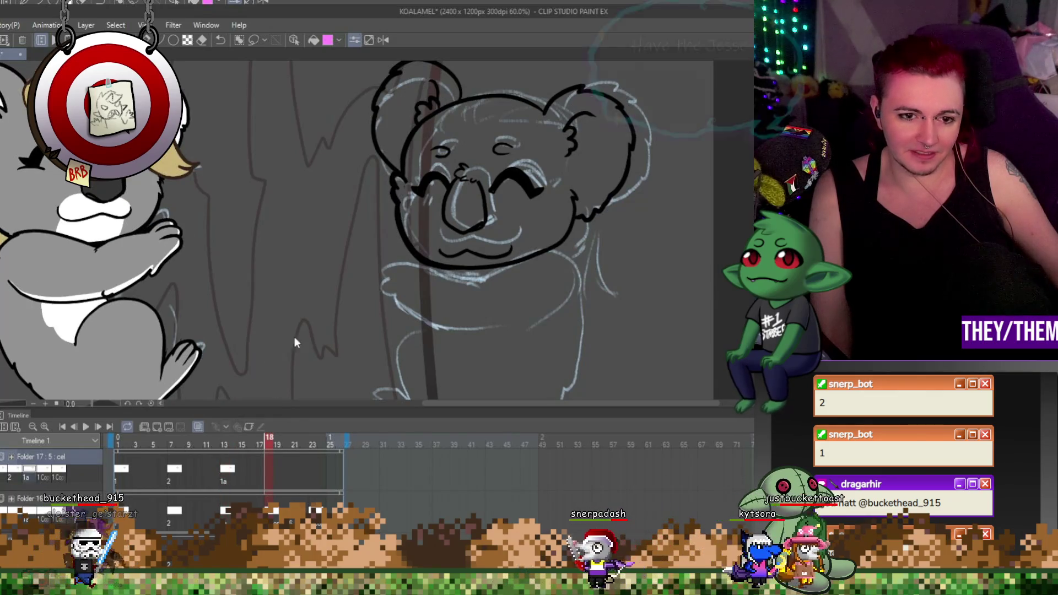
left_click(305, 471)
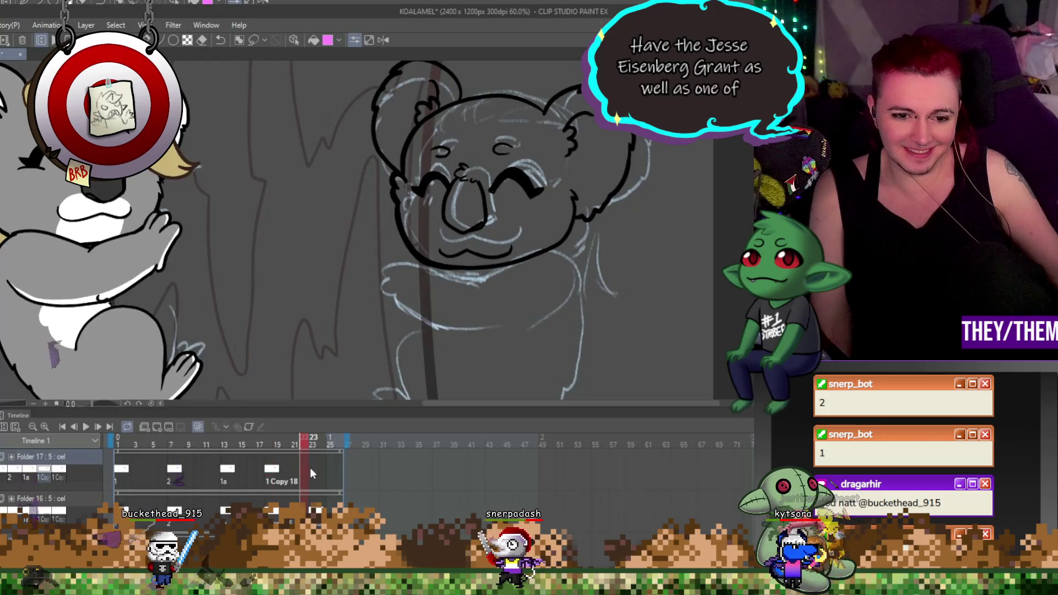
left_click(313, 471)
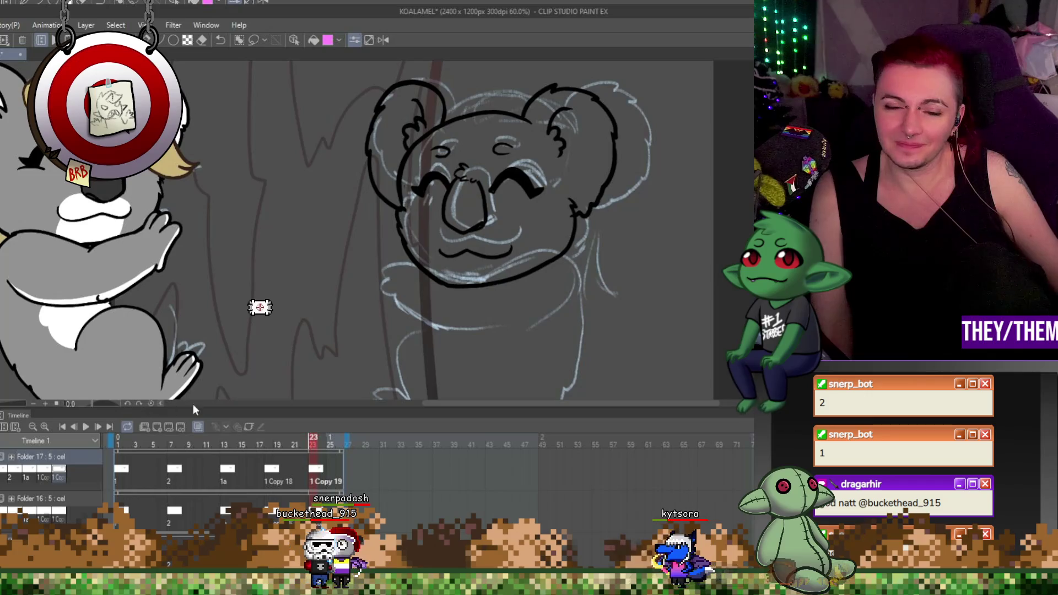
left_click(177, 470)
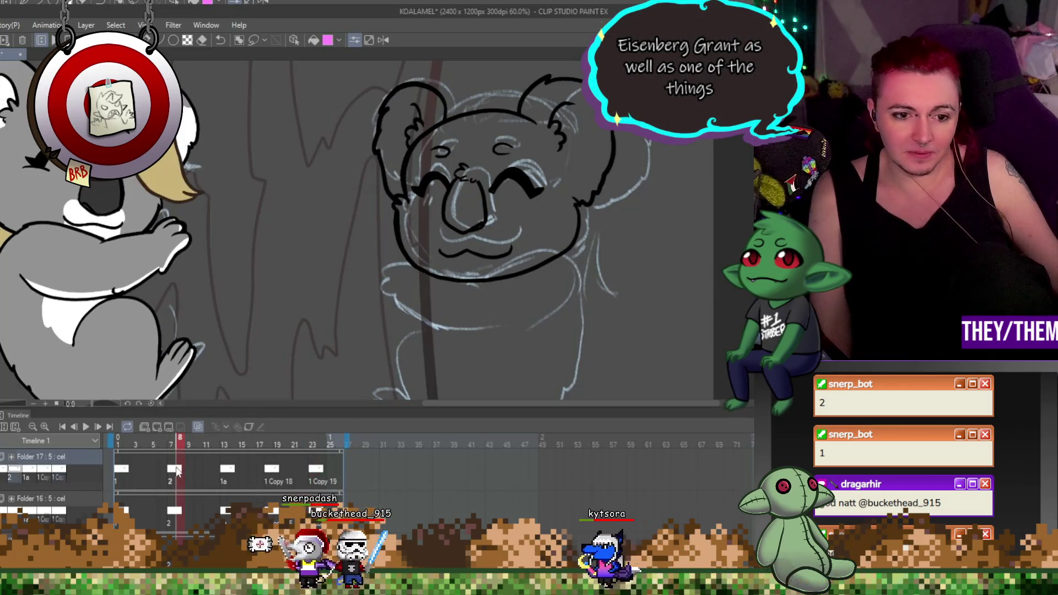
left_click(170, 469)
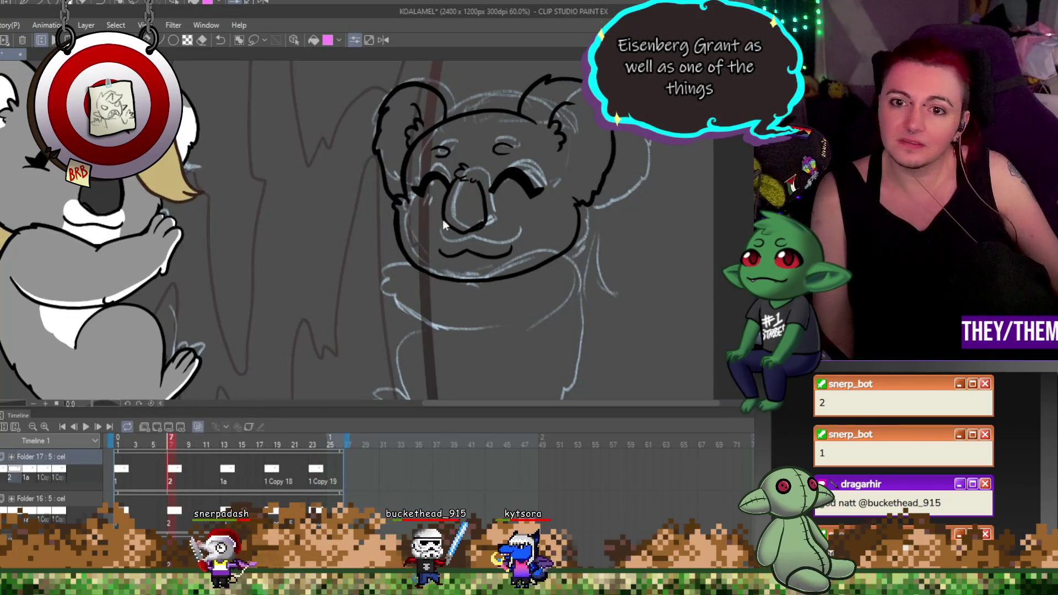
Rotate frame 7's face features slightly and lower them a bit
key("ctrl+t")
mouse_move(538, 182)
left_mouse_down()
mouse_move(532, 217)
mouse_move(486, 199)
left_mouse_up()
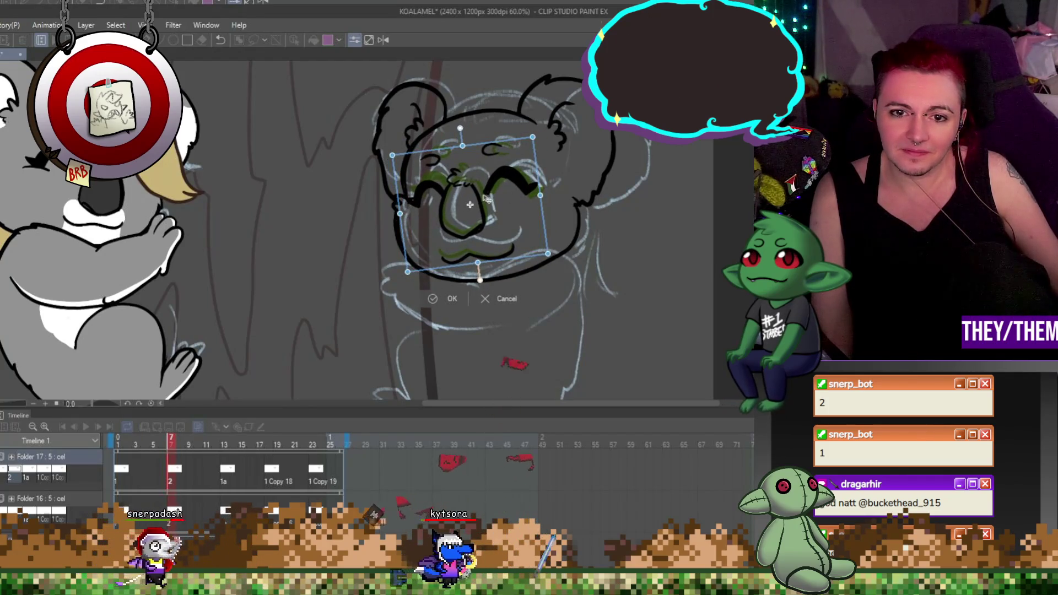
left_click_drag(486, 198, 486, 201)
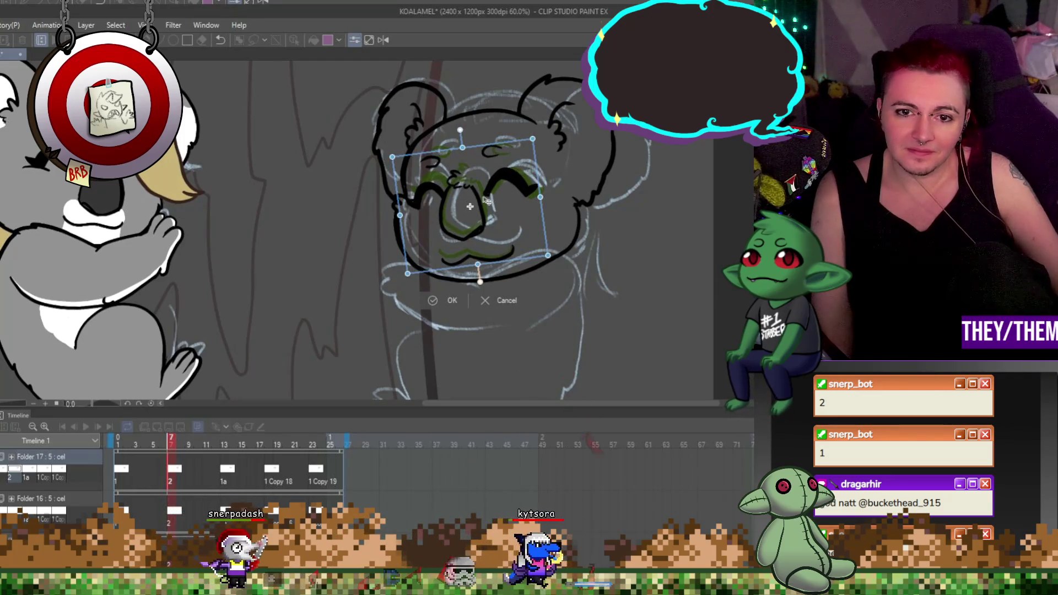
key("Return")
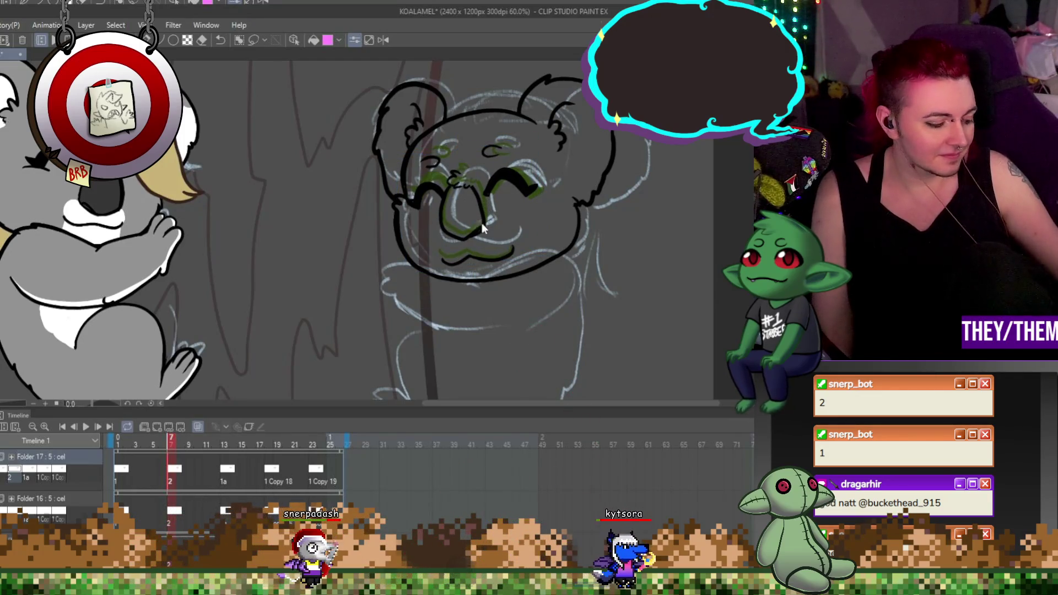
key("ctrl+t")
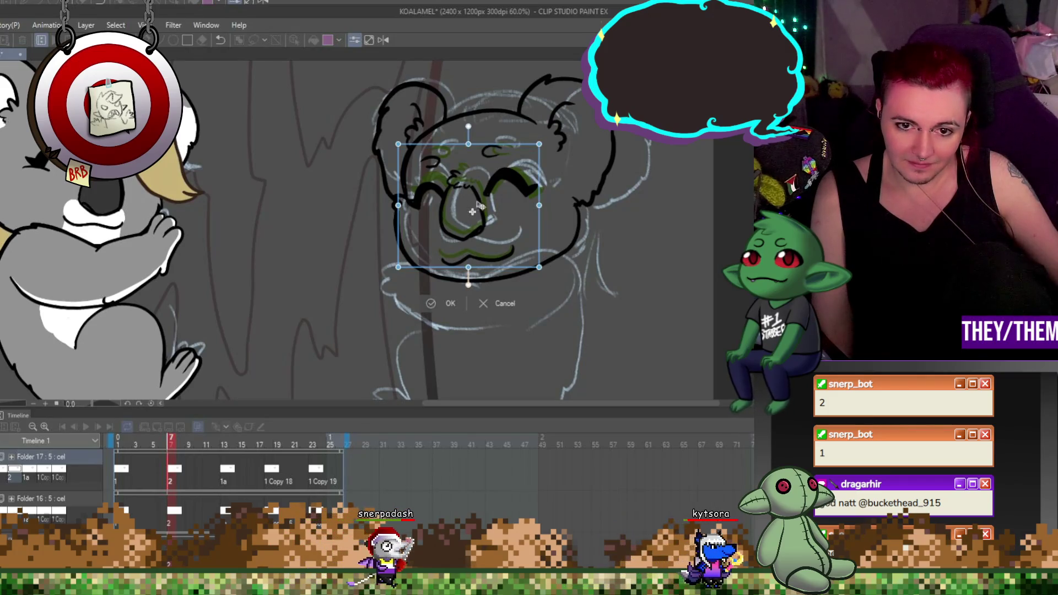
key("Down")
key("Down")
key("Down")
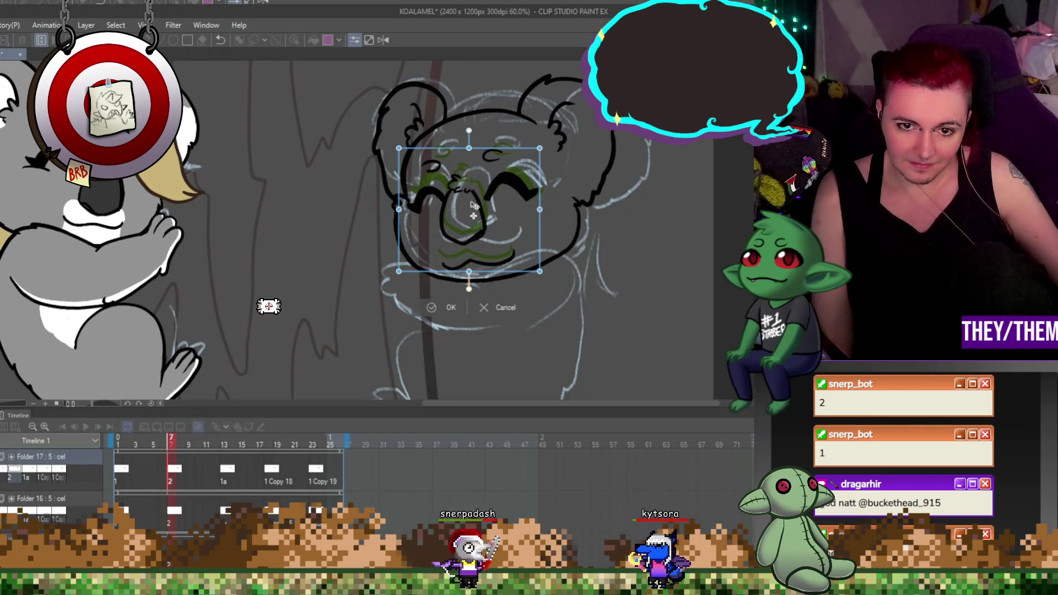
key("Return")
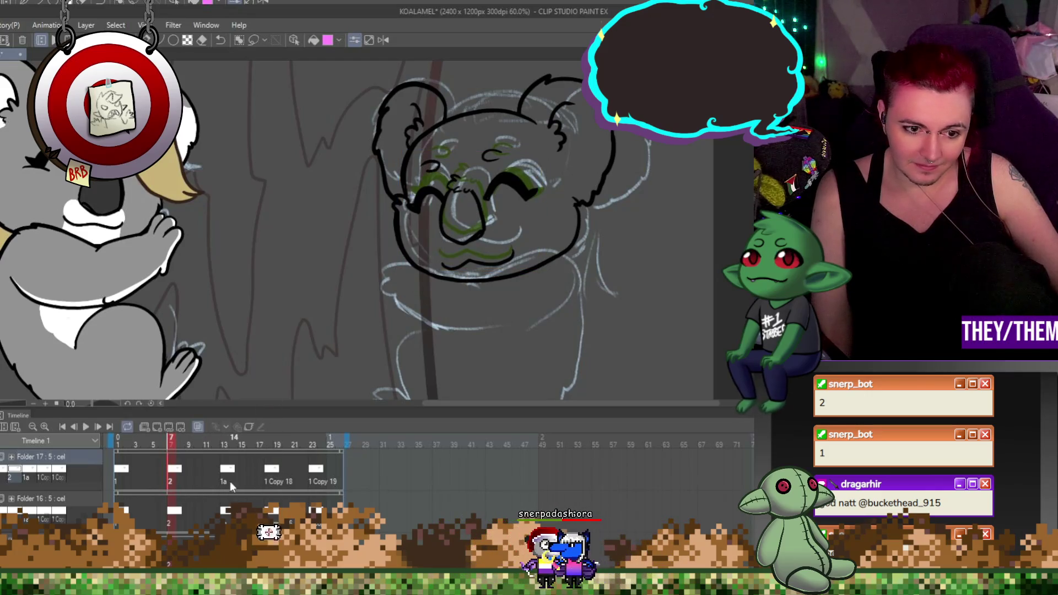
Raise the koala's face features on frame 13
left_click(226, 477)
key("ctrl+t")
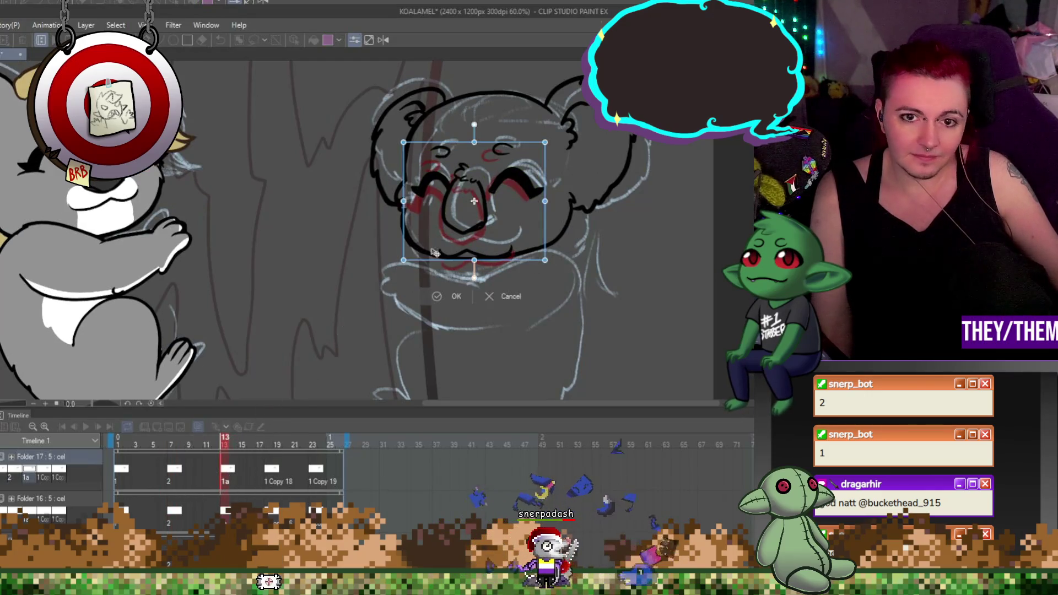
left_click_drag(463, 231, 461, 206)
key("Return")
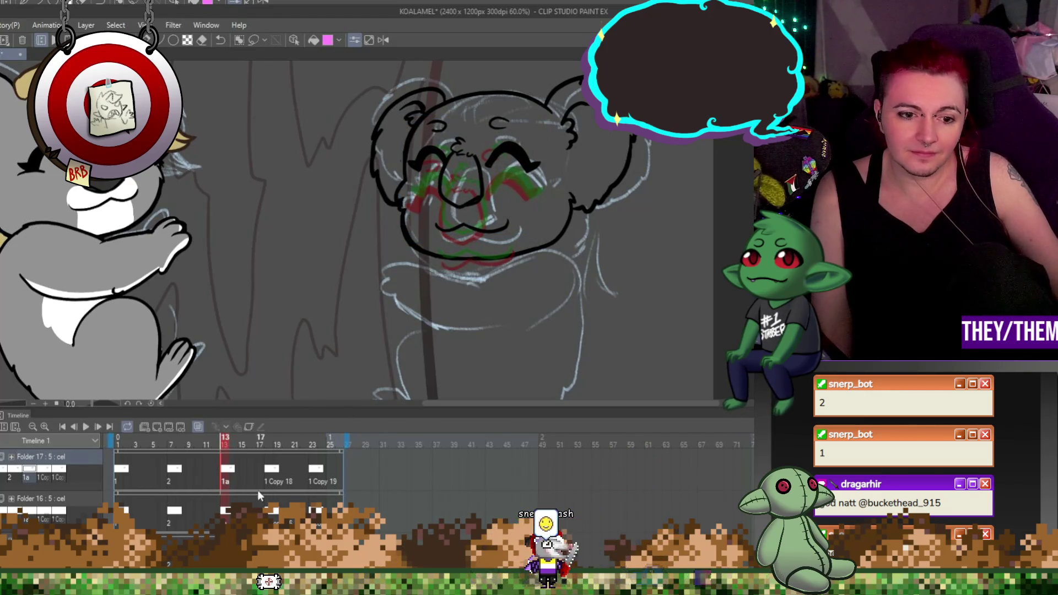
Move frame 18's face up slightly, undoing the accidental rotation
left_click(273, 473)
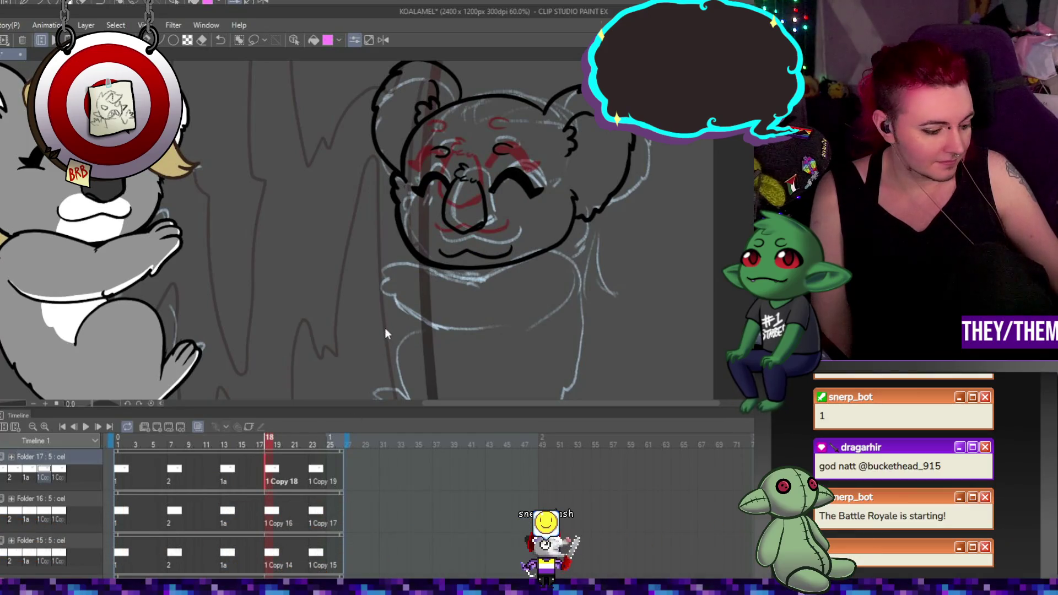
key("ctrl+t")
left_click_drag(492, 193, 491, 180)
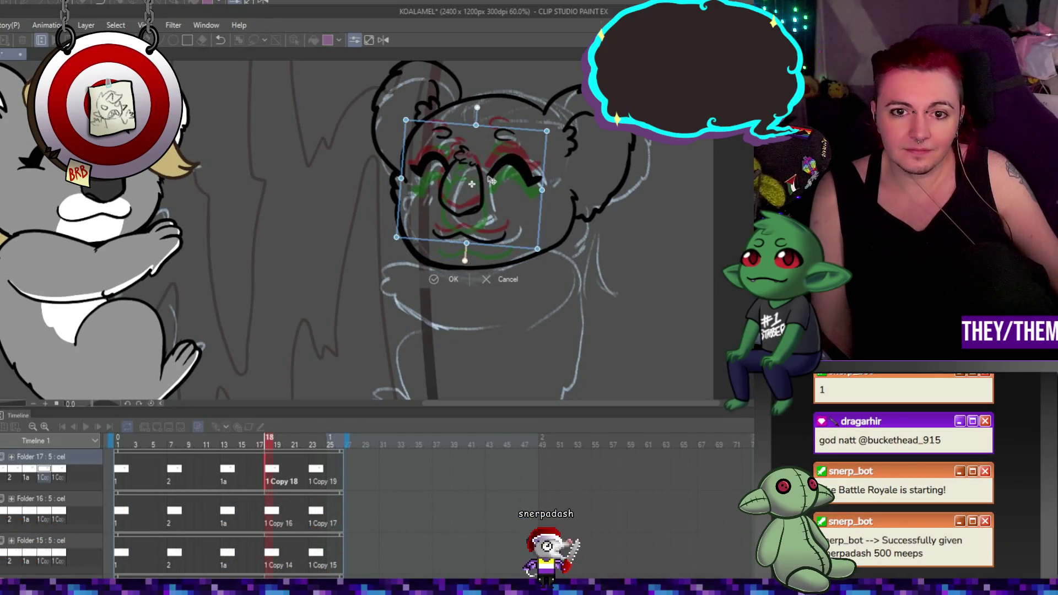
key("ctrl+z")
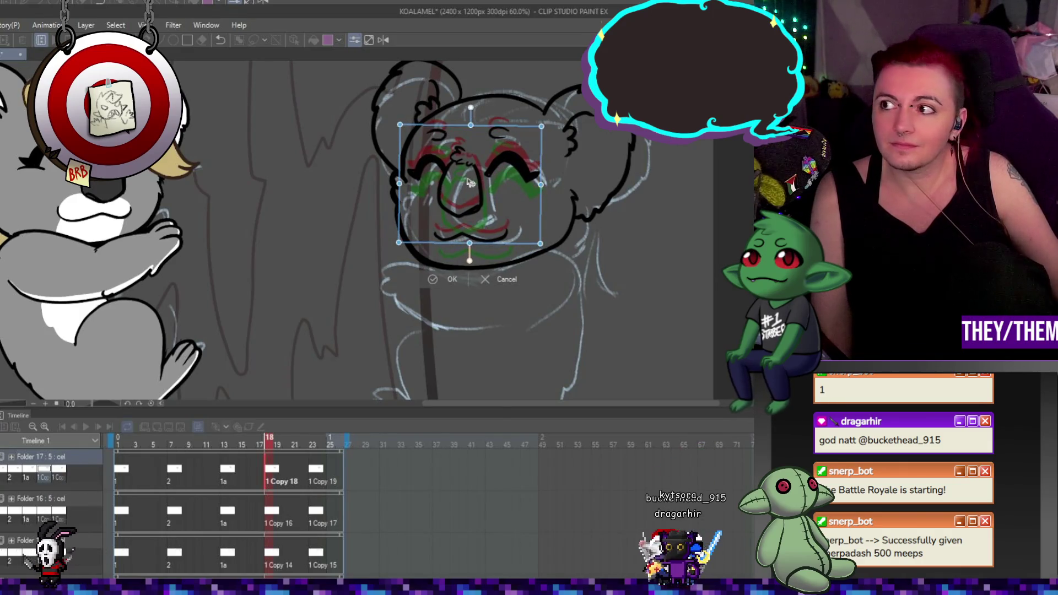
Shift frame 23's face down-left, tilt it counter-clockwise, and preview the loop
left_click(311, 477)
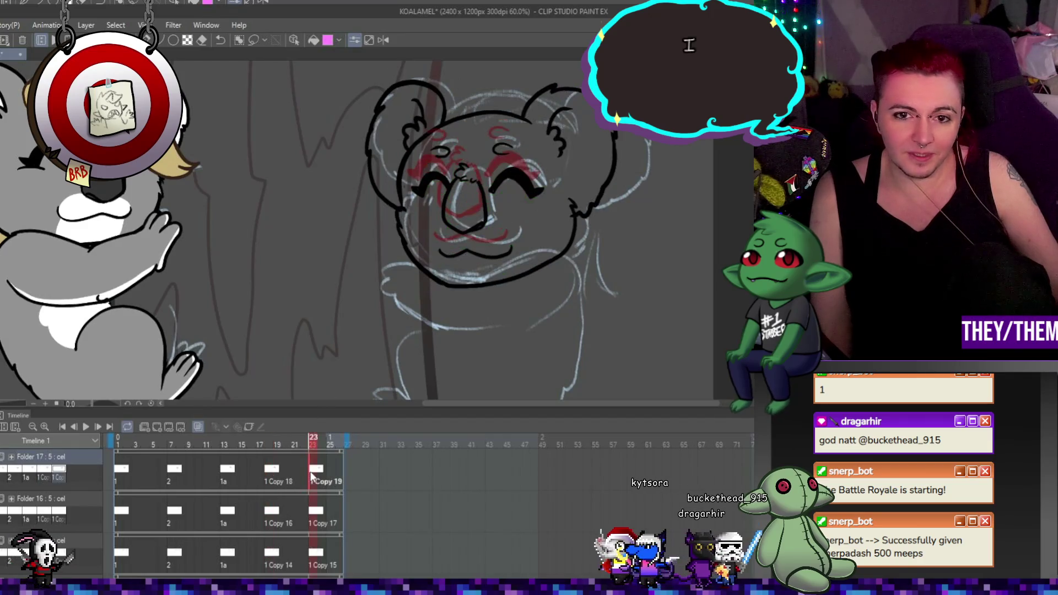
key("ctrl+t")
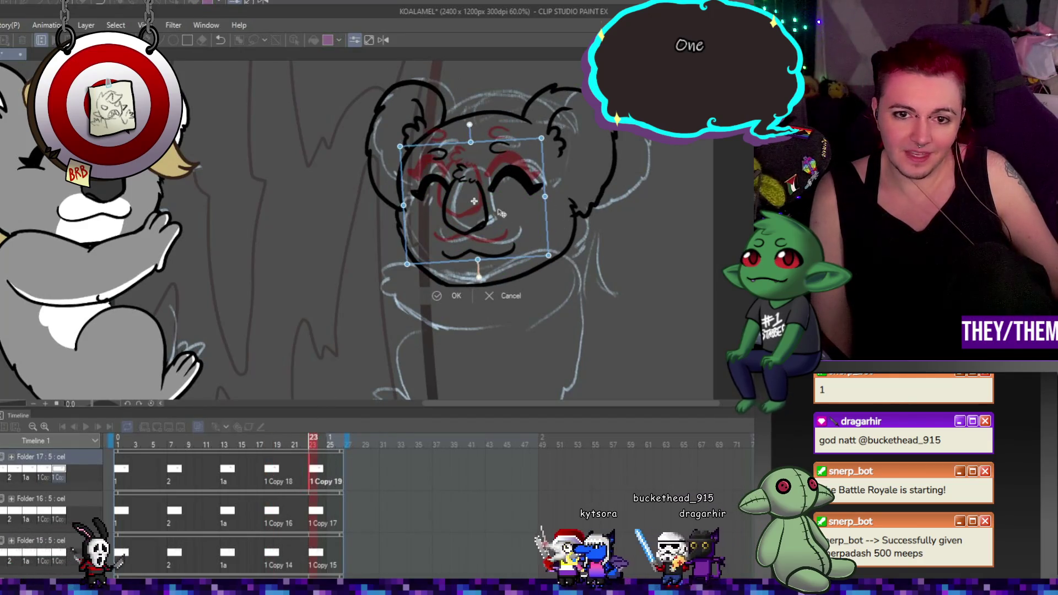
left_click_drag(500, 213, 494, 221)
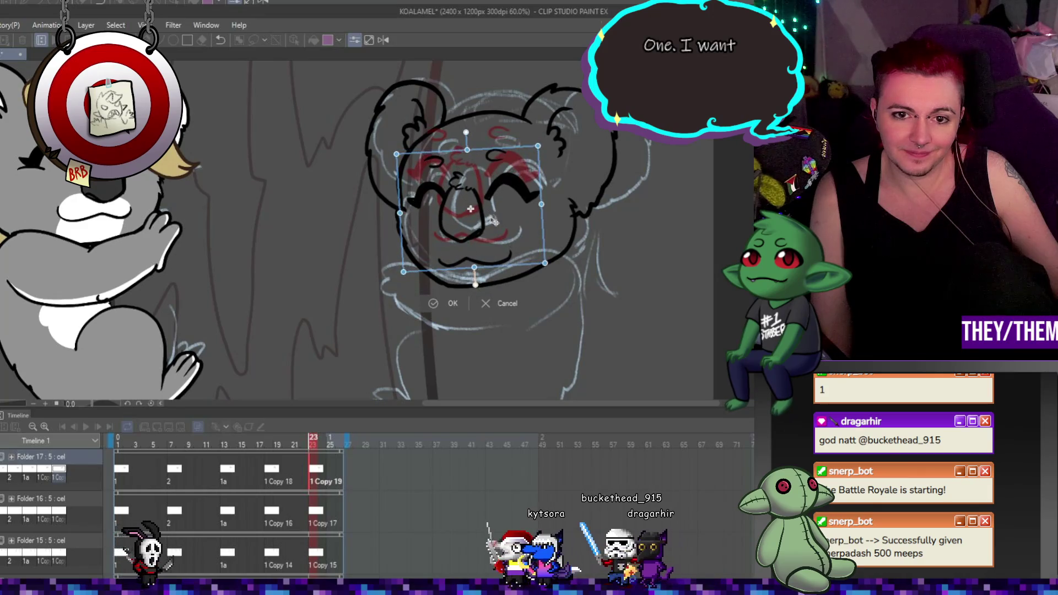
left_click_drag(554, 270, 558, 263)
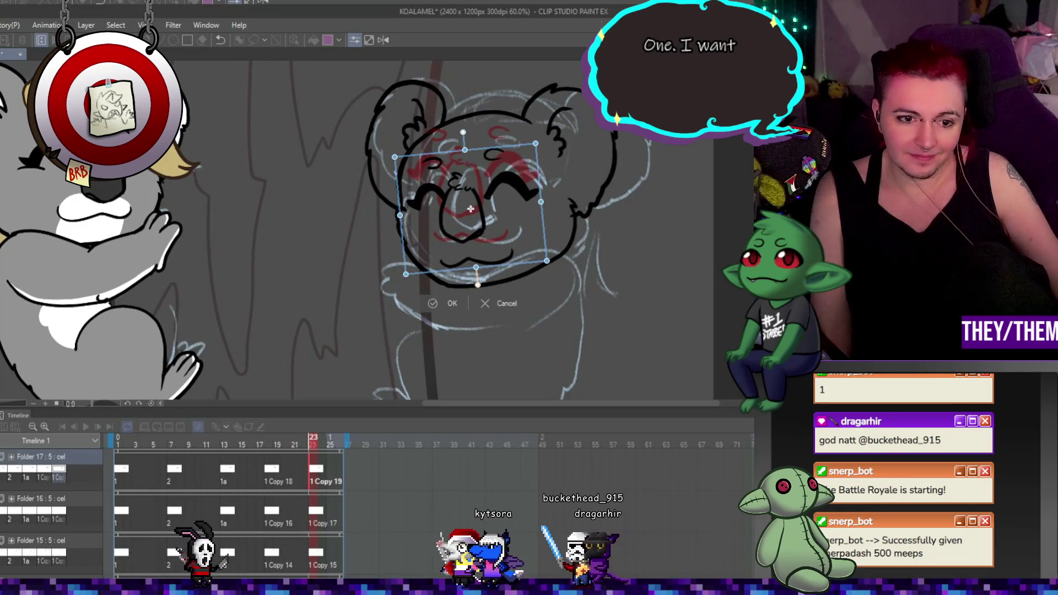
left_click(445, 303)
left_click(84, 426)
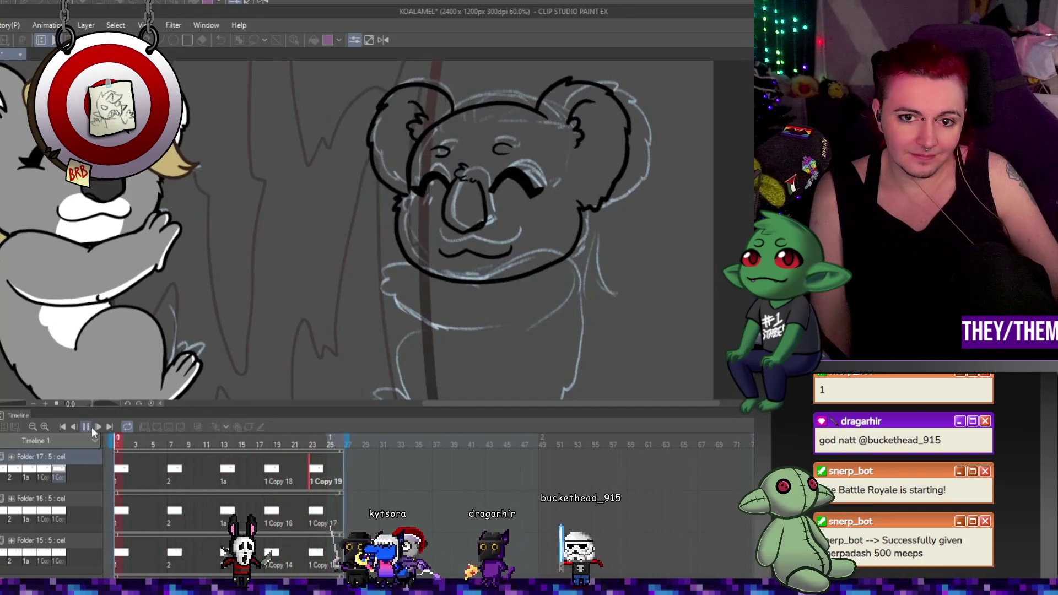
left_click(85, 427)
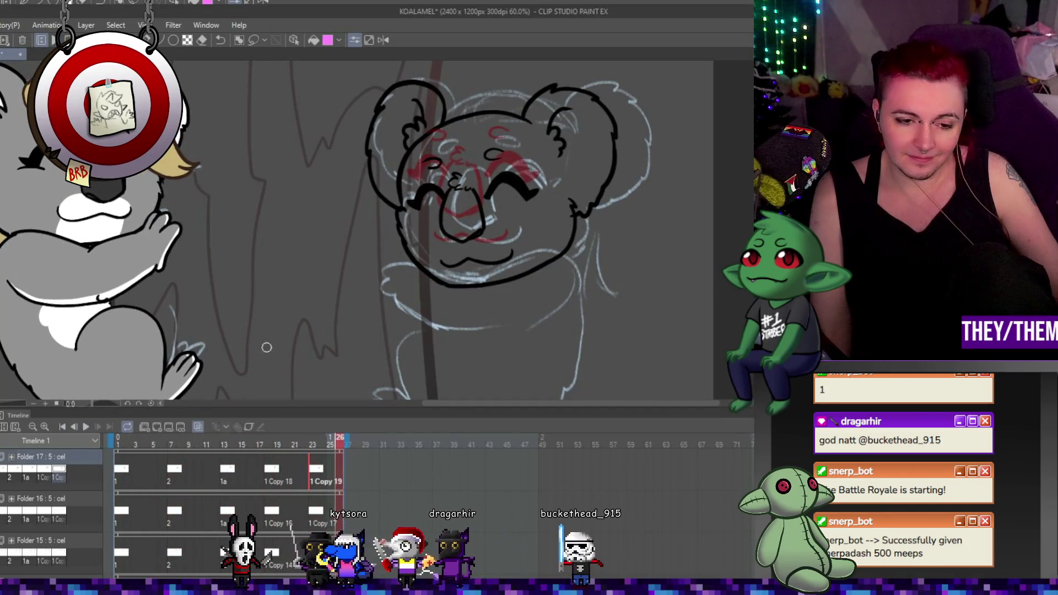
Tilt frame 7's mouth slightly counter-clockwise and raise it a little
left_click(175, 468)
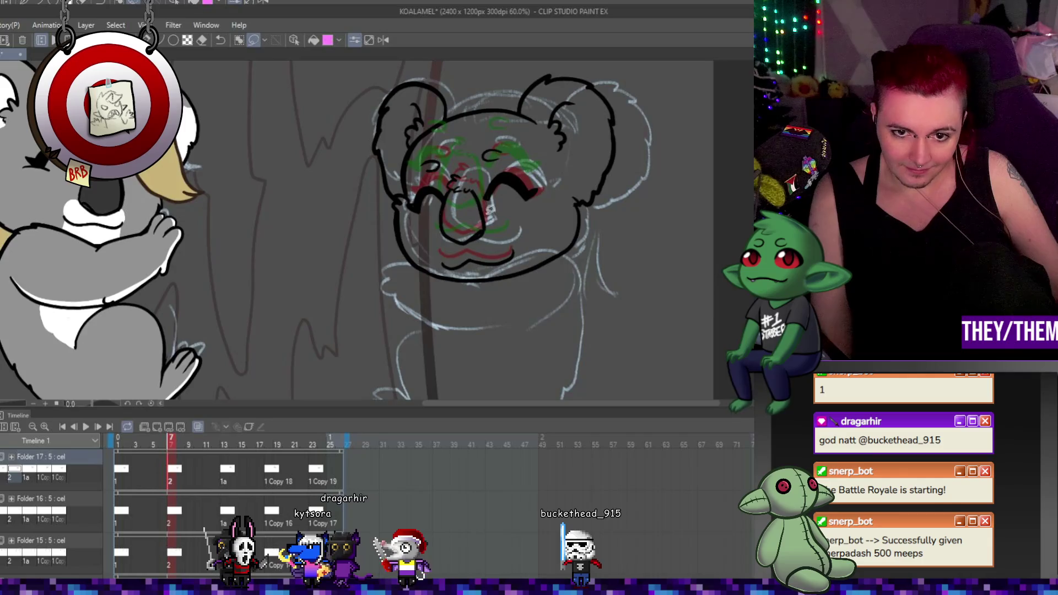
scroll(476, 192, "up", 1)
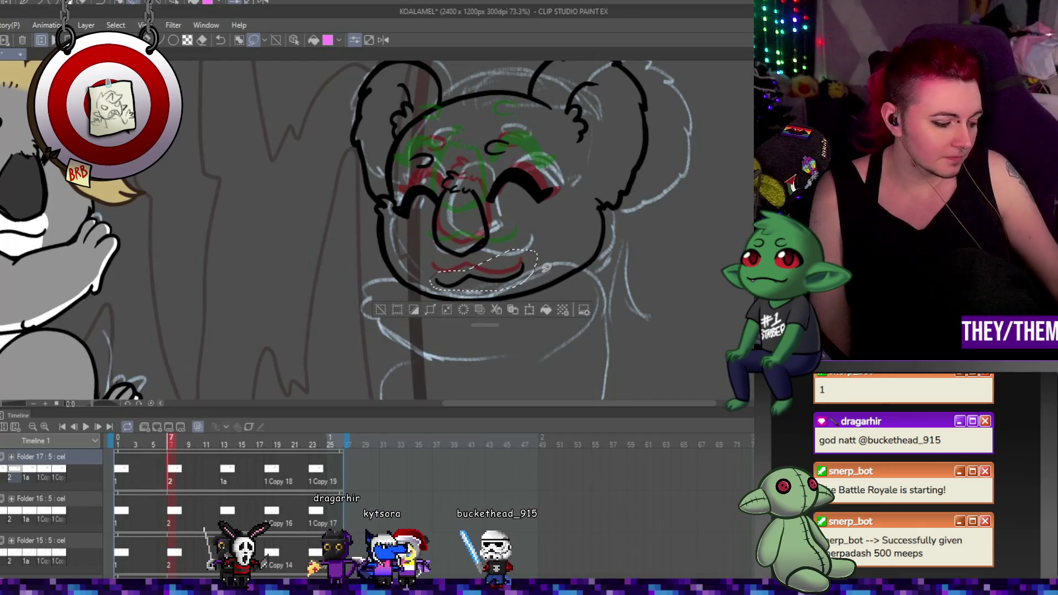
key("ctrl+t")
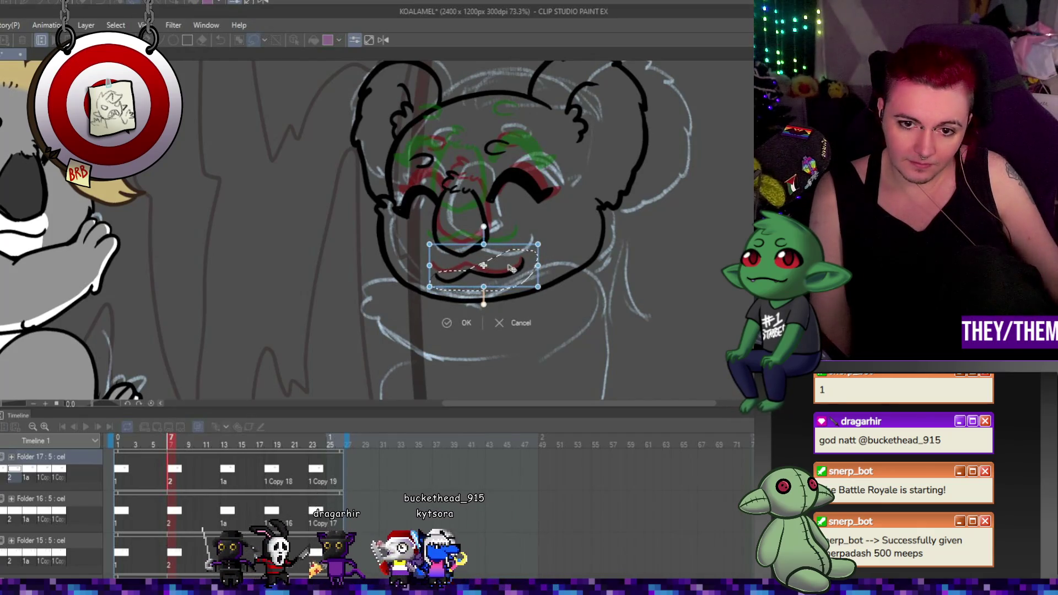
left_click_drag(546, 270, 582, 266)
left_click_drag(506, 271, 505, 270)
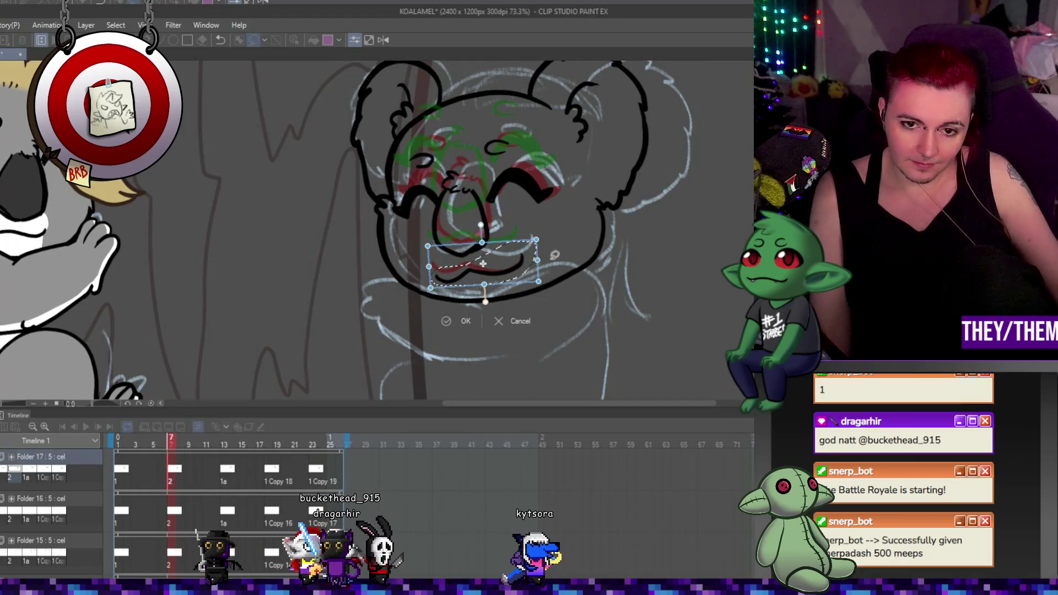
key("Return")
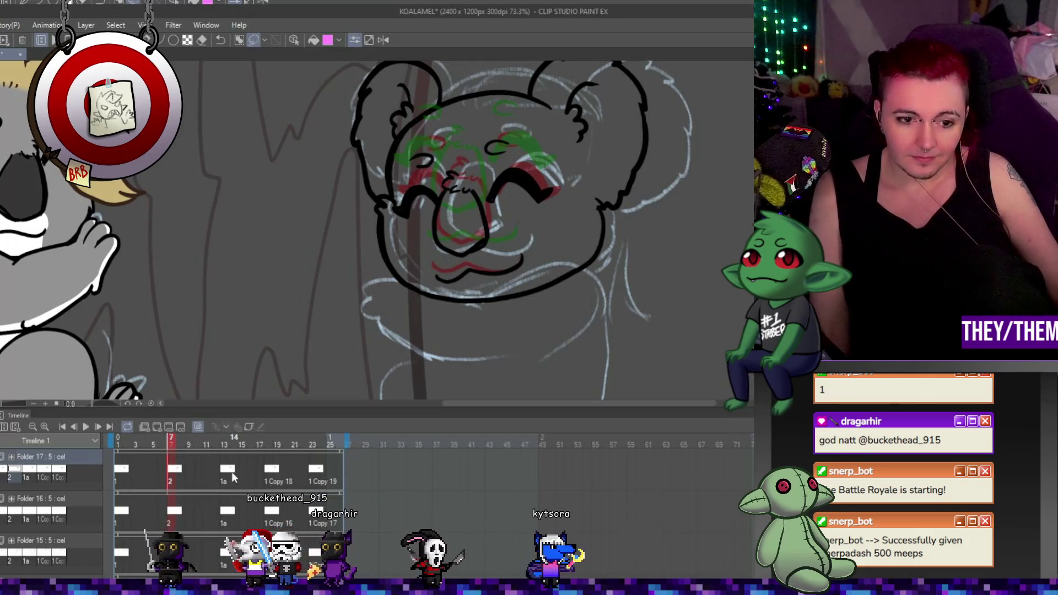
On frame 13, move the mouth up and left and adjust the closed eyes
left_click(228, 472)
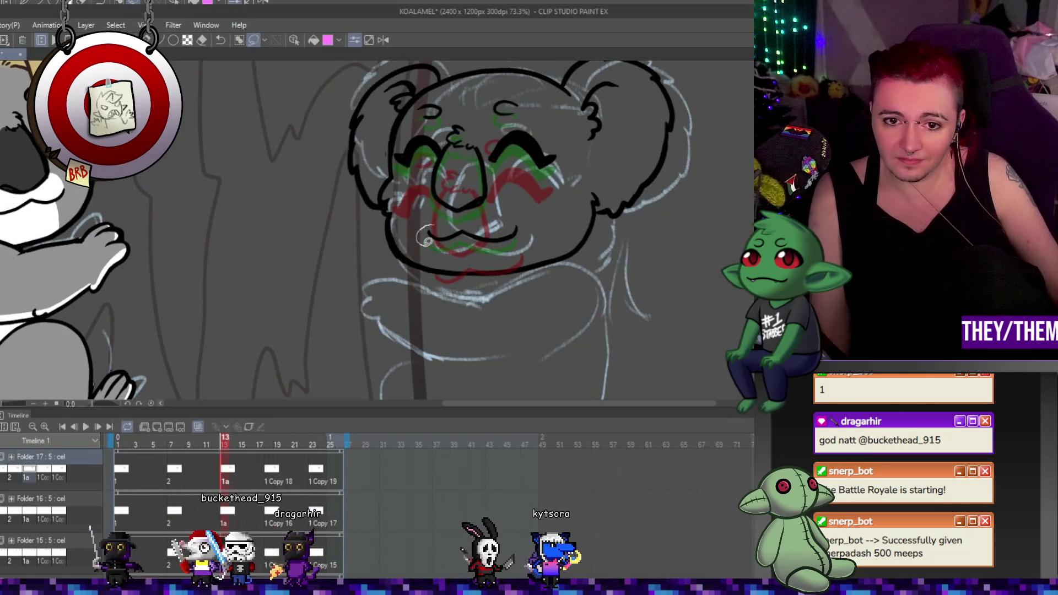
left_click_drag(468, 225, 528, 211)
key("ctrl+t")
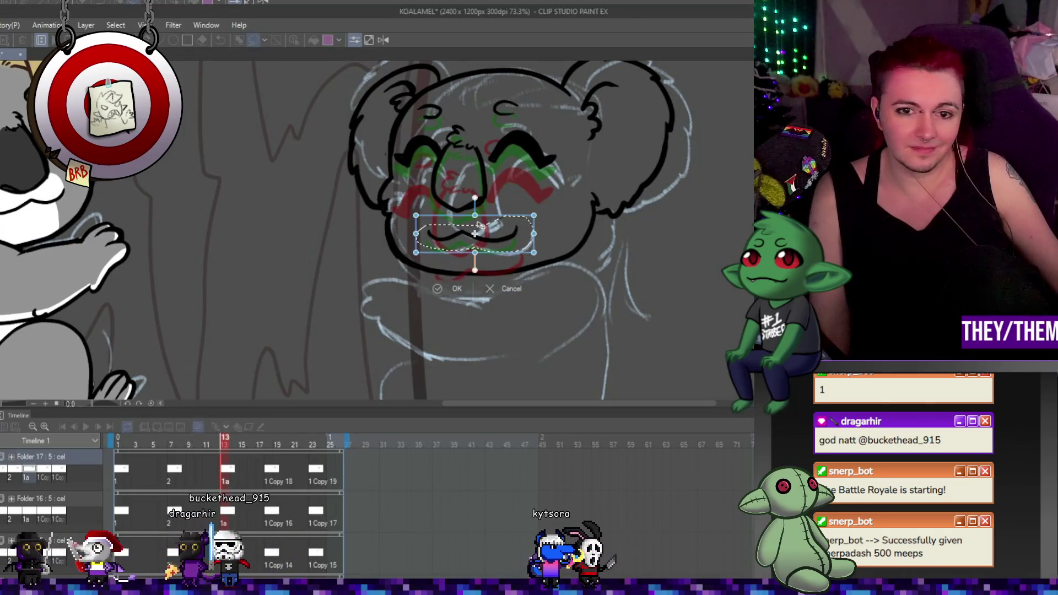
left_click_drag(506, 245, 486, 233)
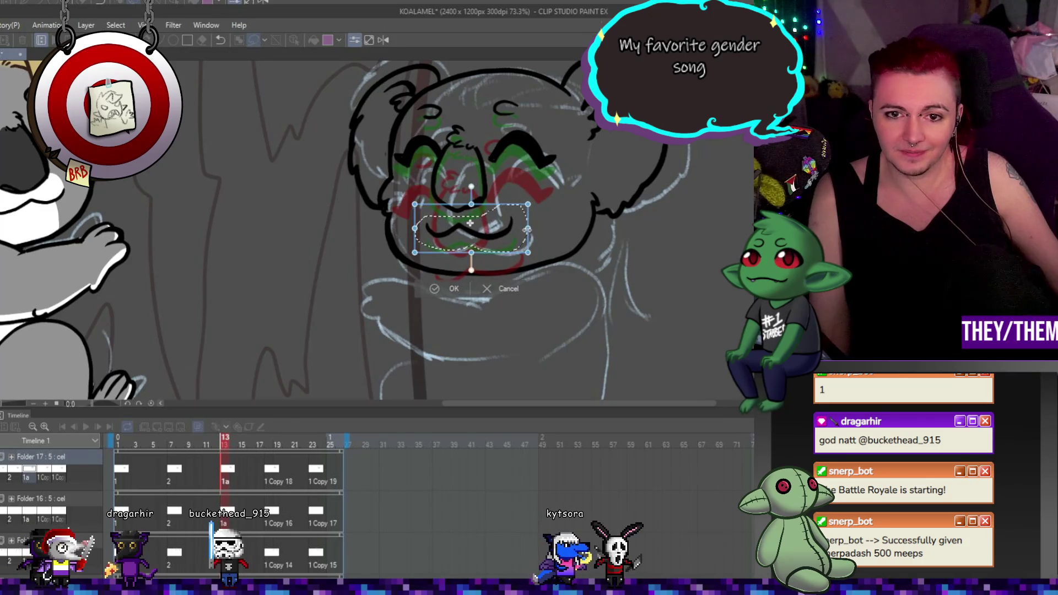
key("Return")
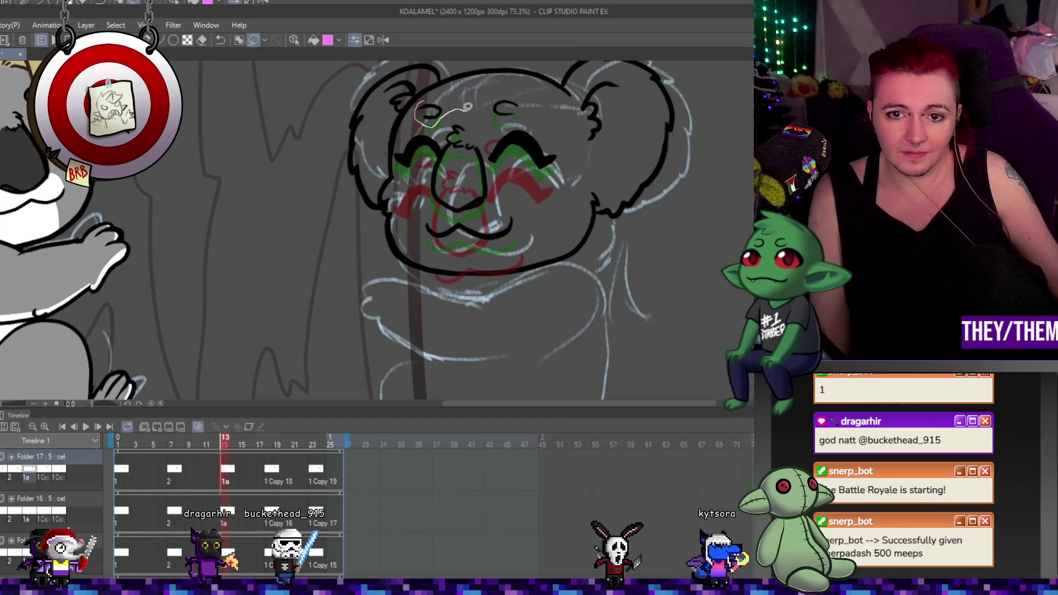
left_click_drag(523, 93, 515, 104)
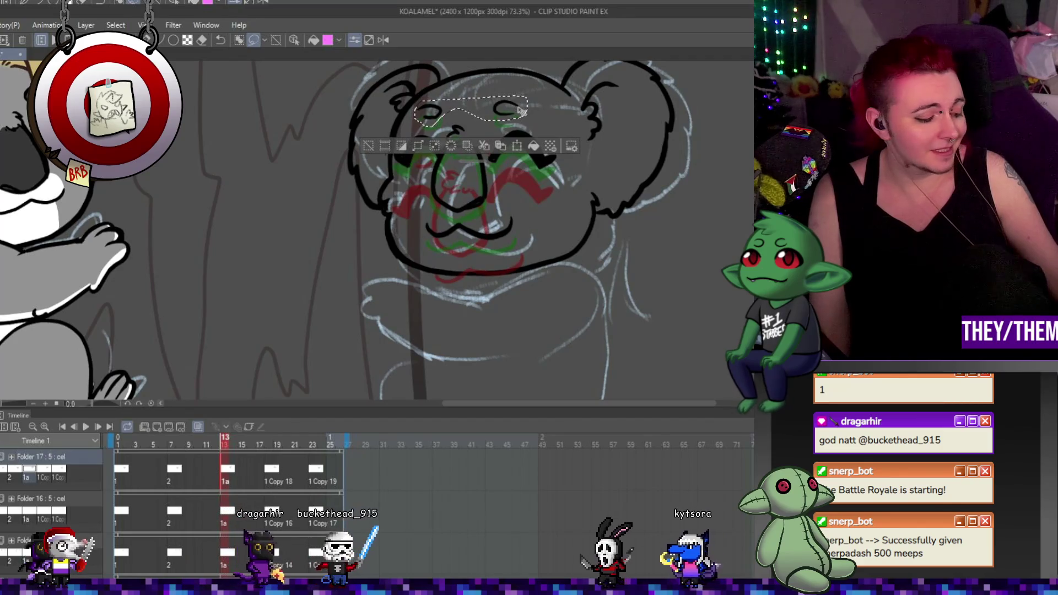
key("ctrl+t")
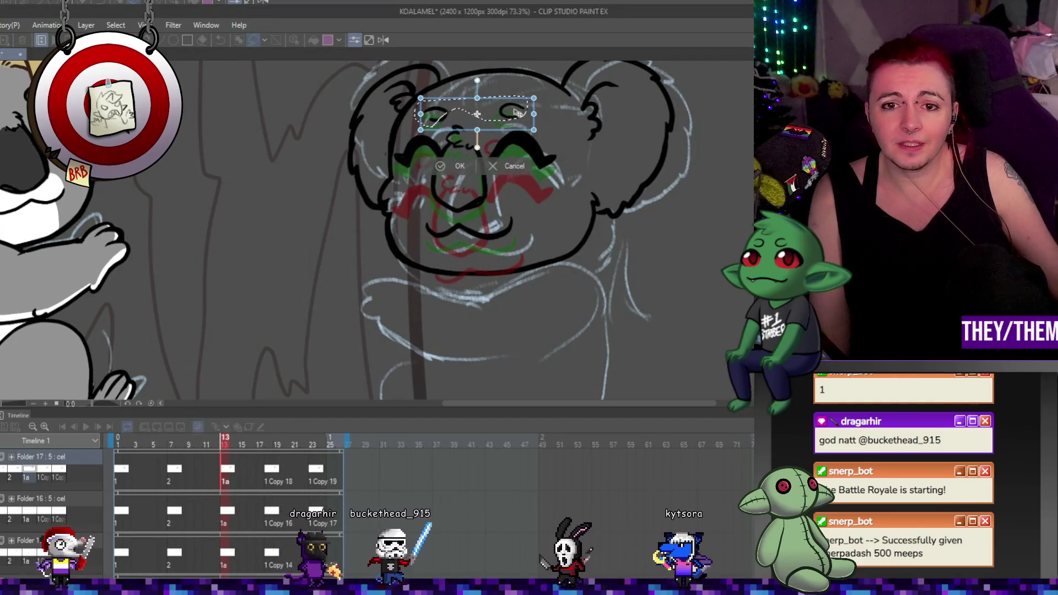
key("Return")
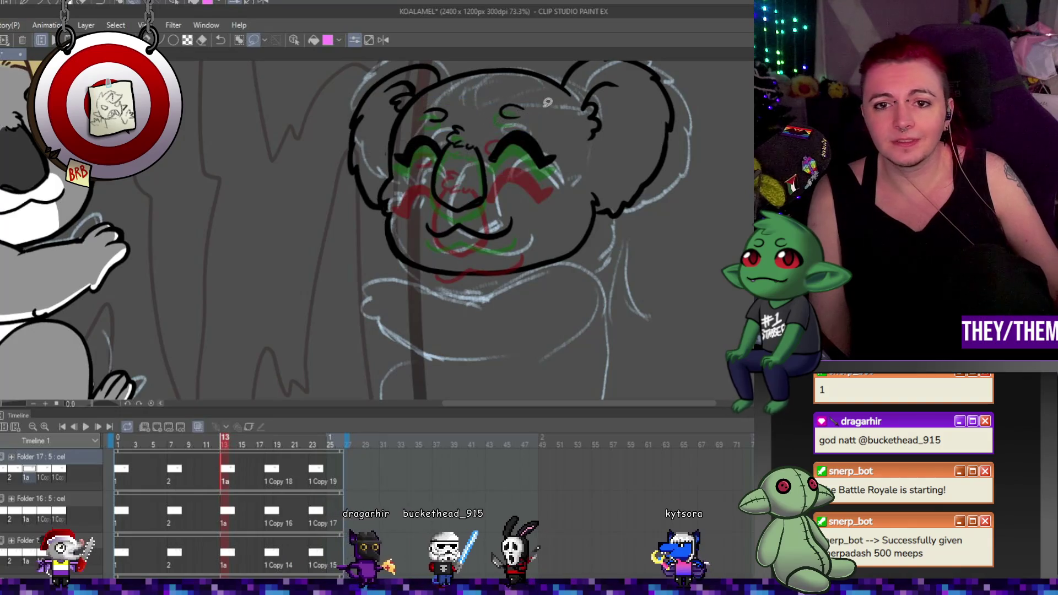
Fit the whole canvas in the window and play the head-bob loop
left_click(275, 472)
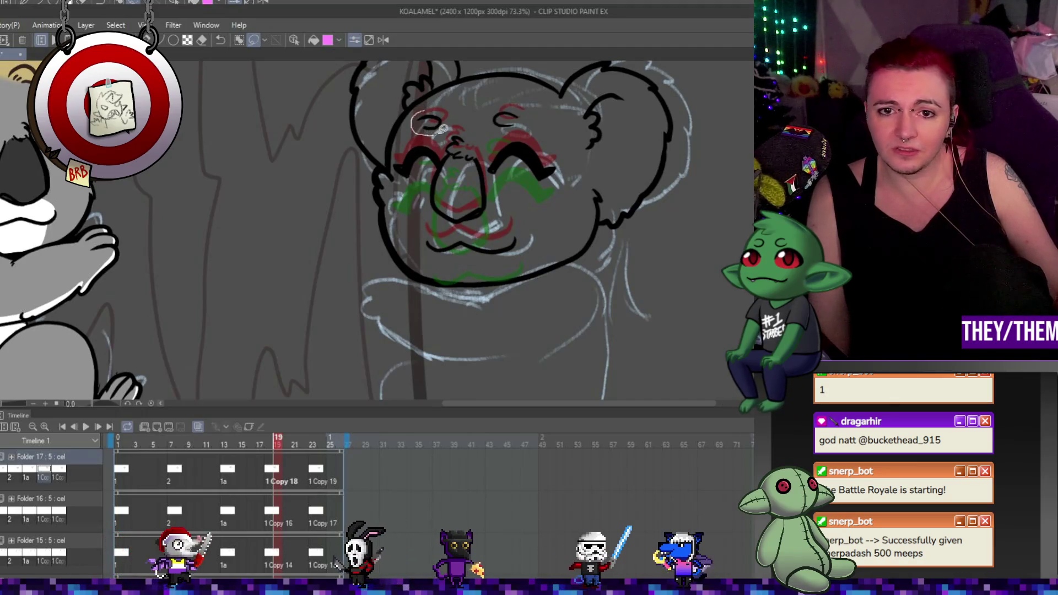
key("ctrl+0")
left_click(85, 427)
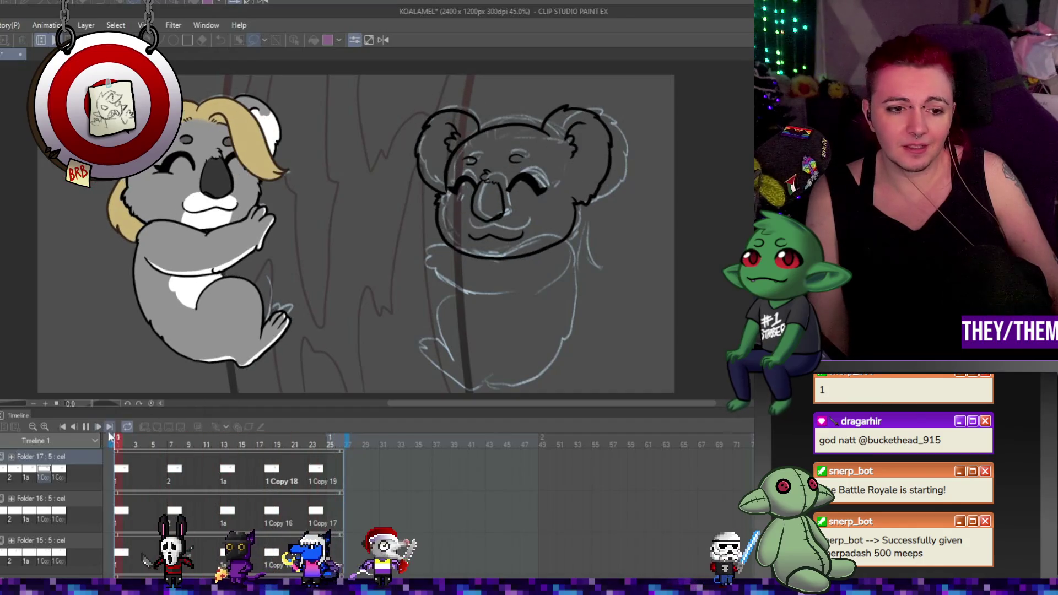
Stop playback and reposition the koala's right ear on frame 8 with a lasso transform
left_click(86, 427)
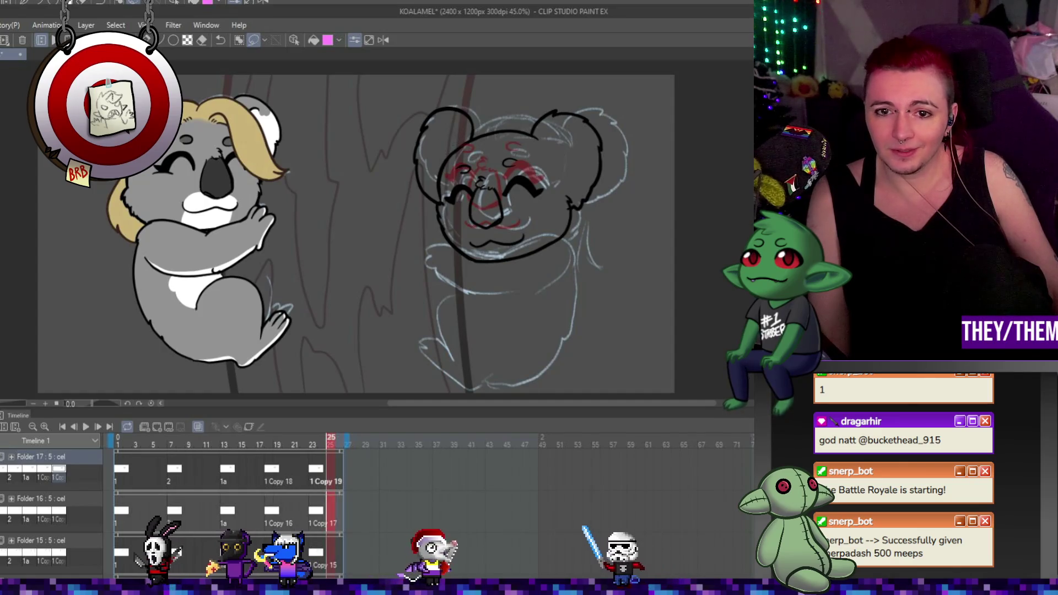
left_click(322, 512)
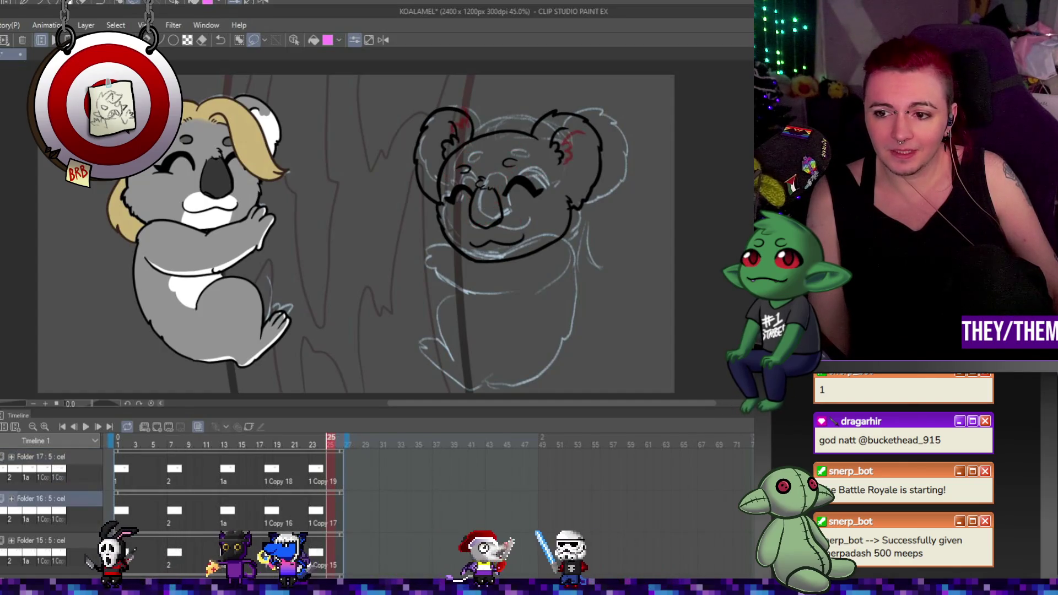
left_click(314, 512)
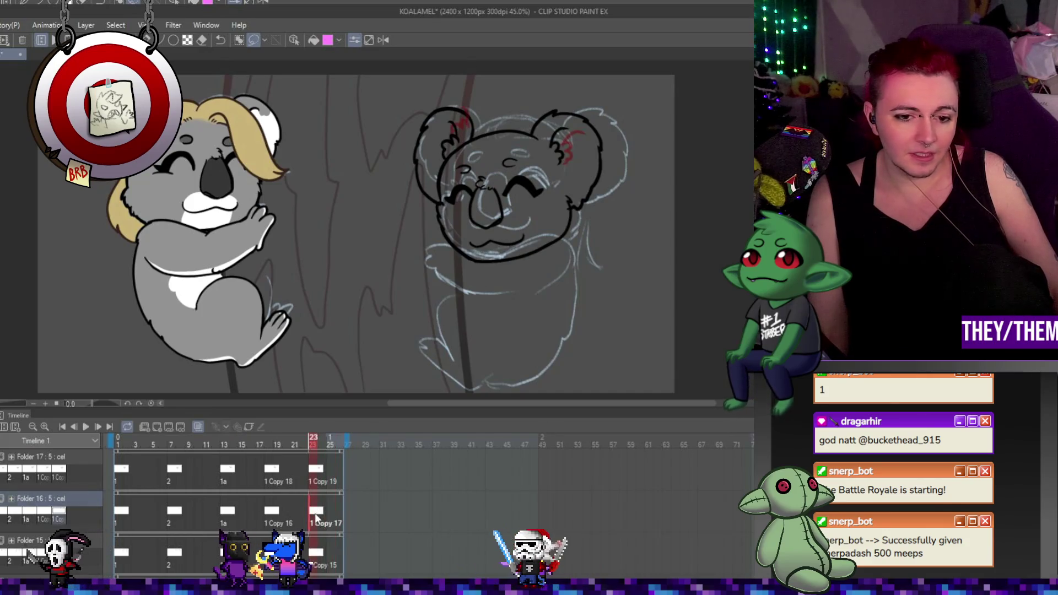
scroll(554, 196, "up", 2)
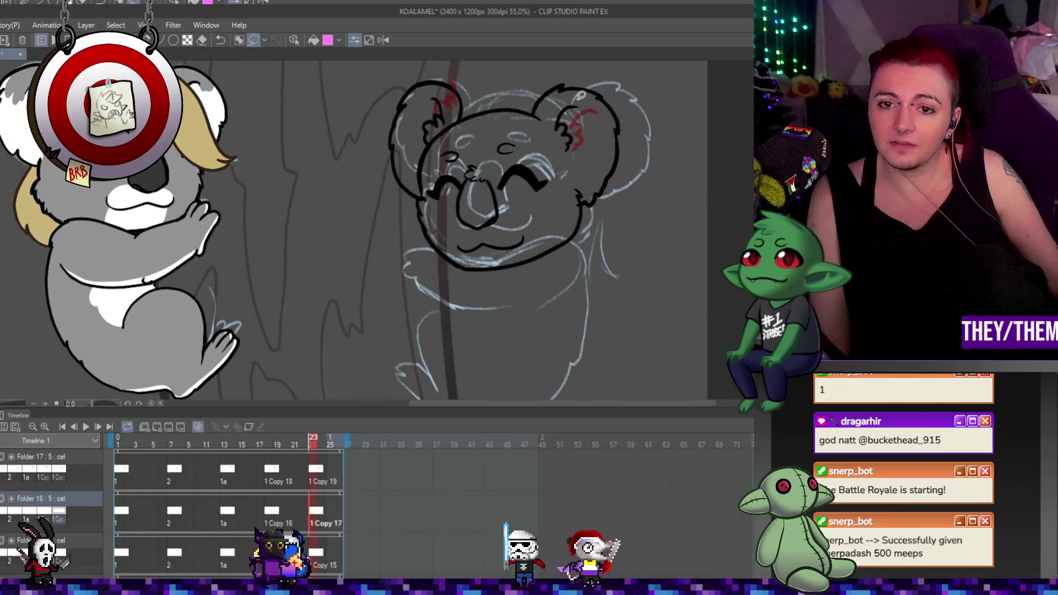
left_click(271, 512)
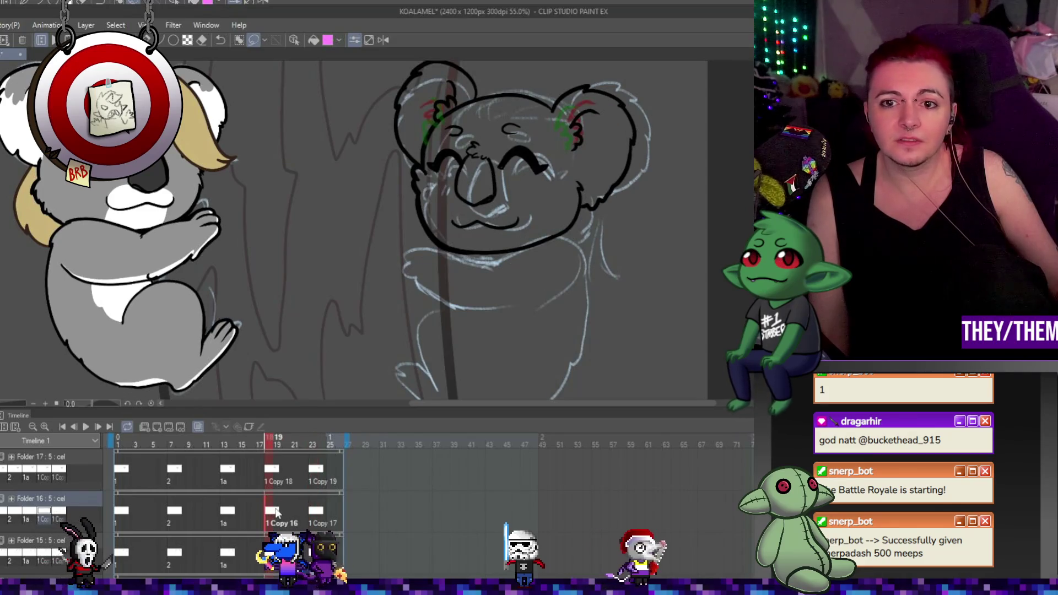
left_click(230, 512)
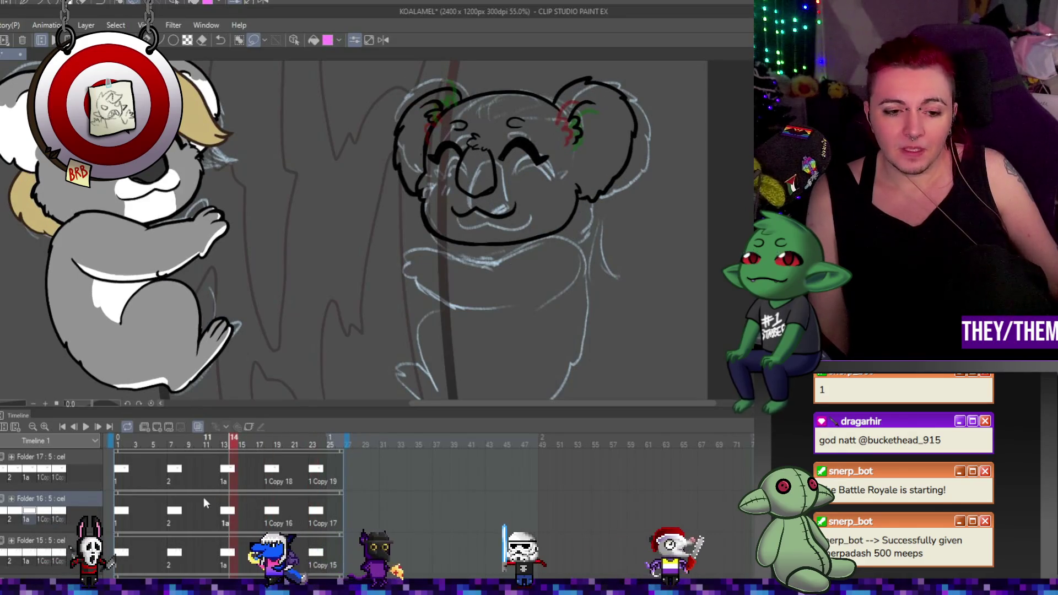
left_click(180, 513)
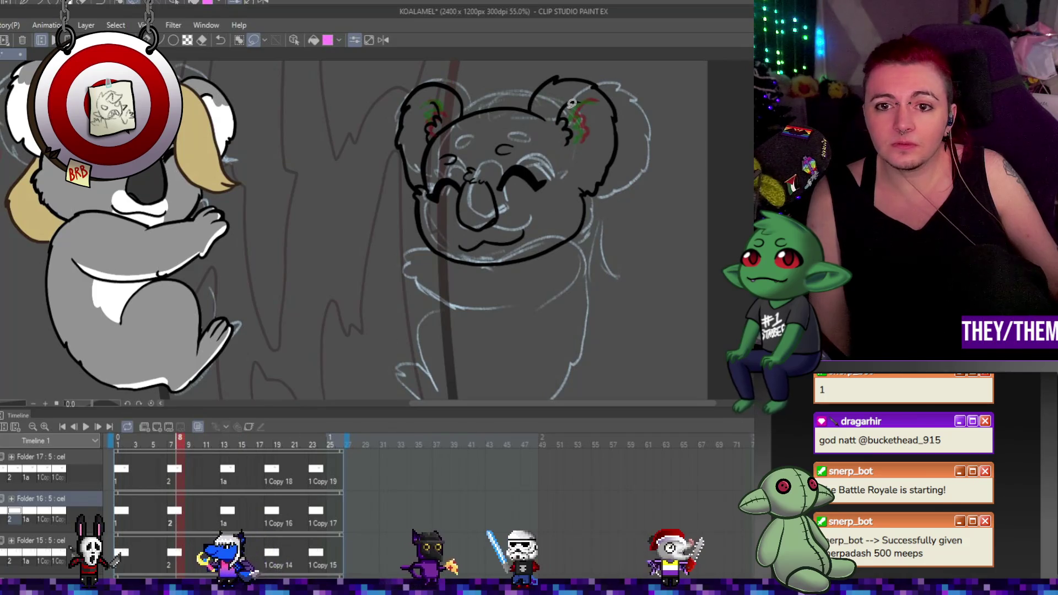
left_click_drag(586, 122, 589, 127)
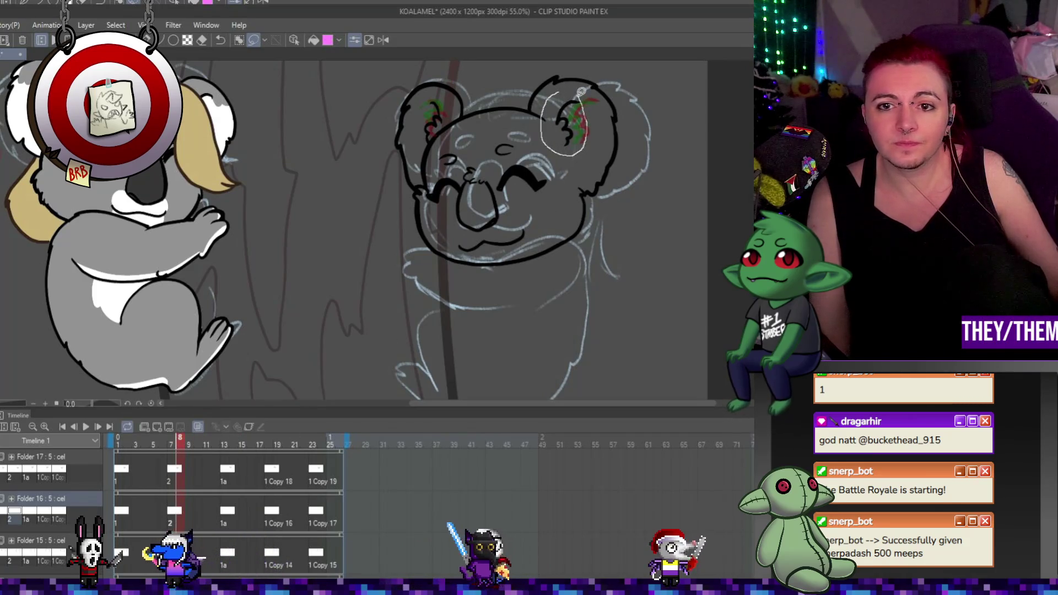
key("ctrl+t")
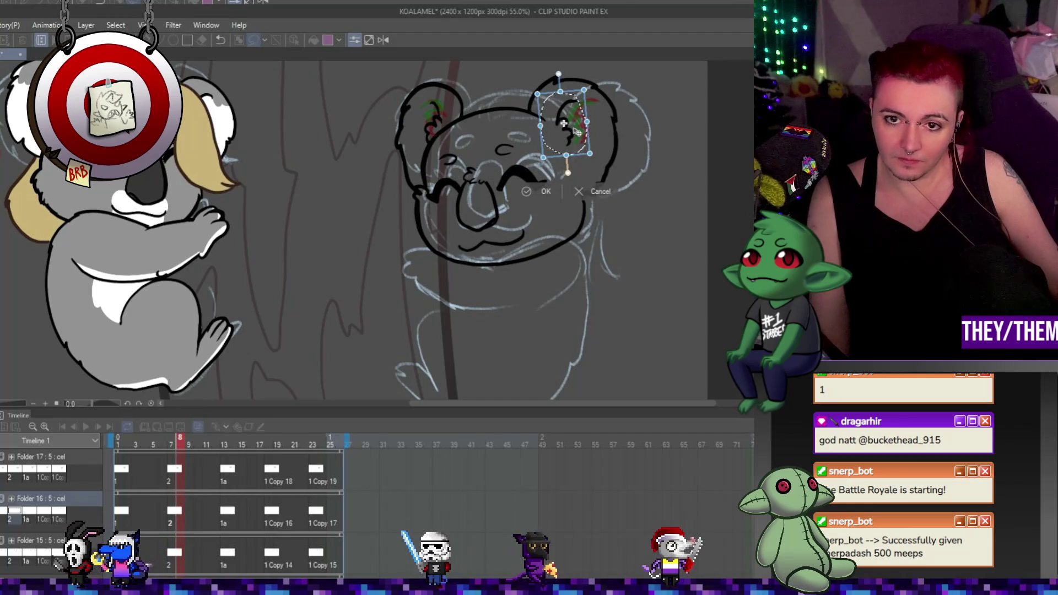
key("Return")
key("ctrl+d")
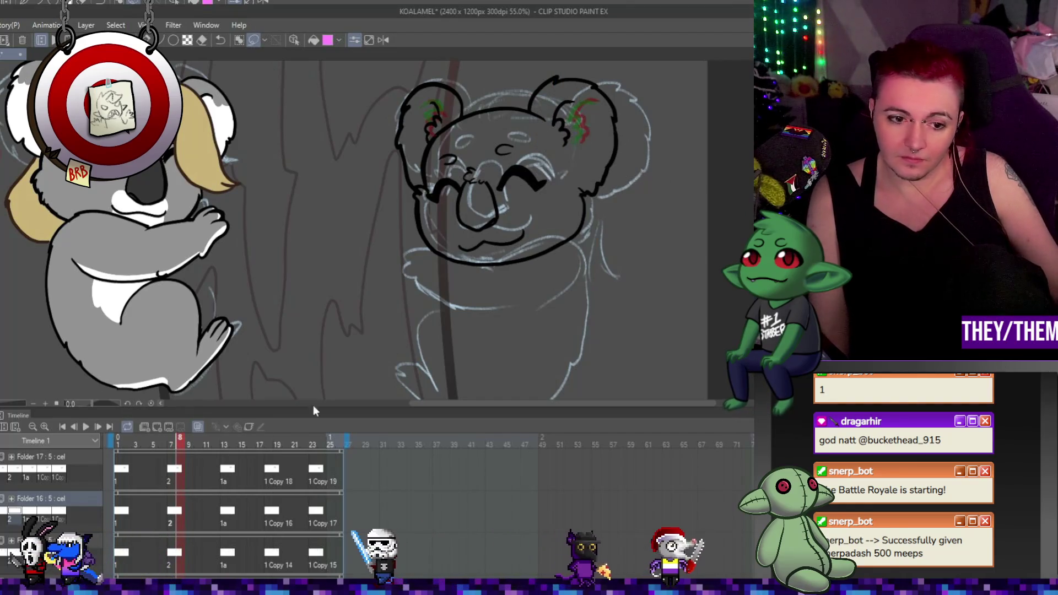
Check the cel 1a, 1 Copy 16 and 1 Copy 17 frames, then preview the loop
left_click(223, 515)
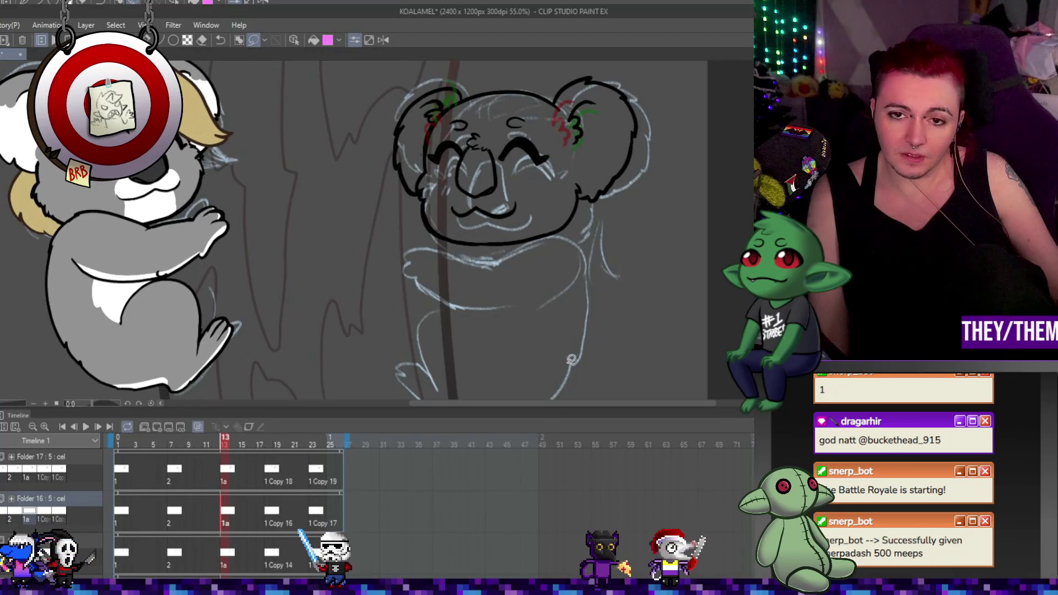
left_click(267, 511)
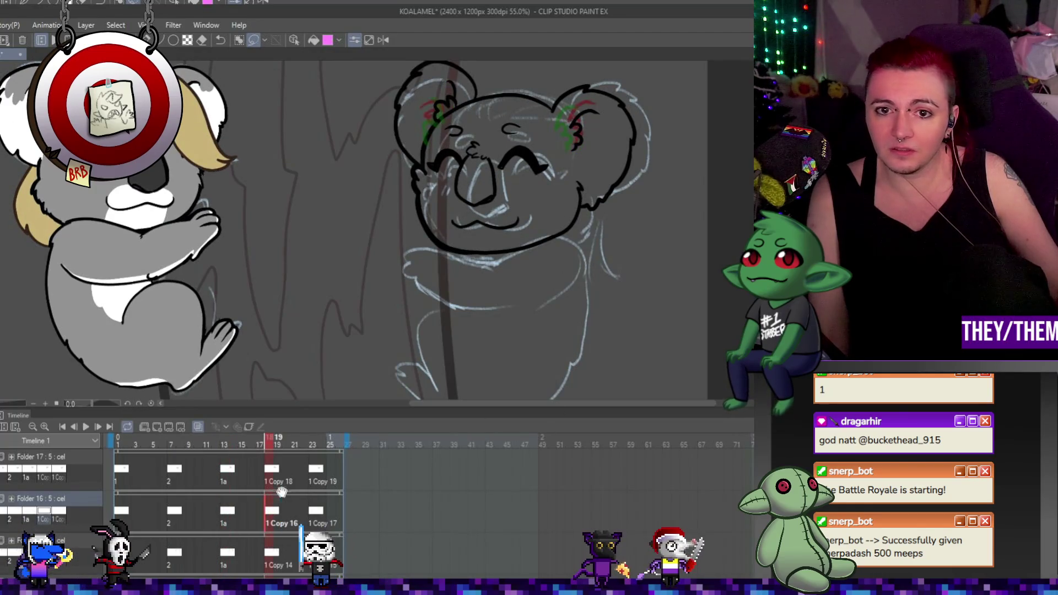
left_click(318, 515)
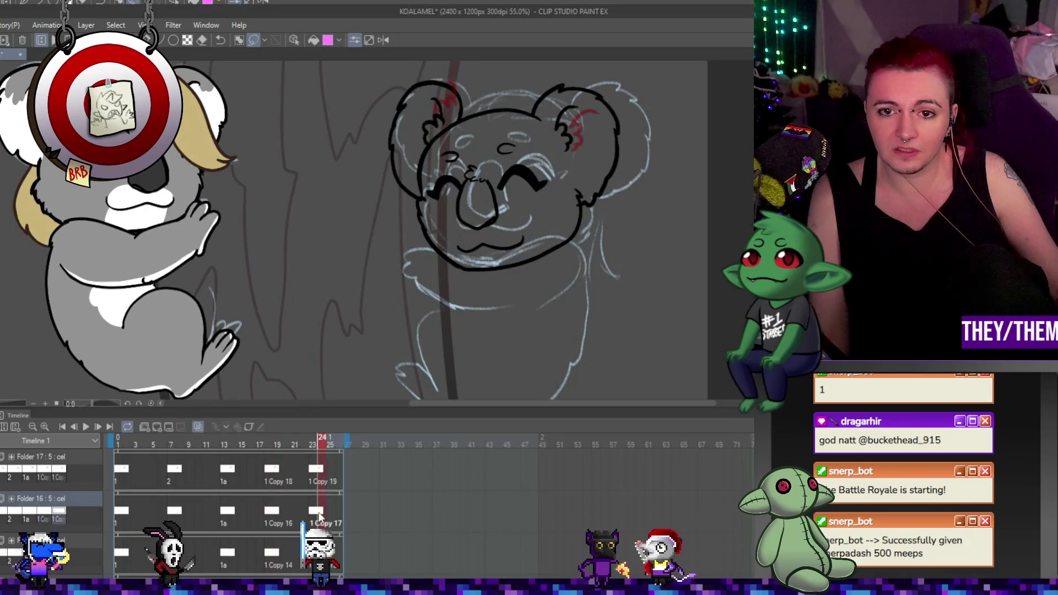
left_click(124, 517)
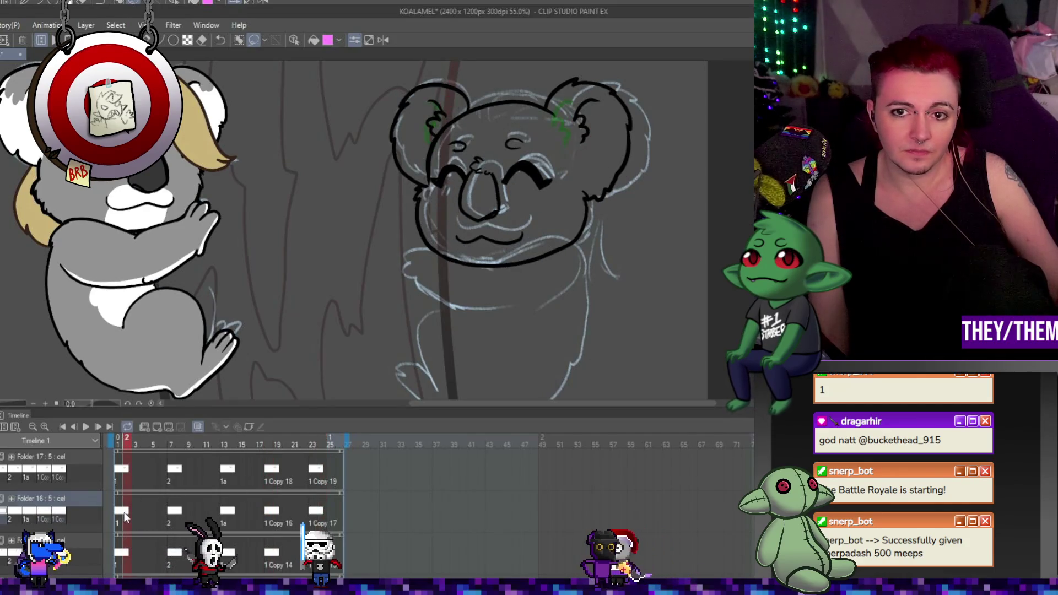
left_click(88, 426)
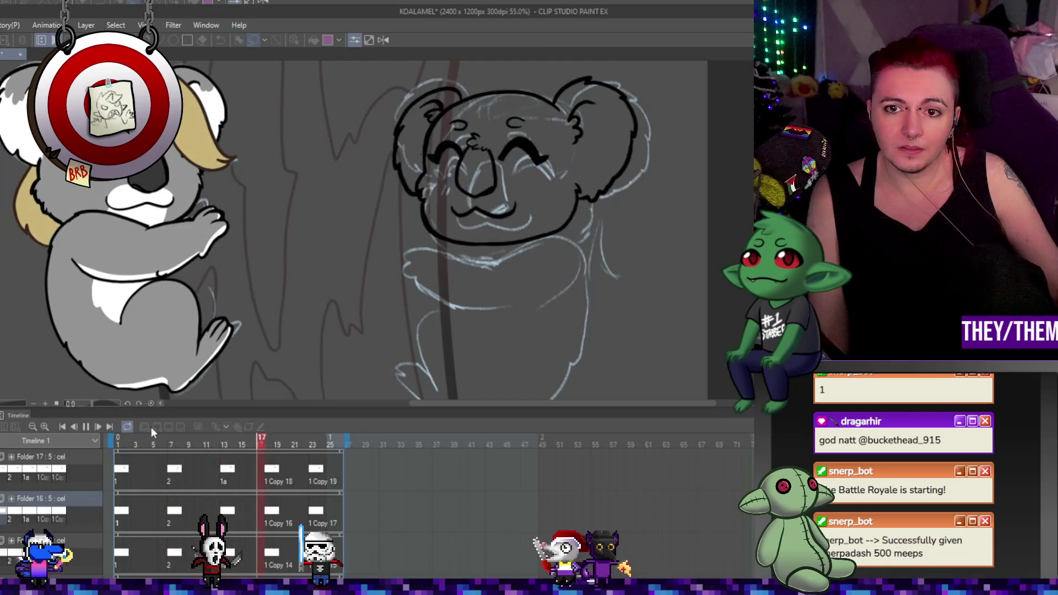
left_click(86, 427)
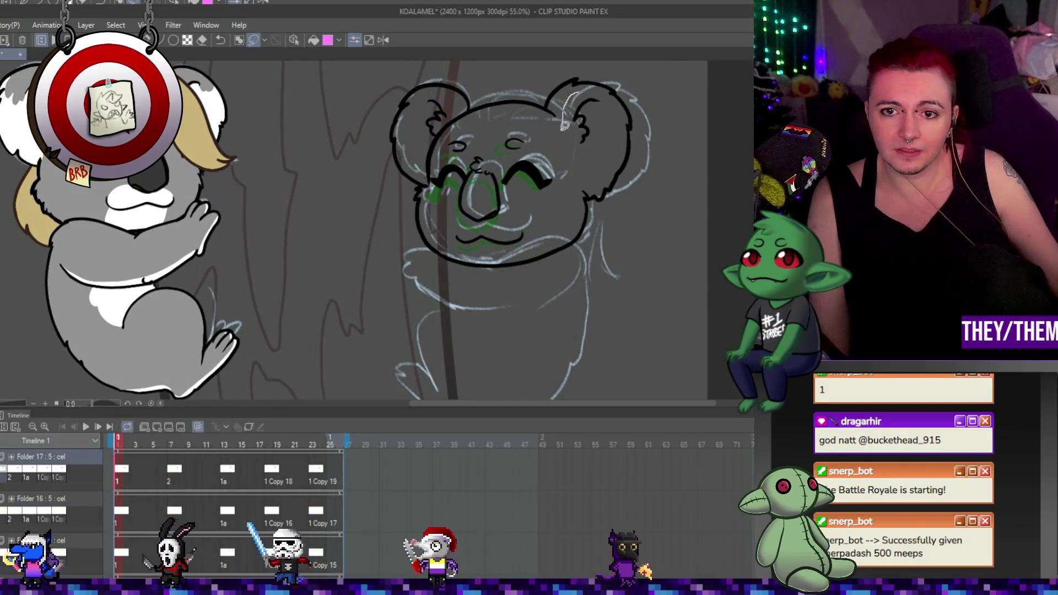
Reposition the right ear on frame 1 in Folder 16 and play the loop
left_click_drag(605, 95, 606, 96)
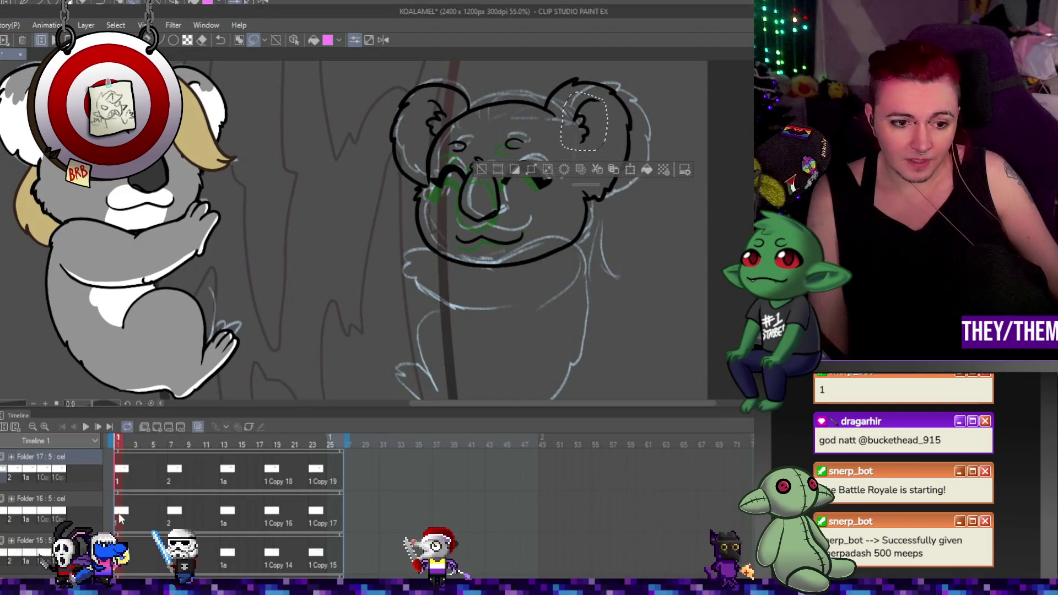
left_click(42, 498)
key("ctrl+t")
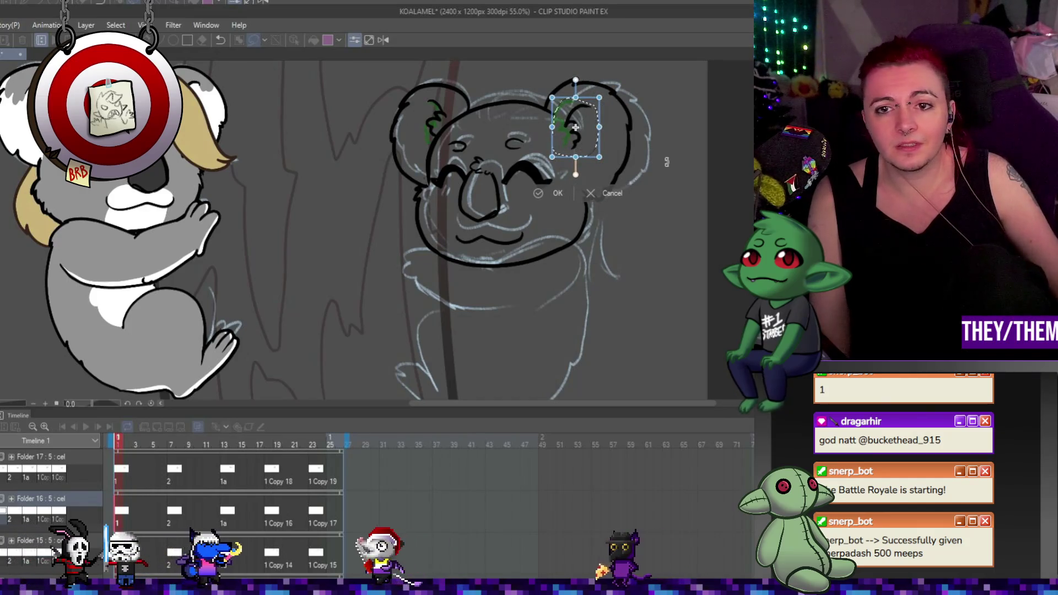
key("Return")
key("ctrl+d")
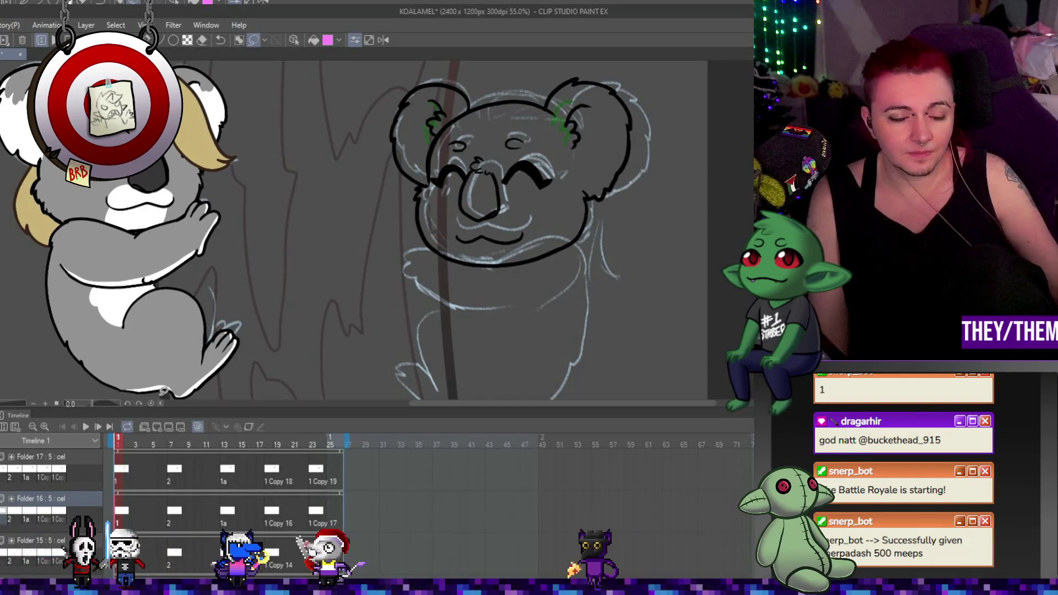
left_click(86, 425)
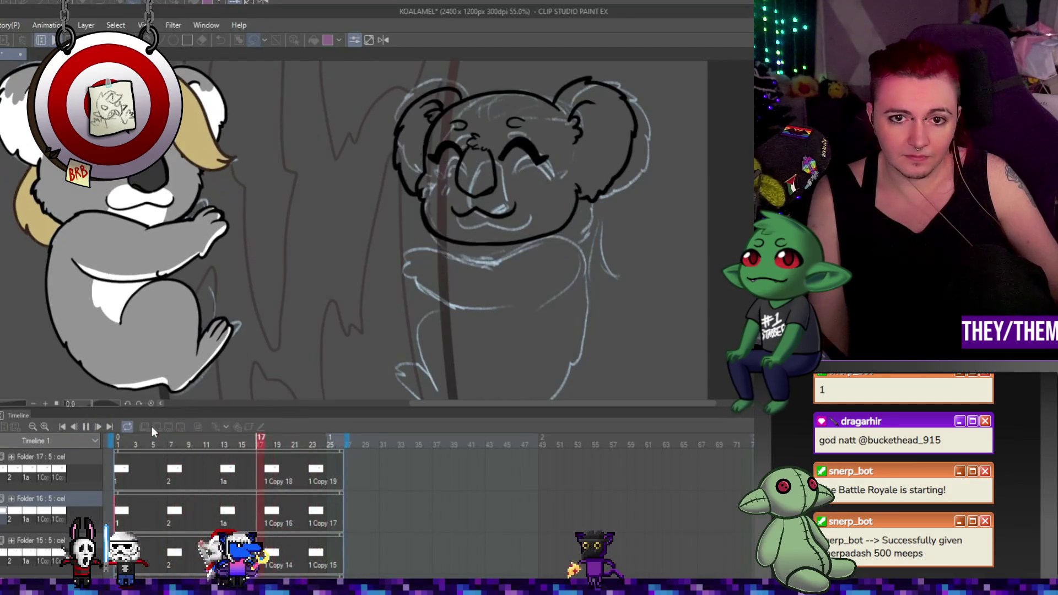
scroll(573, 243, "down", 2)
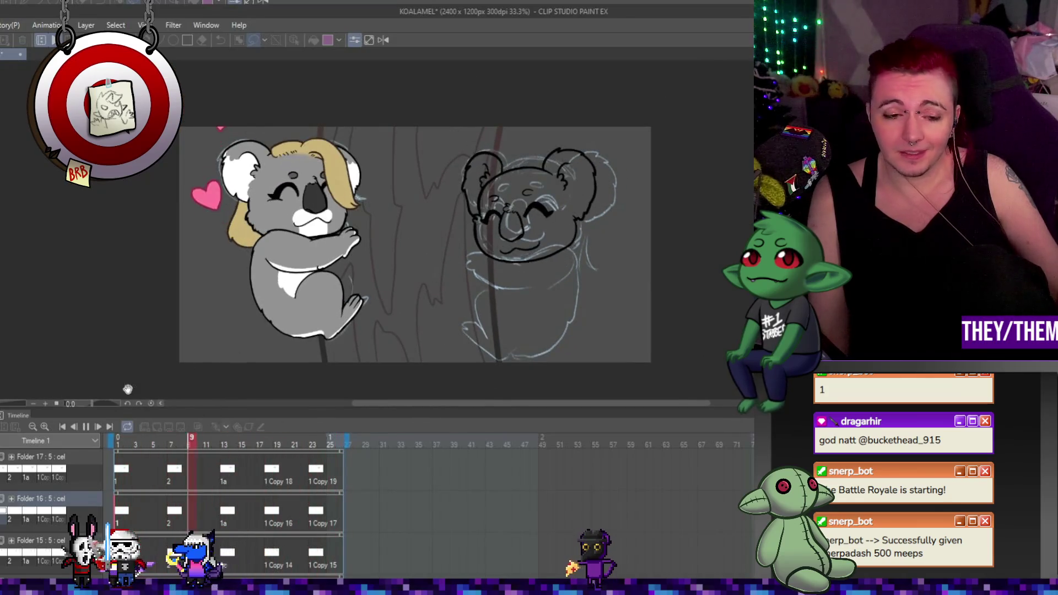
Replay the head-bob loop, then add new animation Folder 18 above Folder 17
left_click(86, 427)
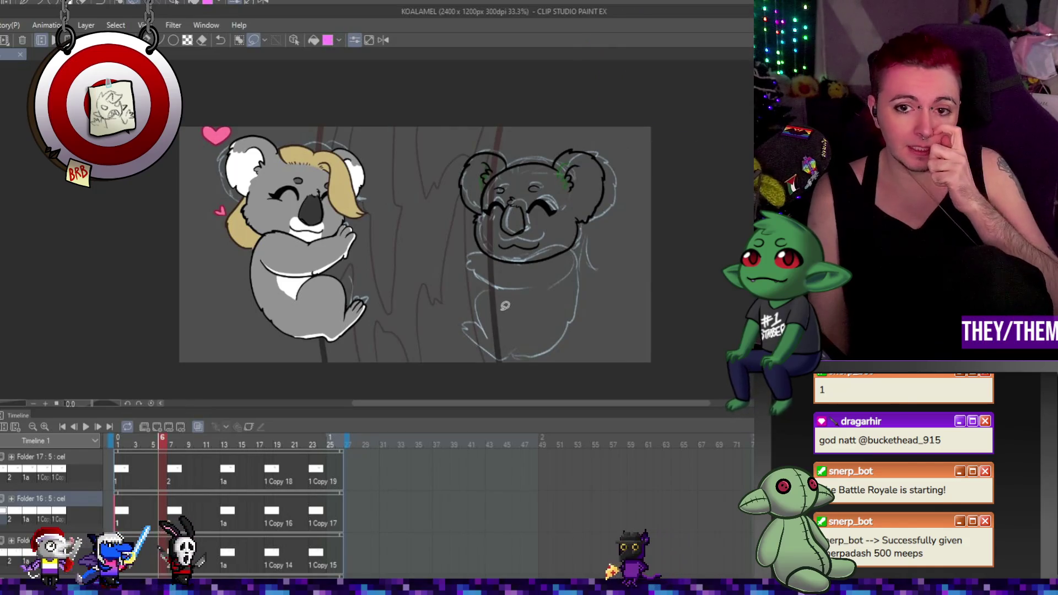
scroll(362, 265, "up", 1)
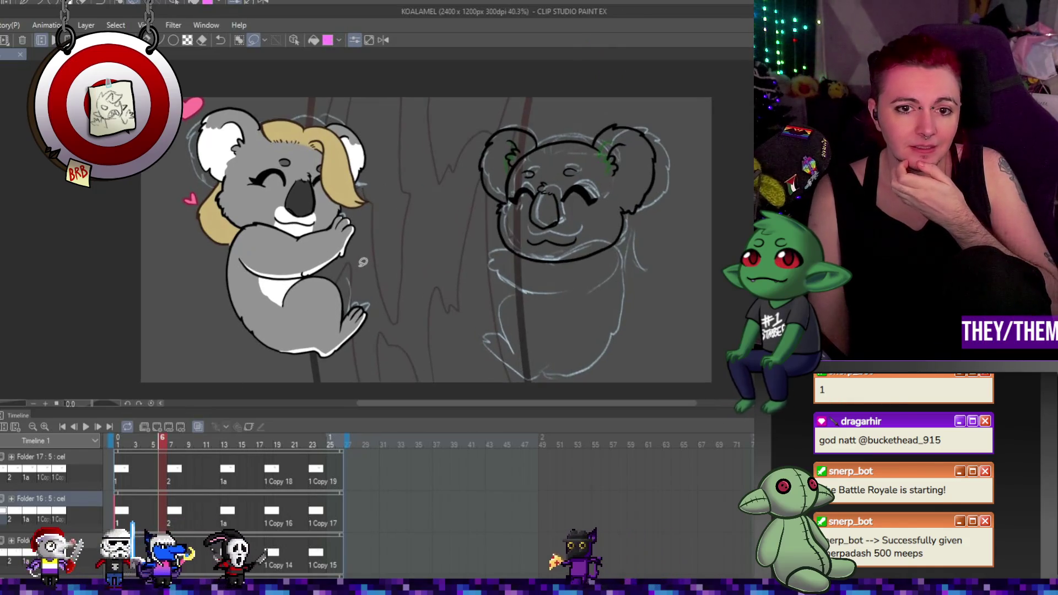
left_click(86, 427)
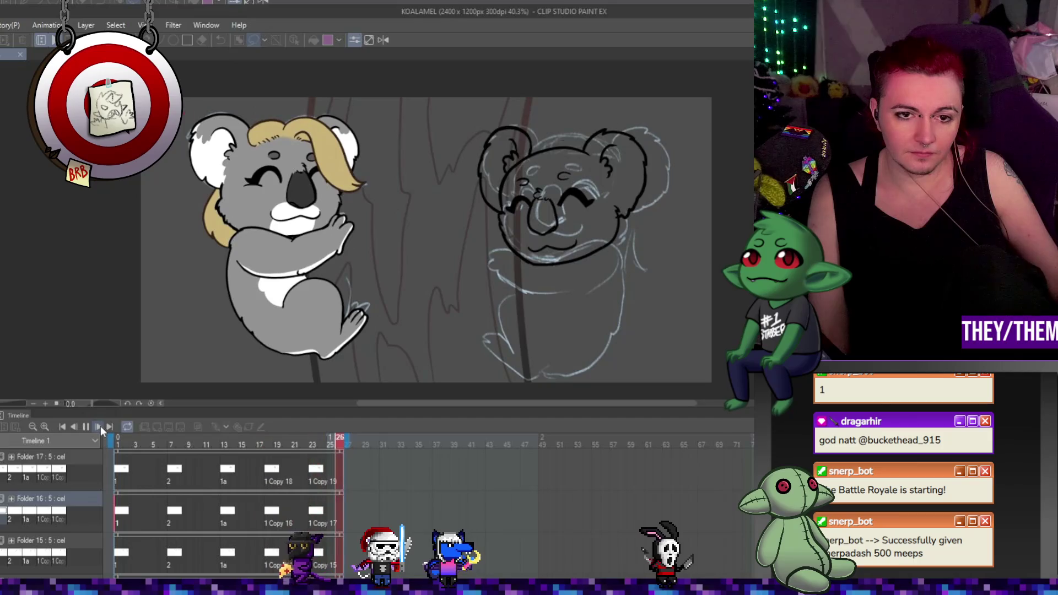
left_click(100, 425)
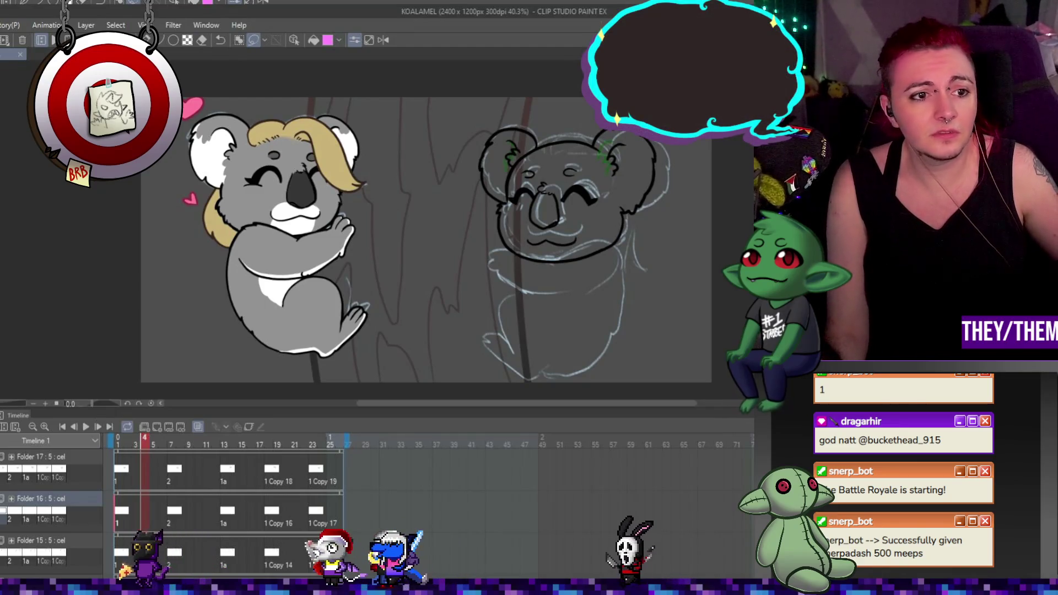
scroll(353, 105, "up", 2)
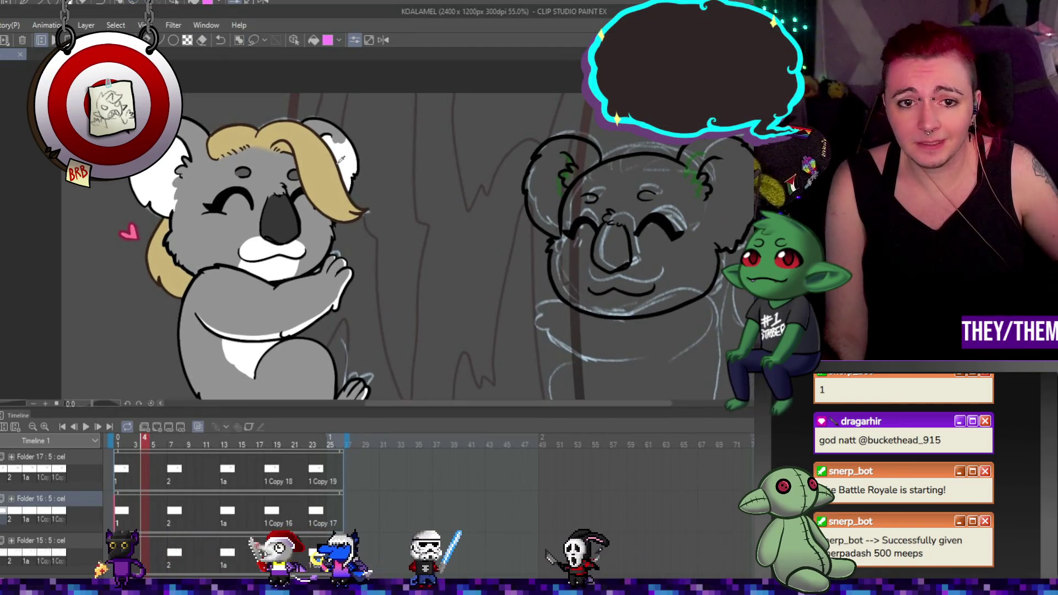
scroll(387, 162, "down", 3)
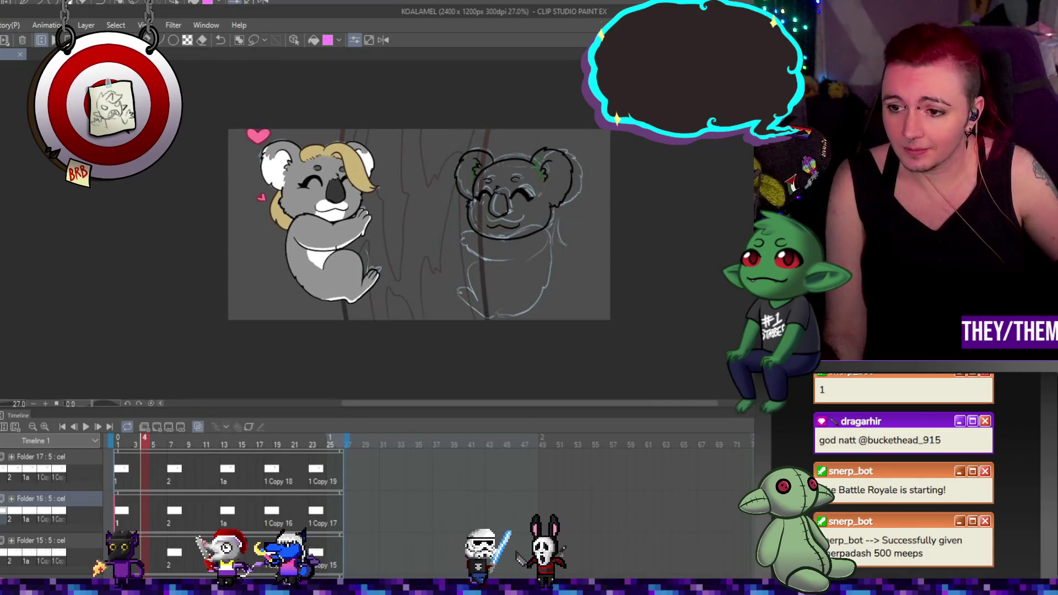
left_click(41, 457)
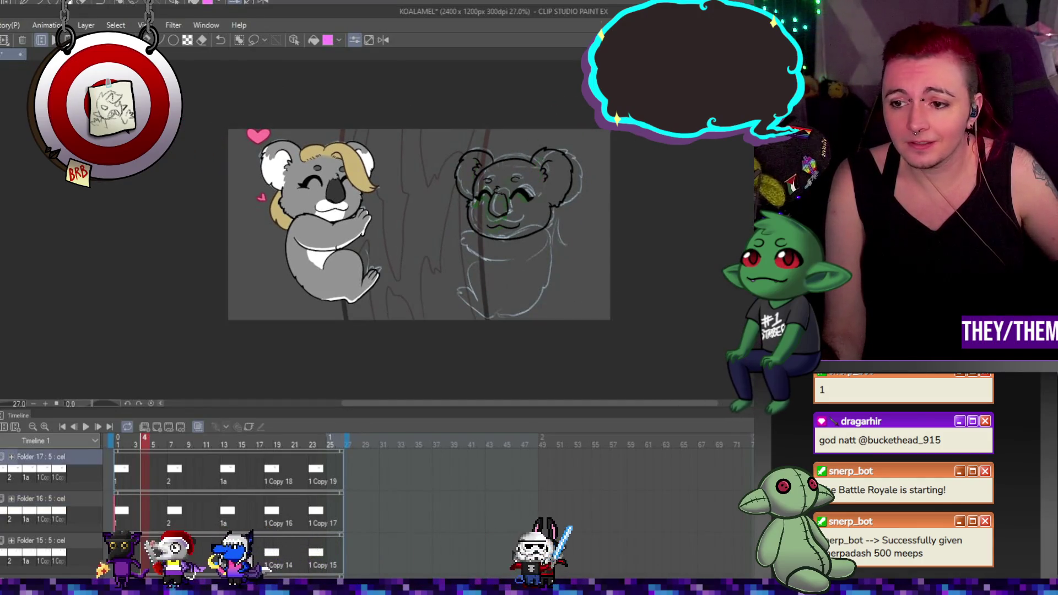
left_click(153, 426)
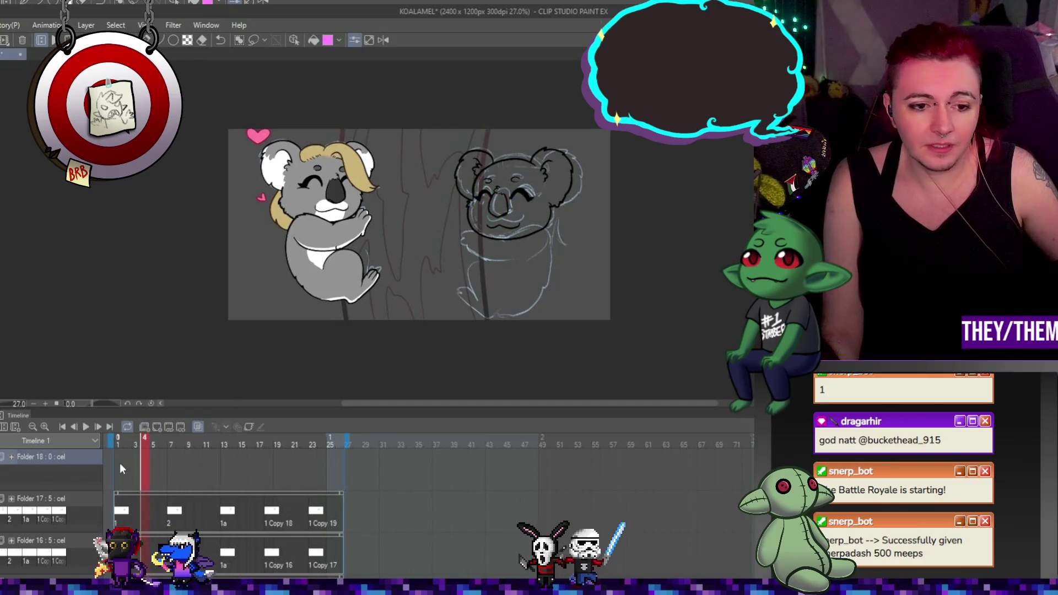
Create cel 1 at frame 1 in Folder 18 and sketch a stroke along the koala's head top
left_click(120, 466)
left_click(158, 428)
scroll(526, 177, "up", 3)
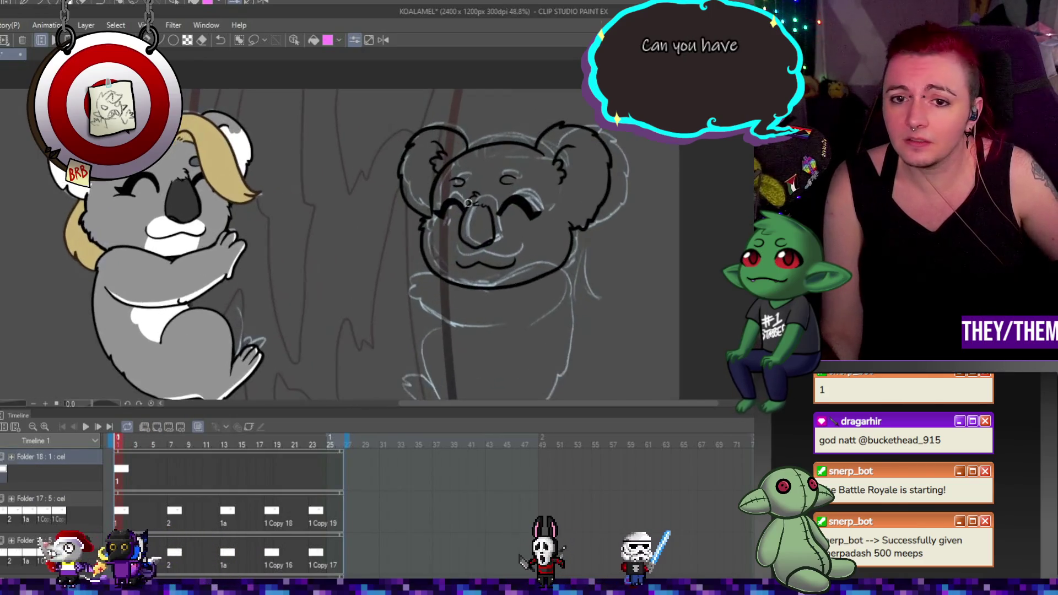
scroll(469, 202, "up", 2)
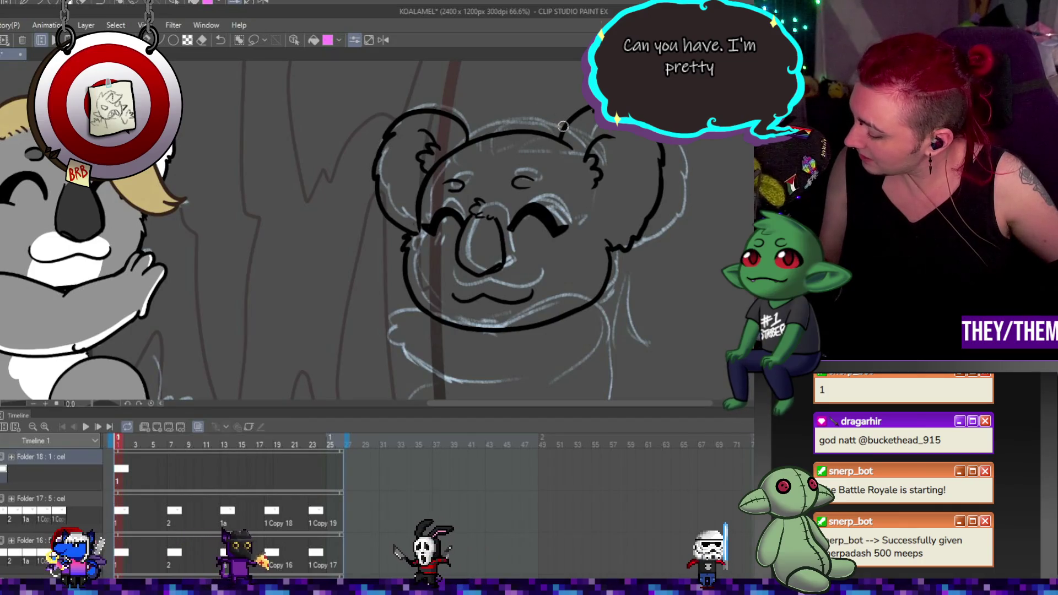
left_click_drag(550, 120, 483, 127)
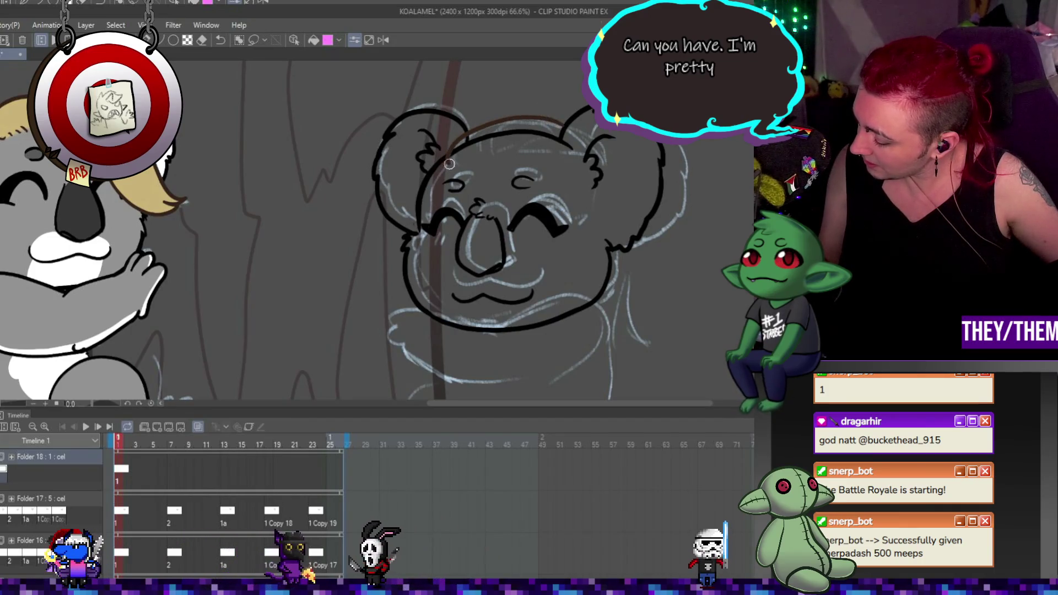
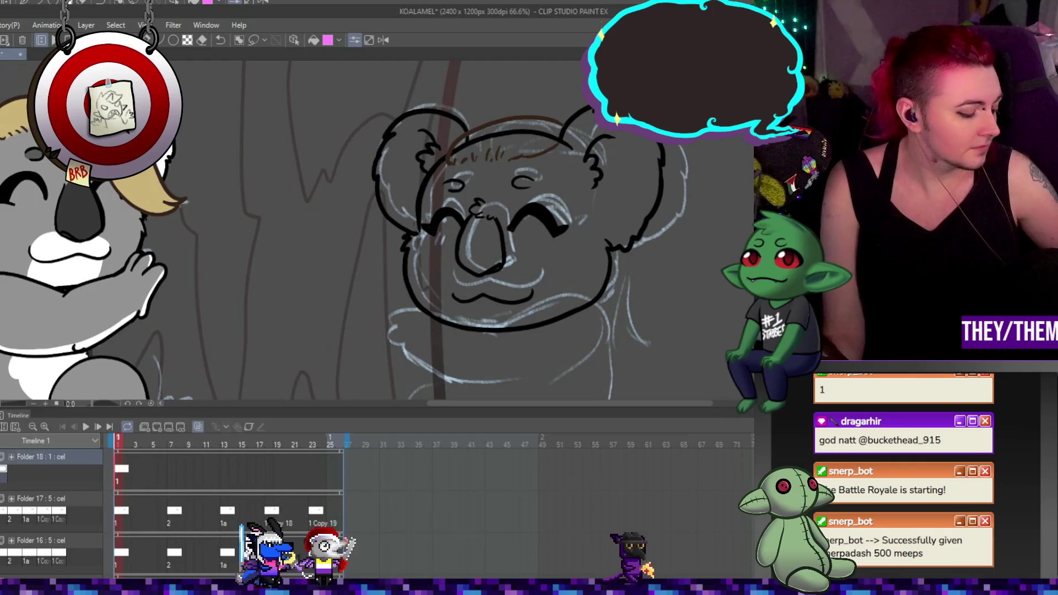
Review the Folder 18 drawings at frames 7, 13, 18 and 23, then shift frame 7's hair tuft down-left
key("ctrl+z")
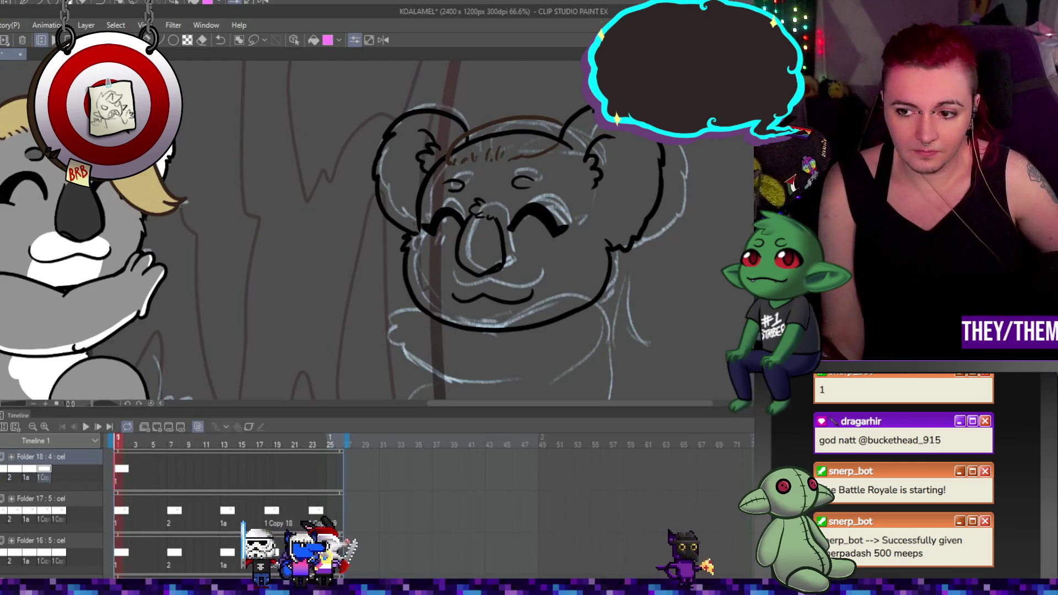
left_click(171, 468)
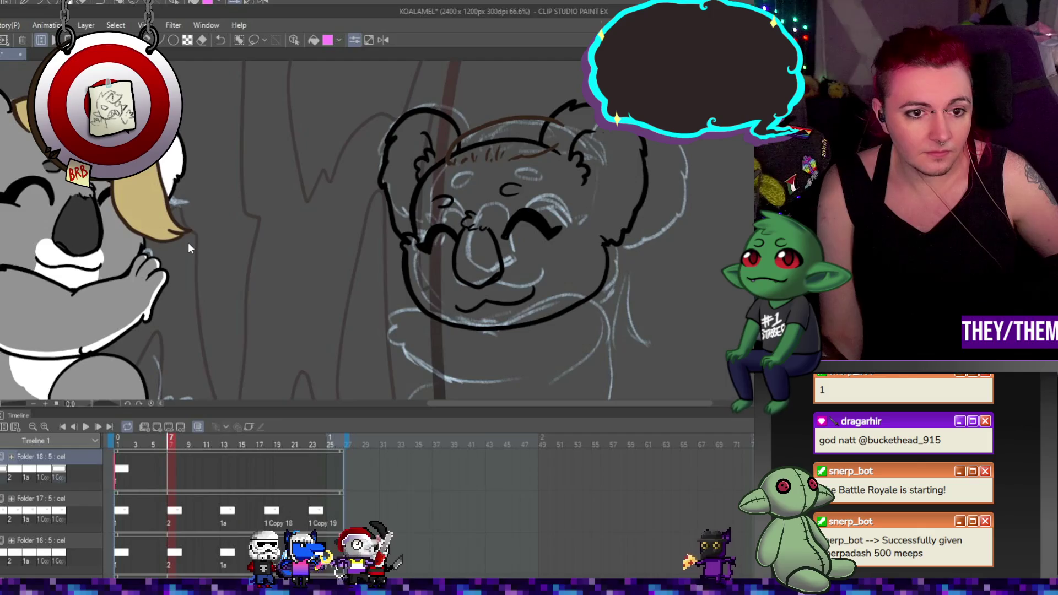
left_click(225, 468)
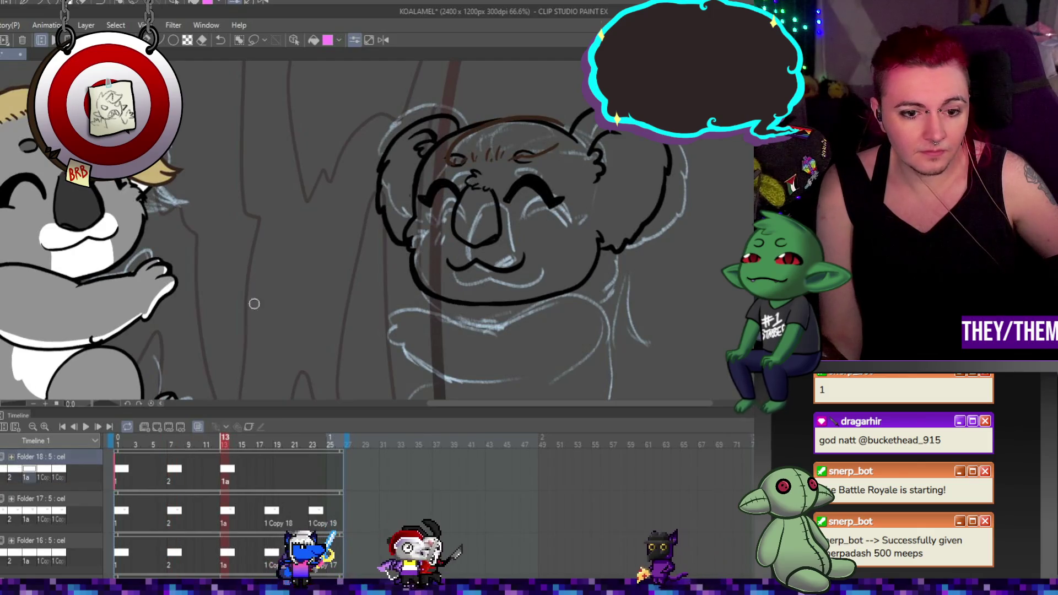
left_click(269, 473)
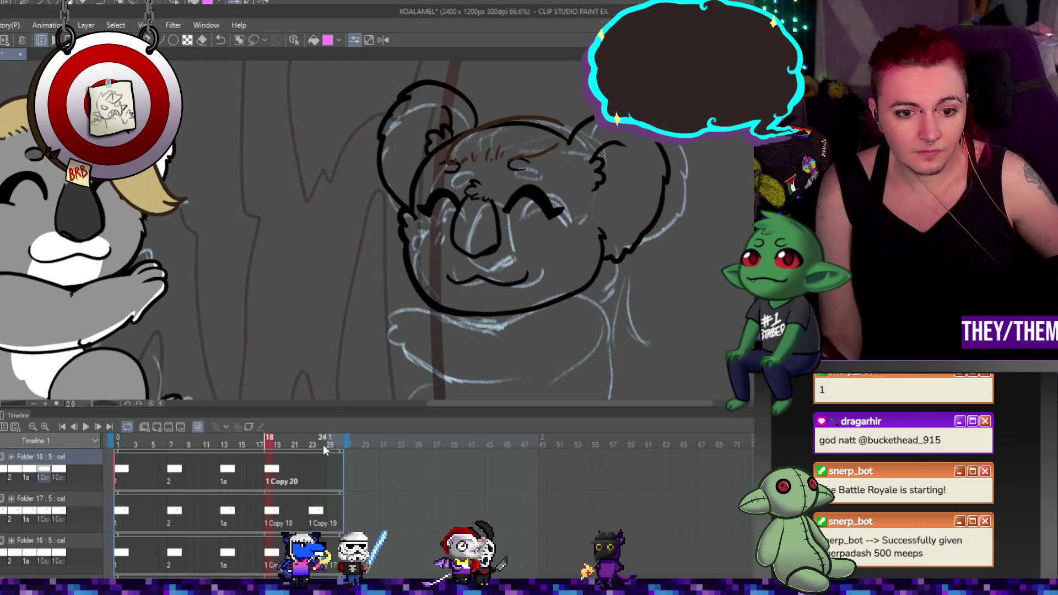
left_click(313, 473)
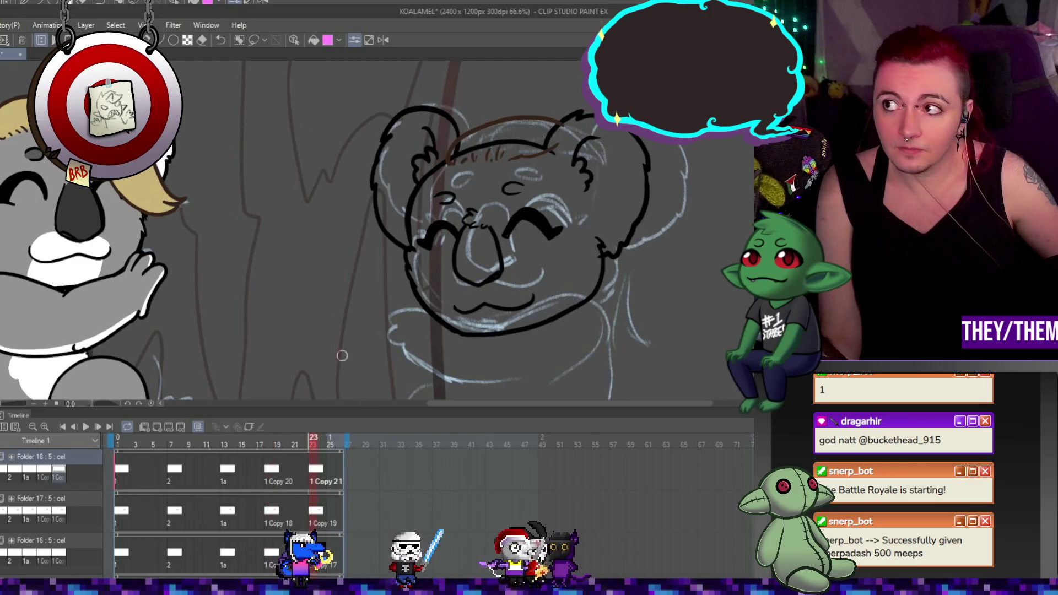
left_click(170, 471)
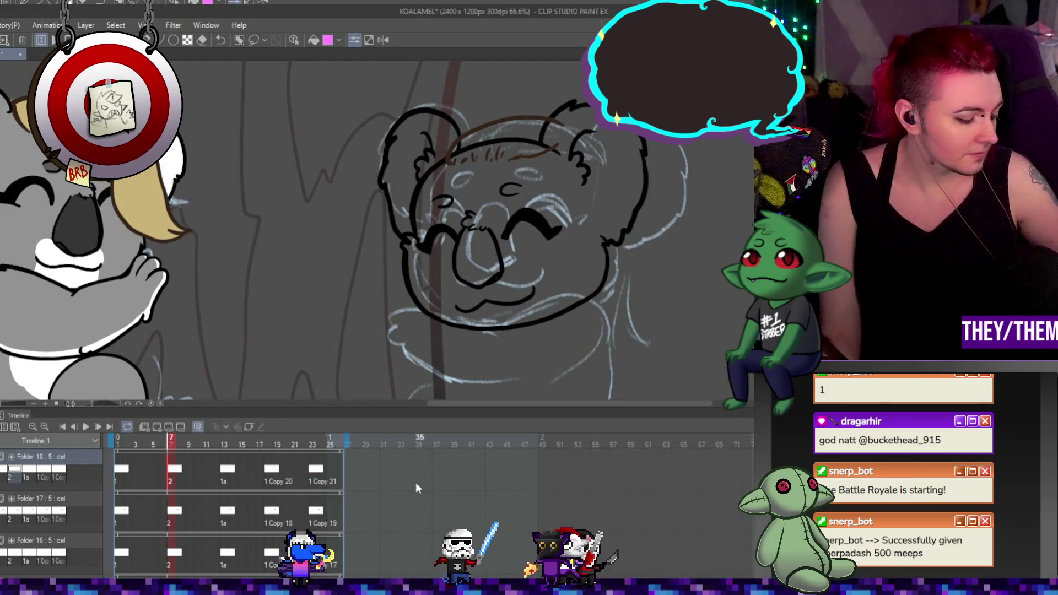
key("ctrl+t")
mouse_move(531, 146)
left_mouse_down()
mouse_move(488, 188)
mouse_move(484, 156)
mouse_move(506, 149)
left_mouse_up()
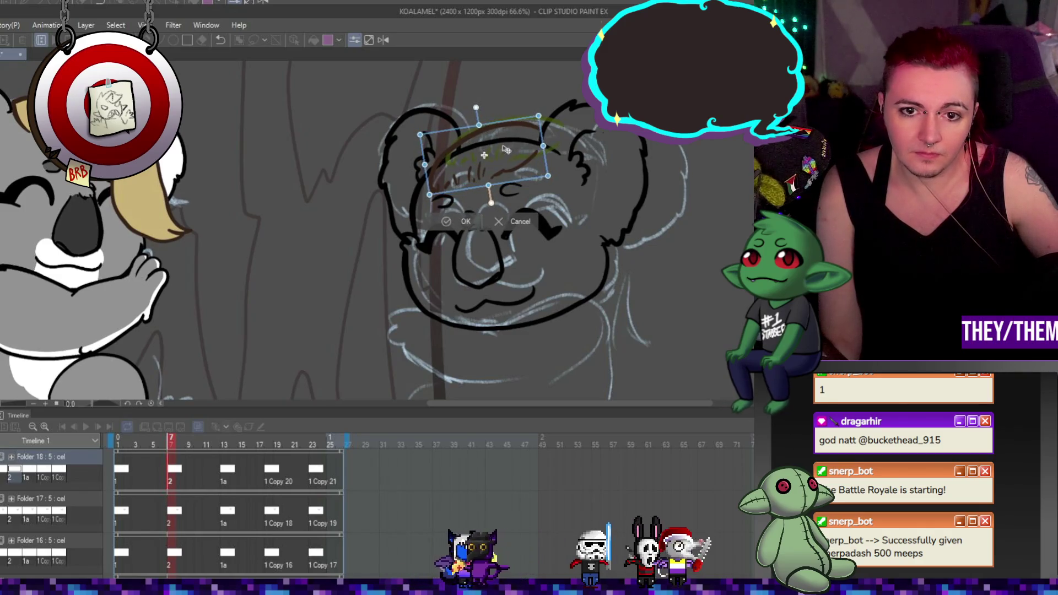
Apply the frame 7 tuft change, then raise, flatten and slightly tilt the hair tuft on frame 13
key("Return")
key("Right")
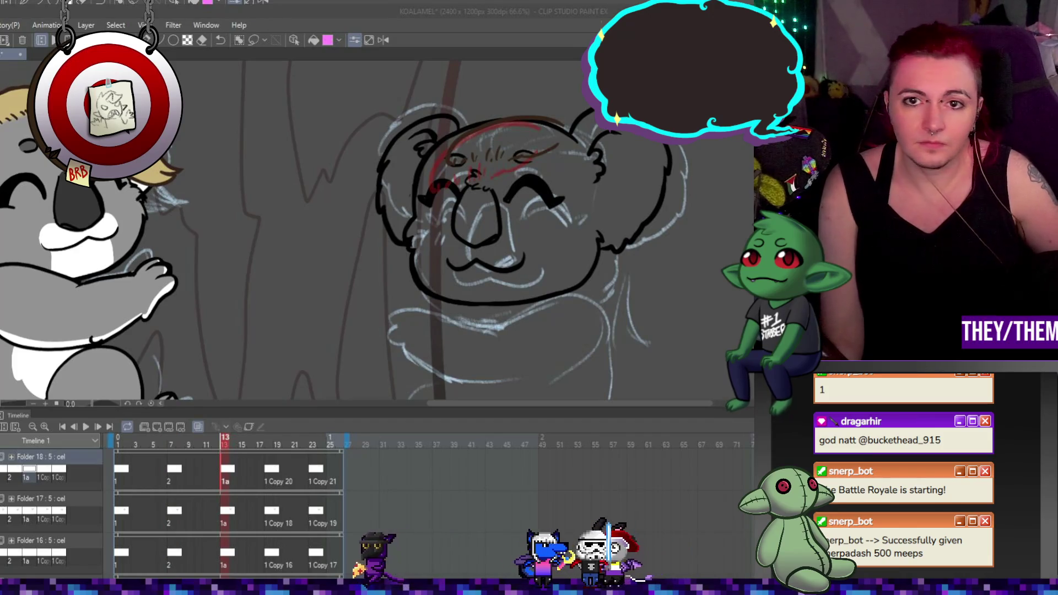
left_click(547, 35)
key("ctrl+t")
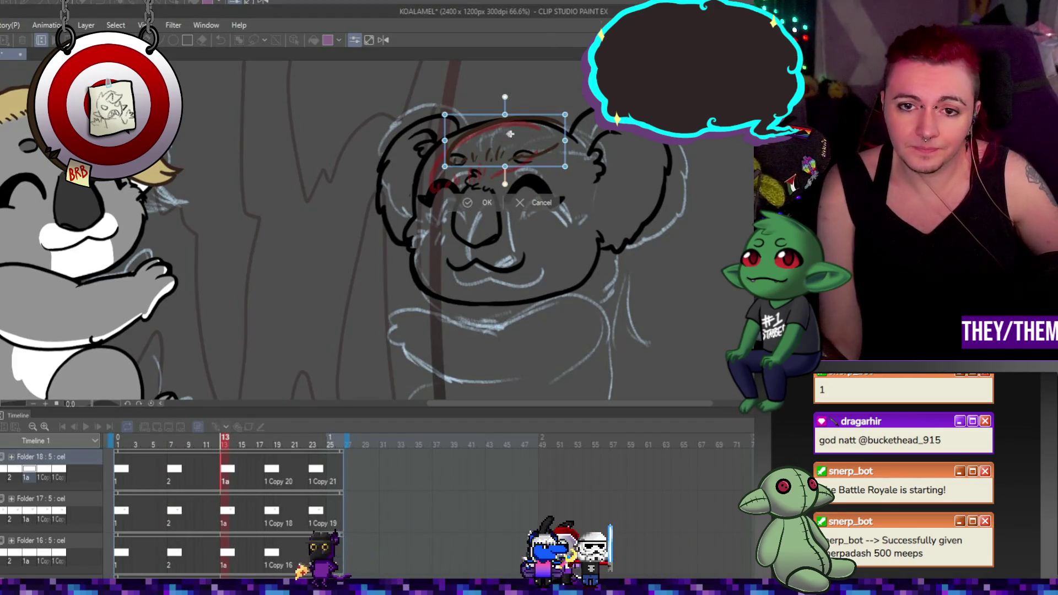
left_click_drag(510, 134, 512, 117)
left_click_drag(445, 147, 444, 127)
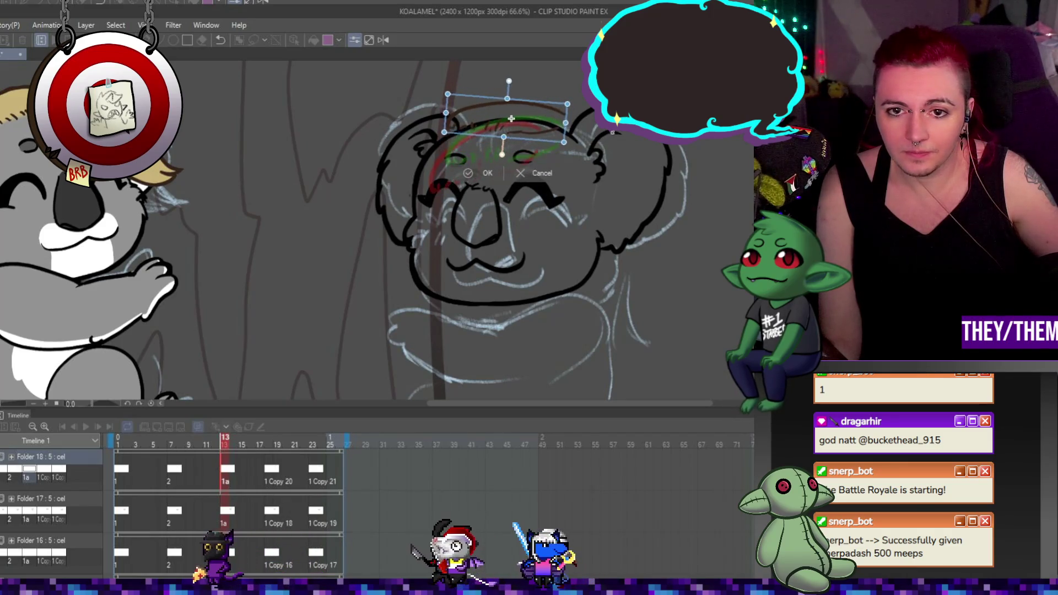
left_click_drag(553, 121, 546, 128)
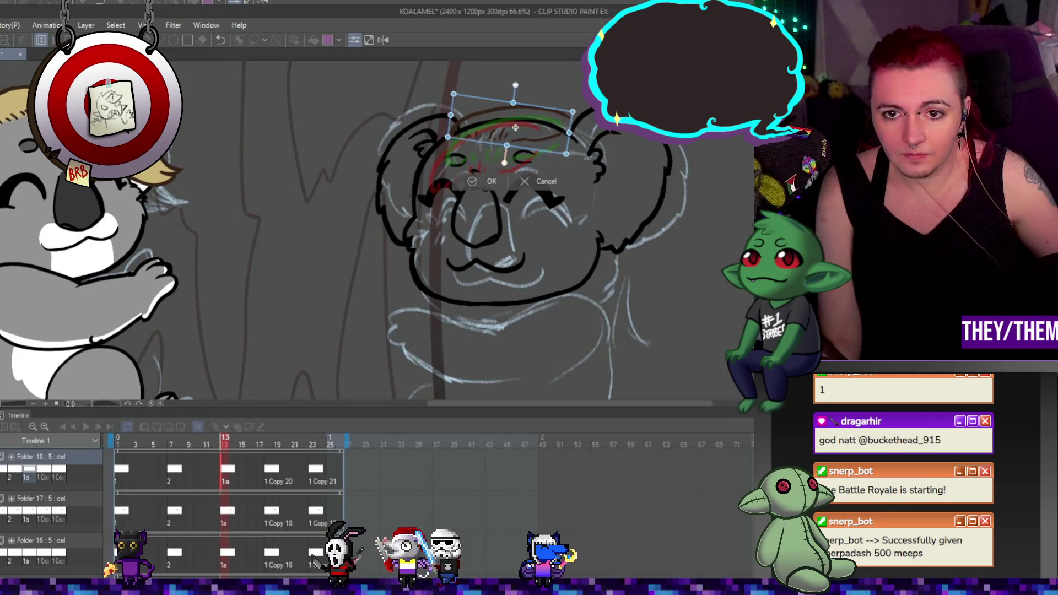
left_click_drag(513, 85, 519, 86)
left_click_drag(541, 122, 538, 124)
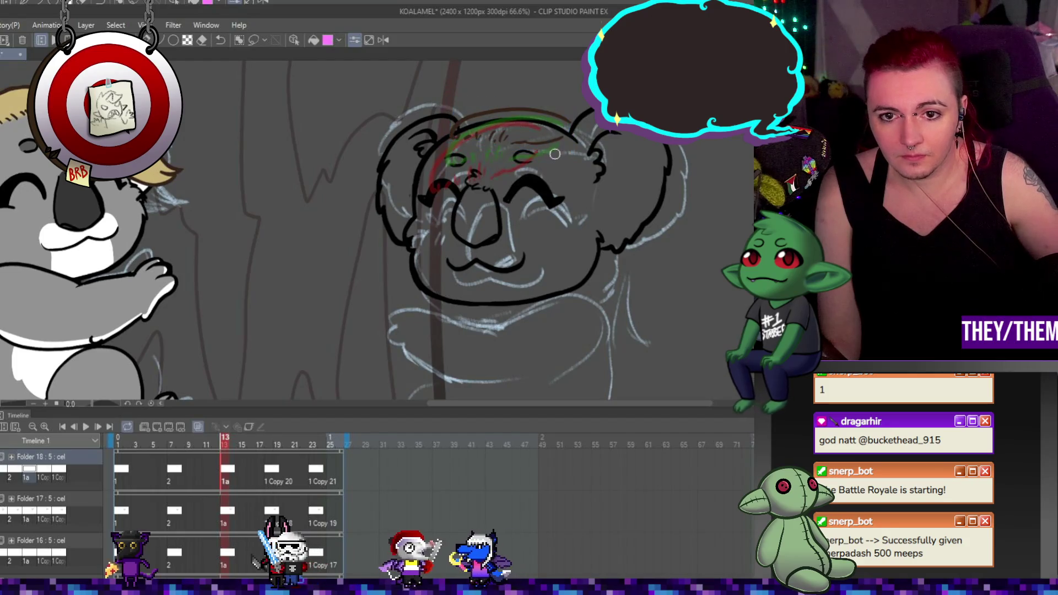
Tilt the hair tuft on frame 19 and shift it right
left_click(276, 476)
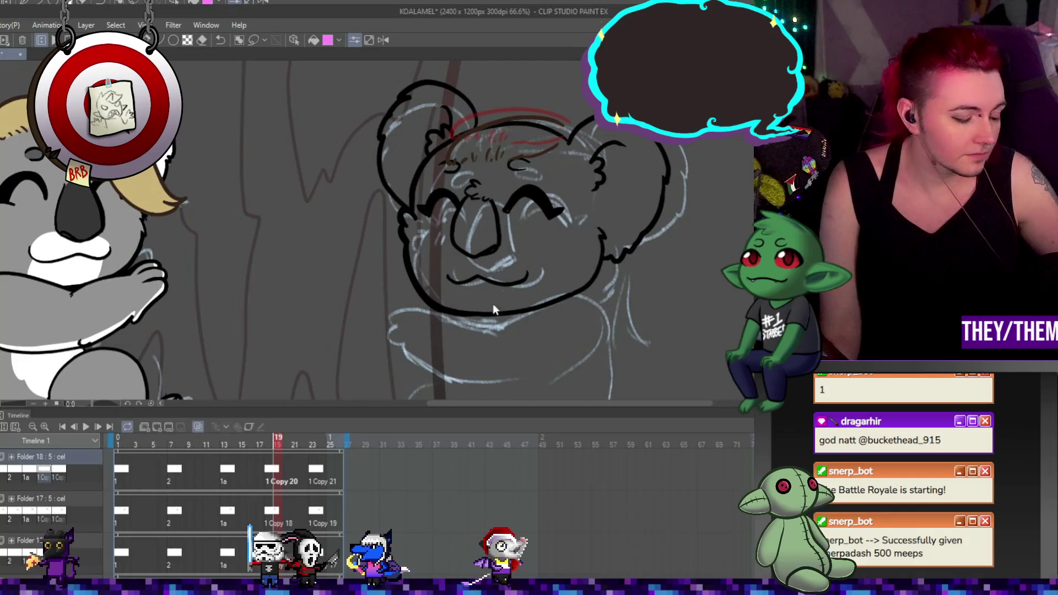
key("ctrl+t")
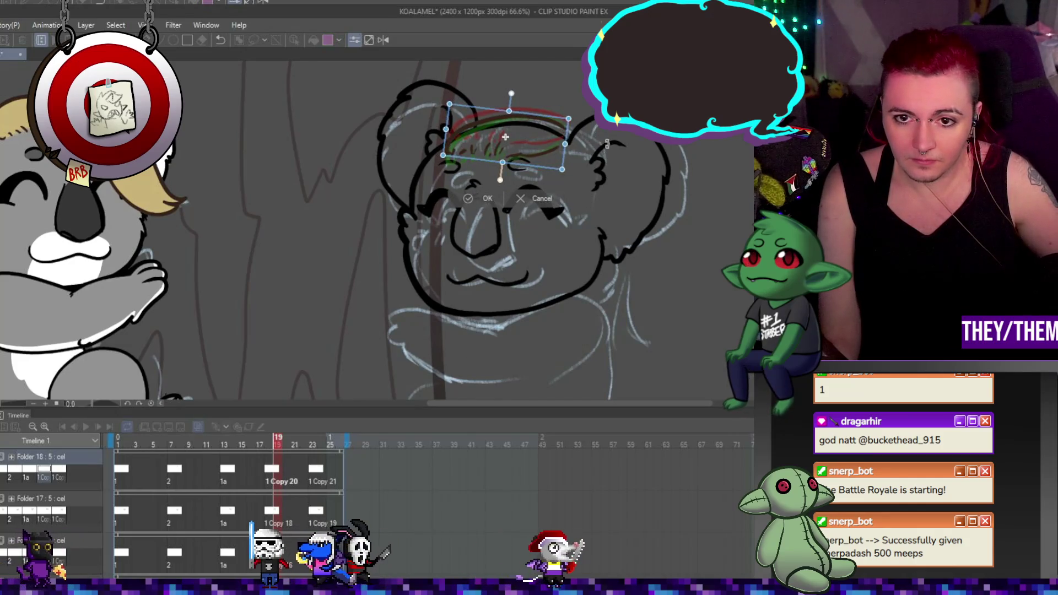
left_click_drag(606, 150, 520, 122)
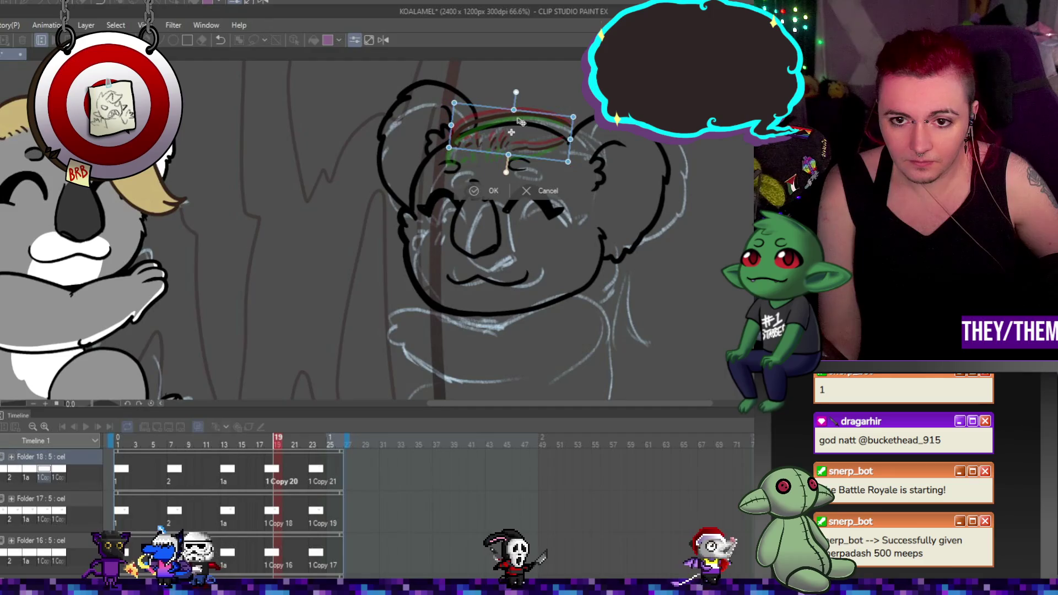
key("Return")
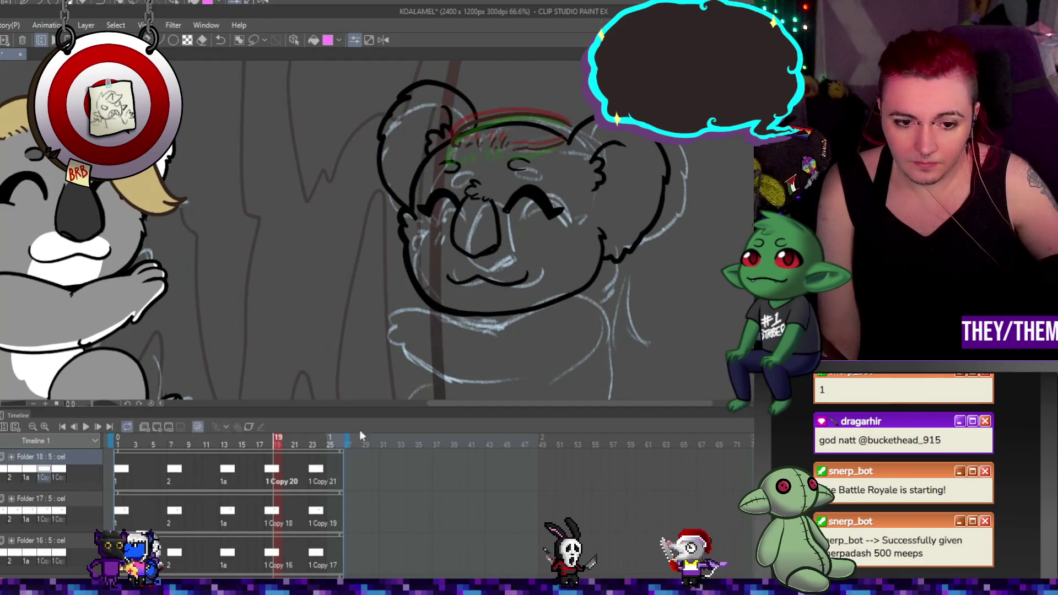
Move the hair tuft on frame 23 down-left with a slight counter-clockwise tilt
left_click(313, 473)
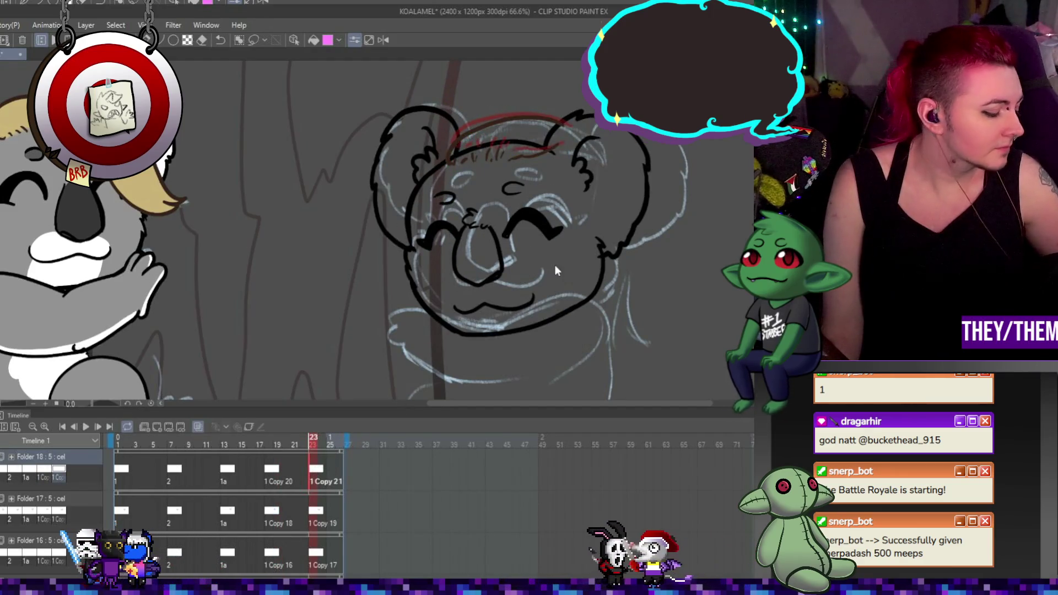
key("ctrl+t")
left_click_drag(504, 144, 487, 153)
left_click_drag(553, 176, 552, 163)
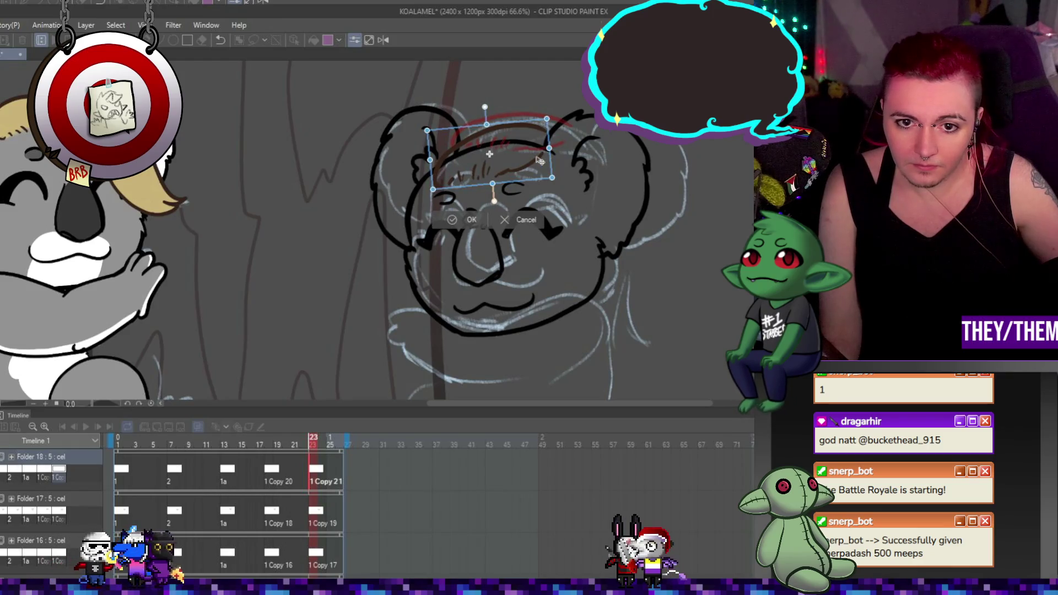
left_click_drag(511, 157, 512, 156)
key("Return")
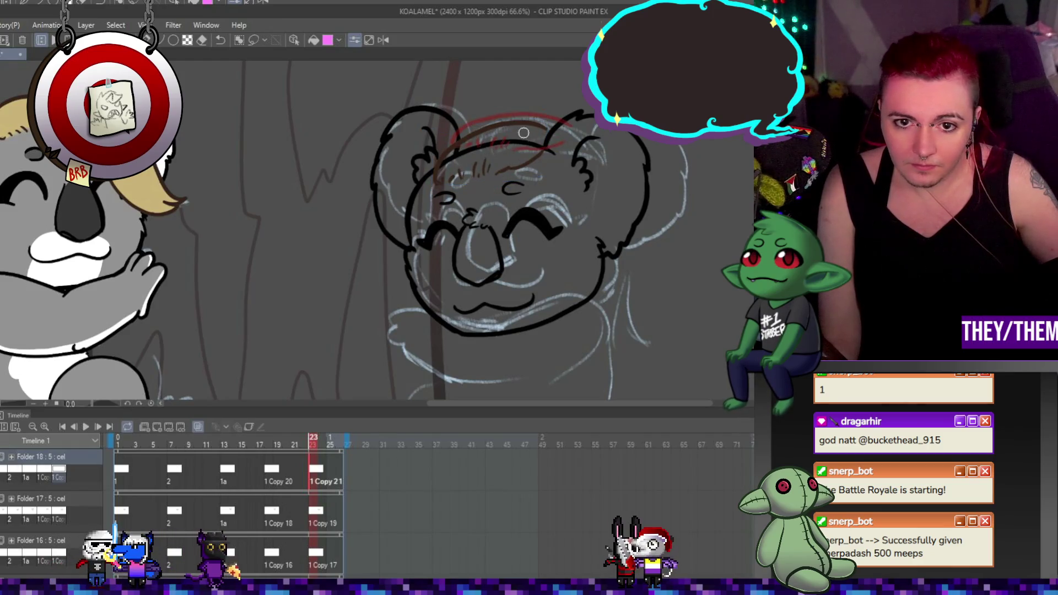
scroll(499, 178, "up", 2)
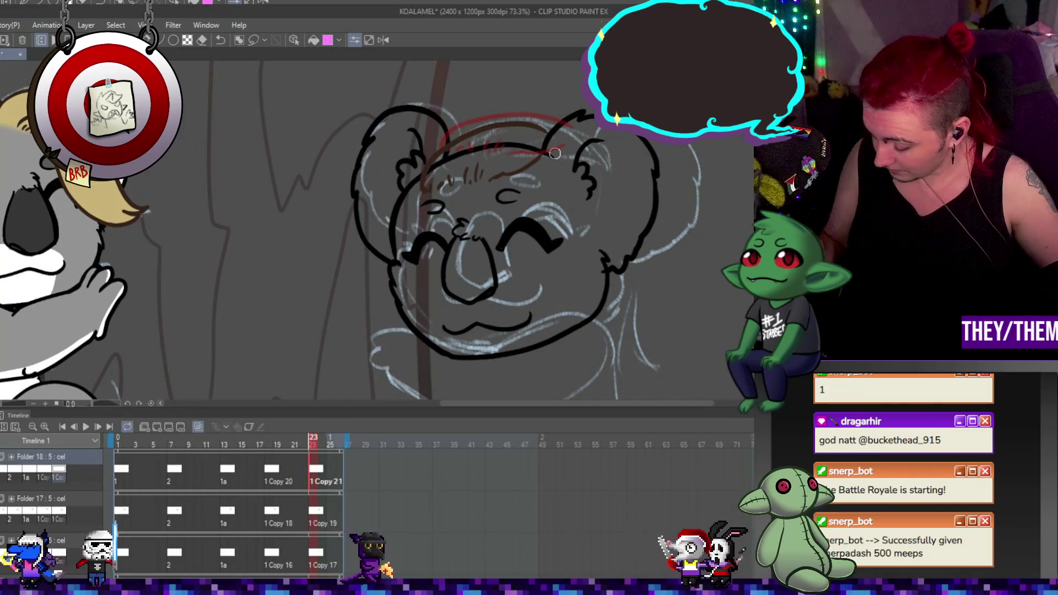
left_click(269, 445)
left_click(233, 473)
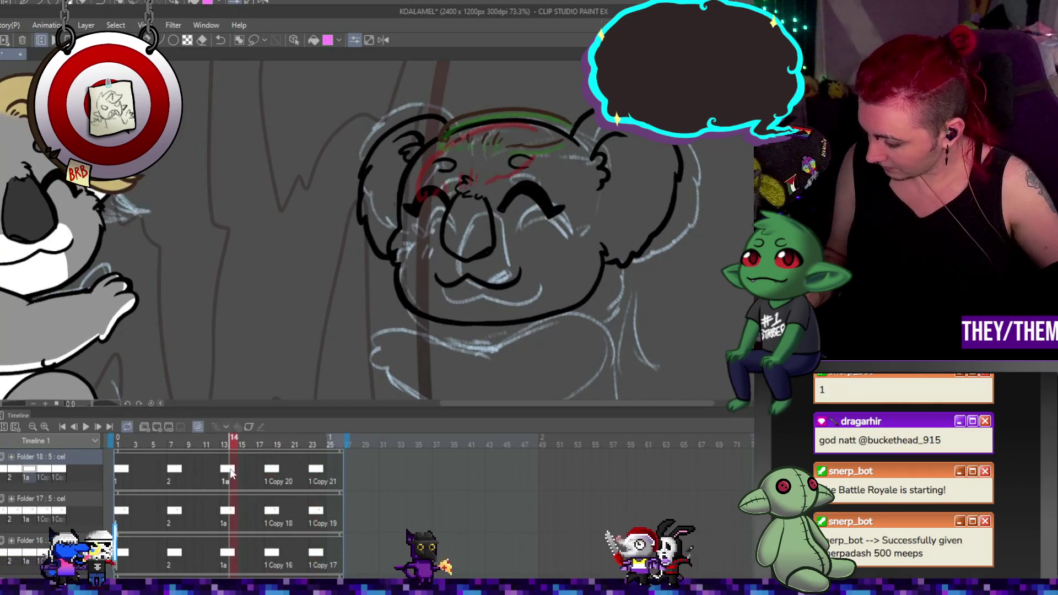
left_click(270, 473)
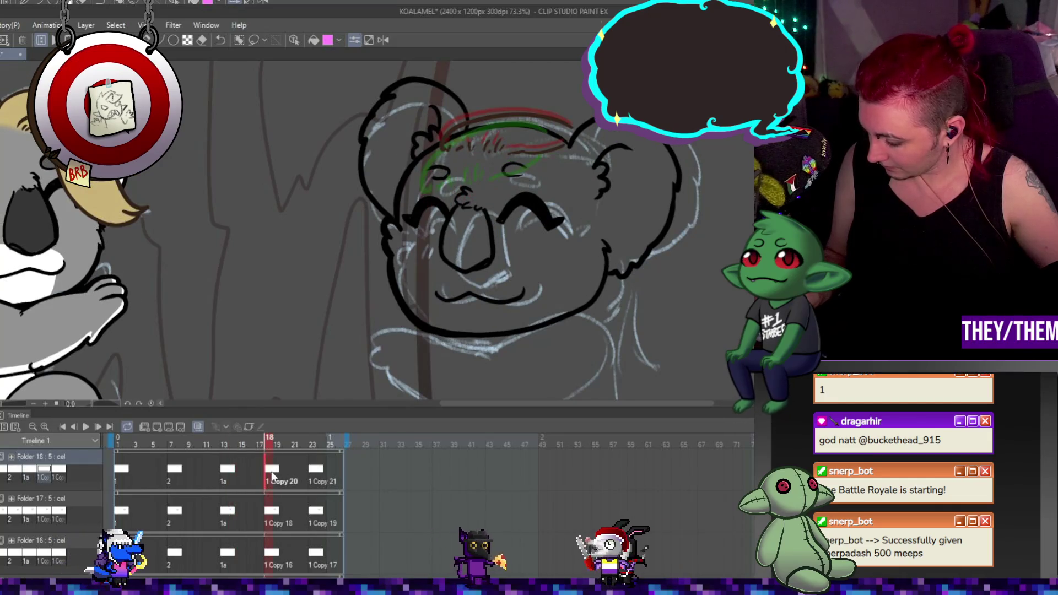
left_click(222, 475)
left_click(176, 479)
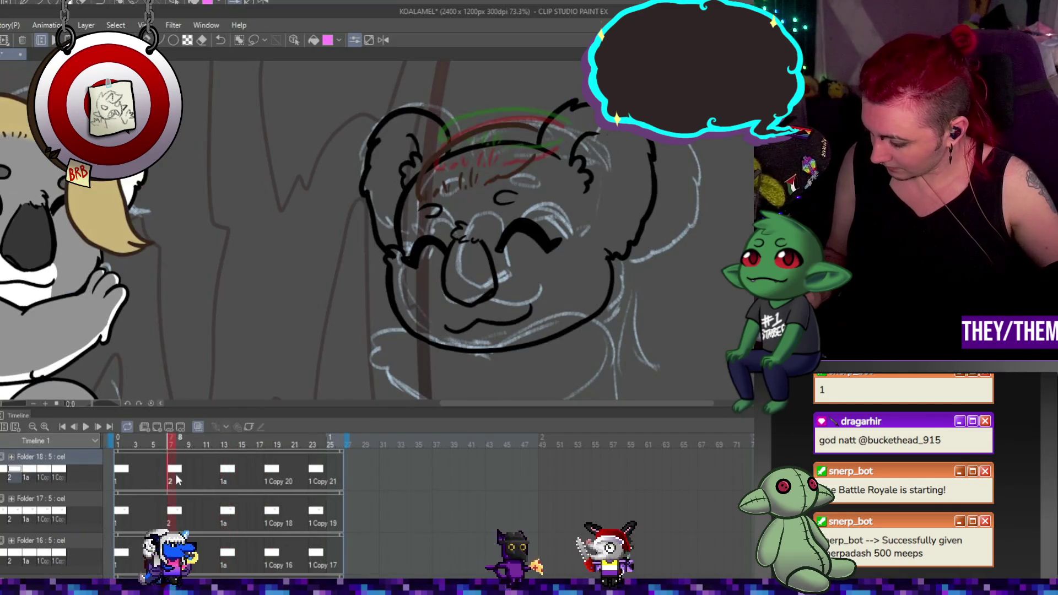
left_click(128, 473)
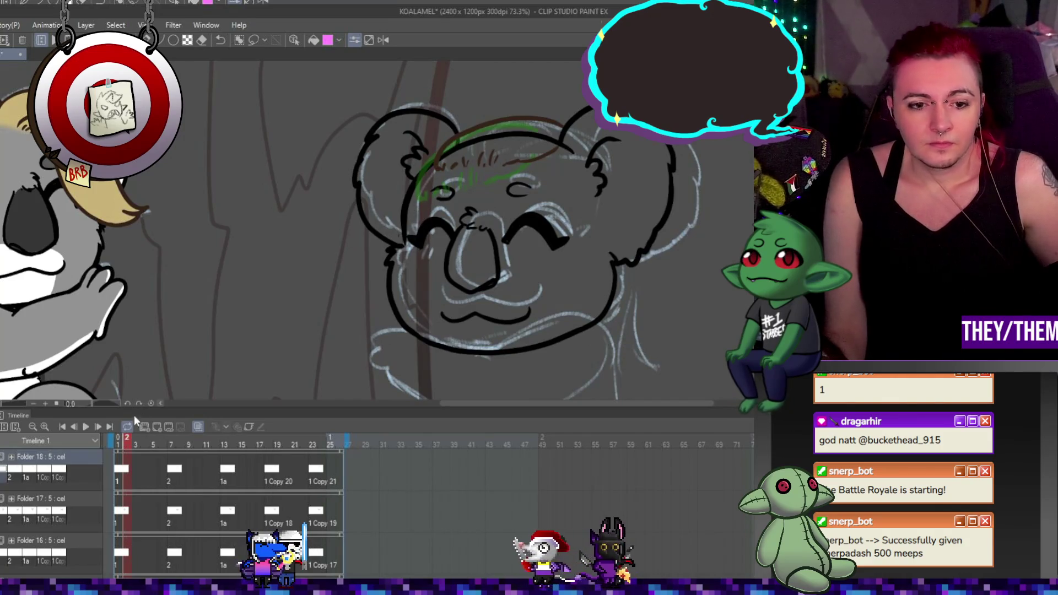
left_click(87, 427)
scroll(463, 208, "down", 2)
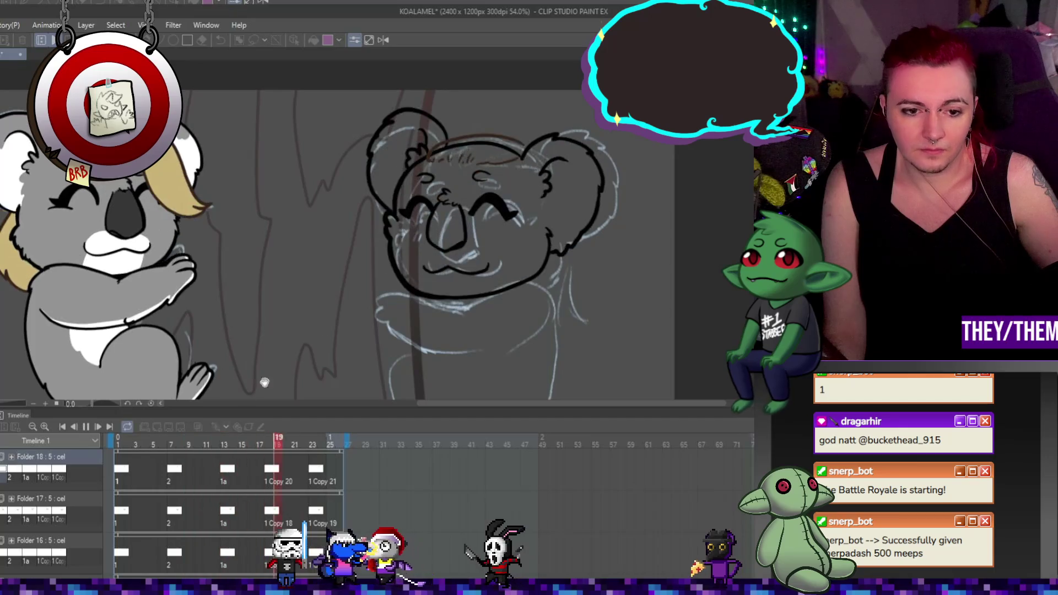
left_click(127, 428)
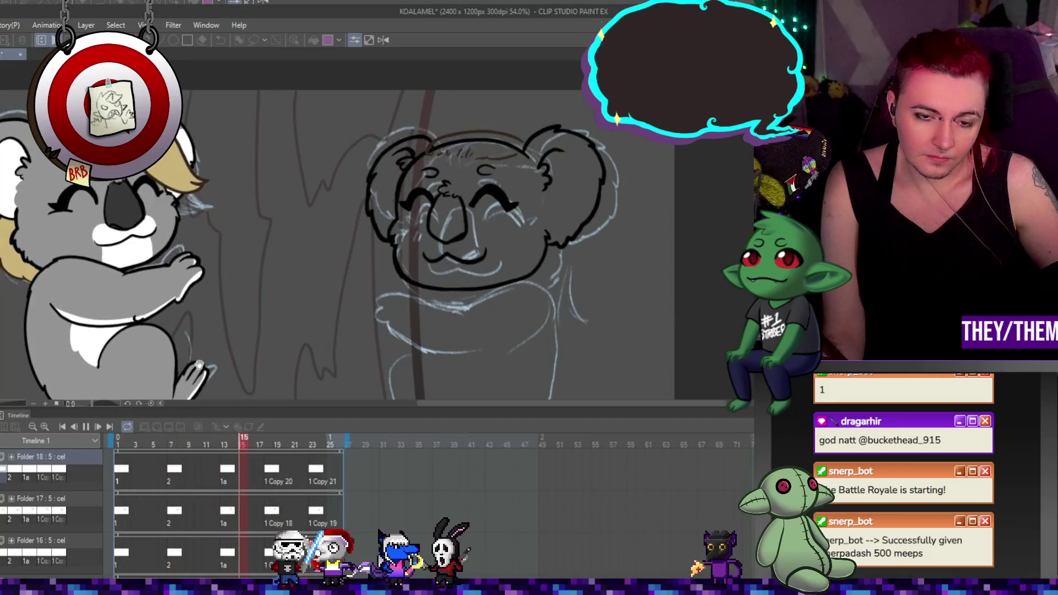
left_click(86, 427)
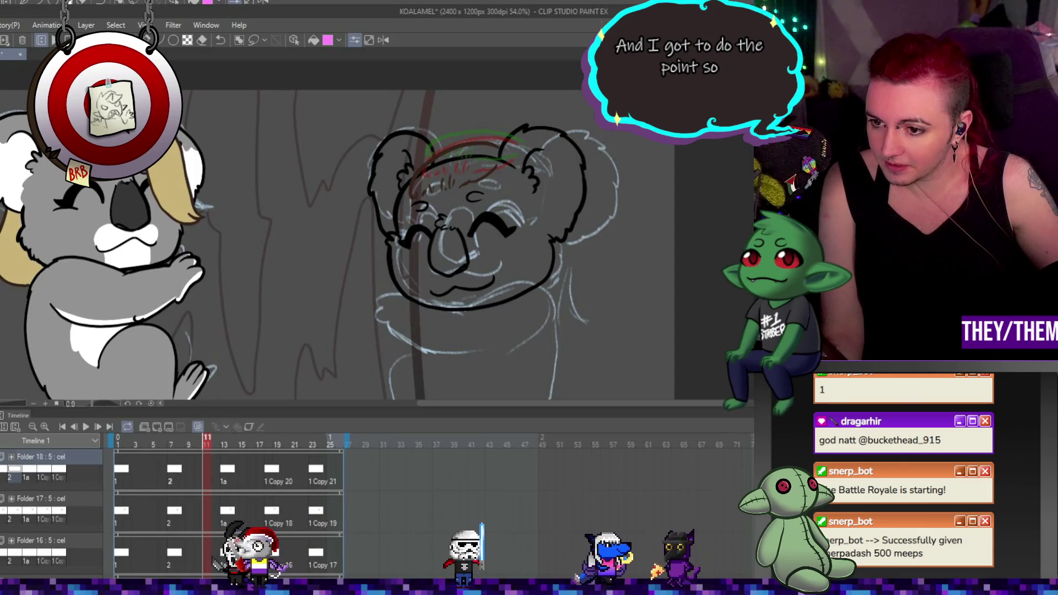
left_click(194, 425)
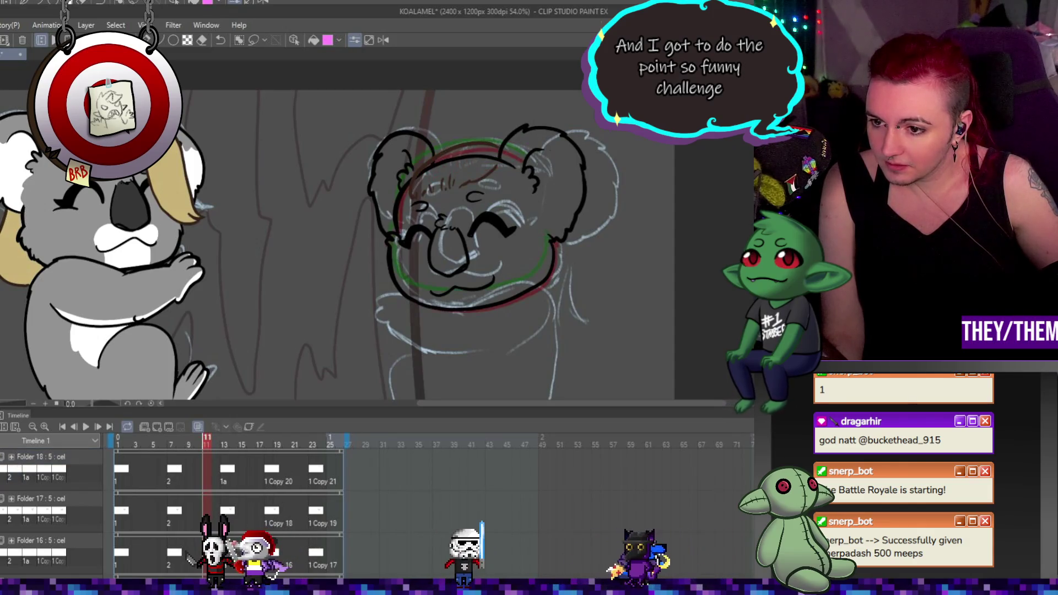
left_click(194, 425)
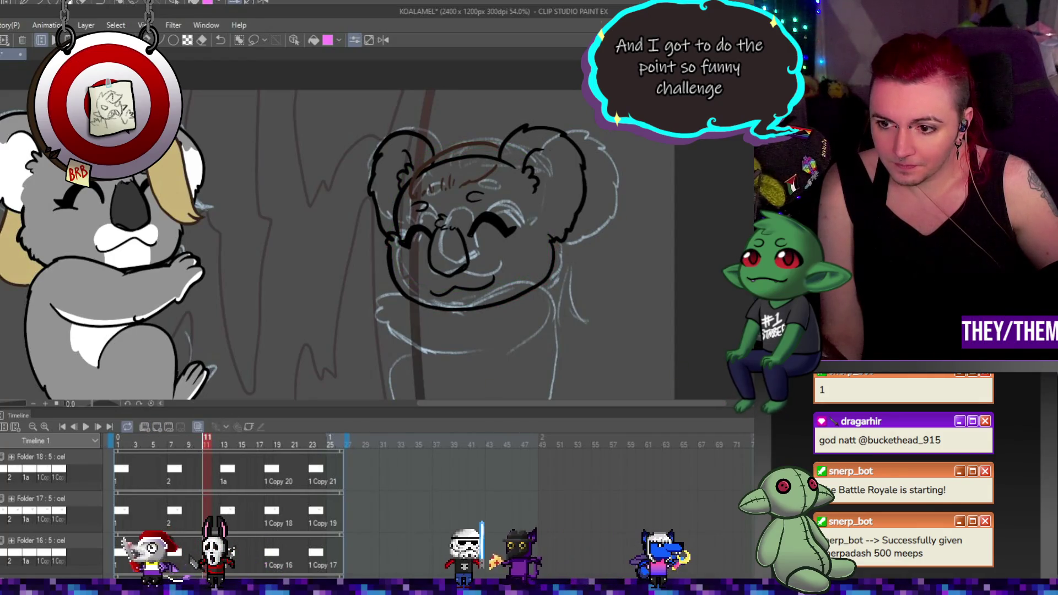
Add a new animation cel at frame 1 of Folder 19
scroll(173, 524, "down", 1)
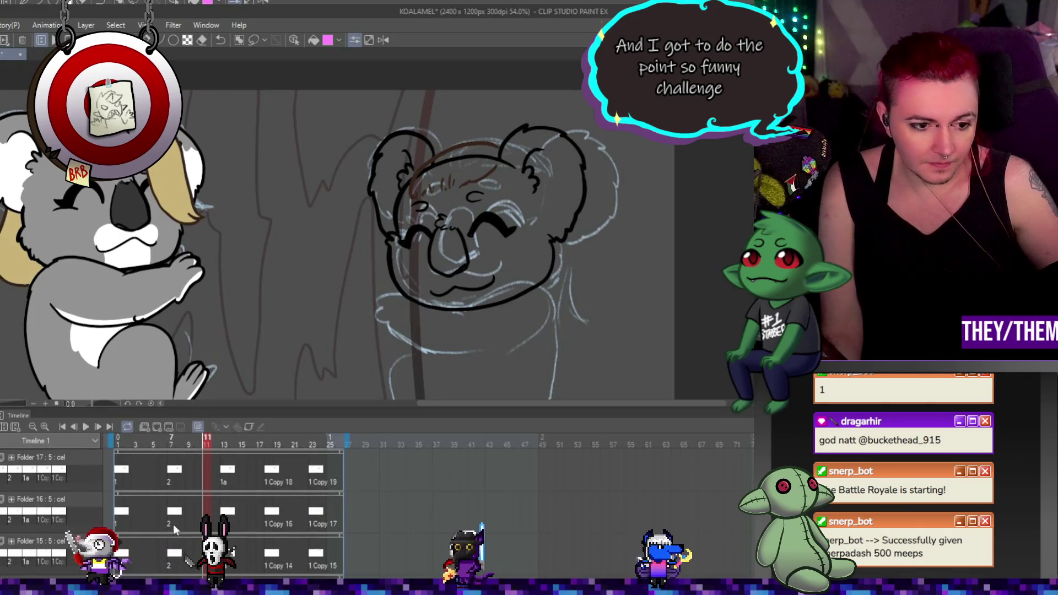
scroll(173, 524, "down", 3)
left_click(119, 517)
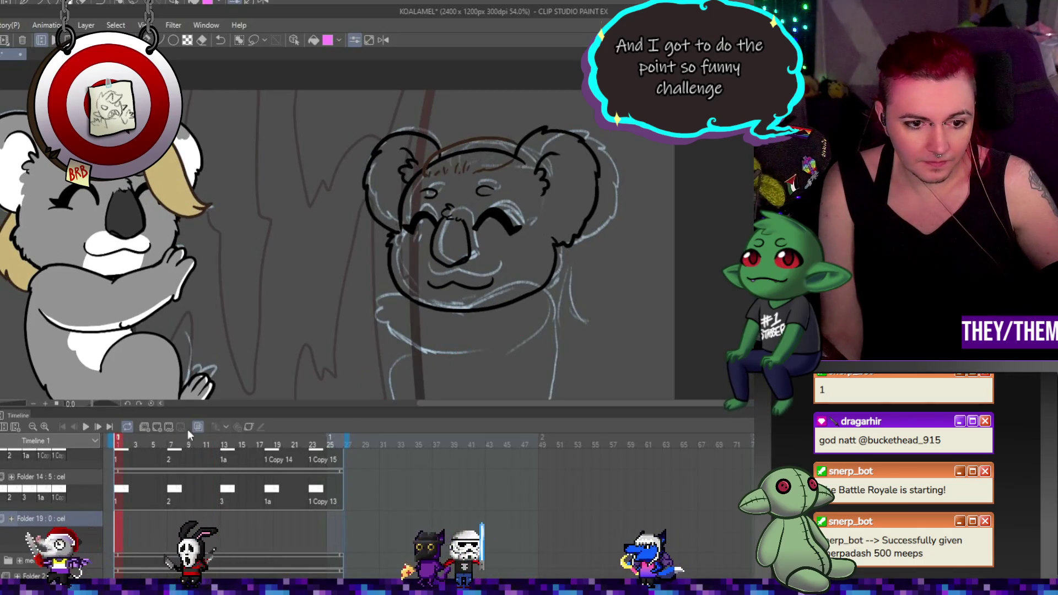
left_click(157, 428)
scroll(540, 280, "up", 1)
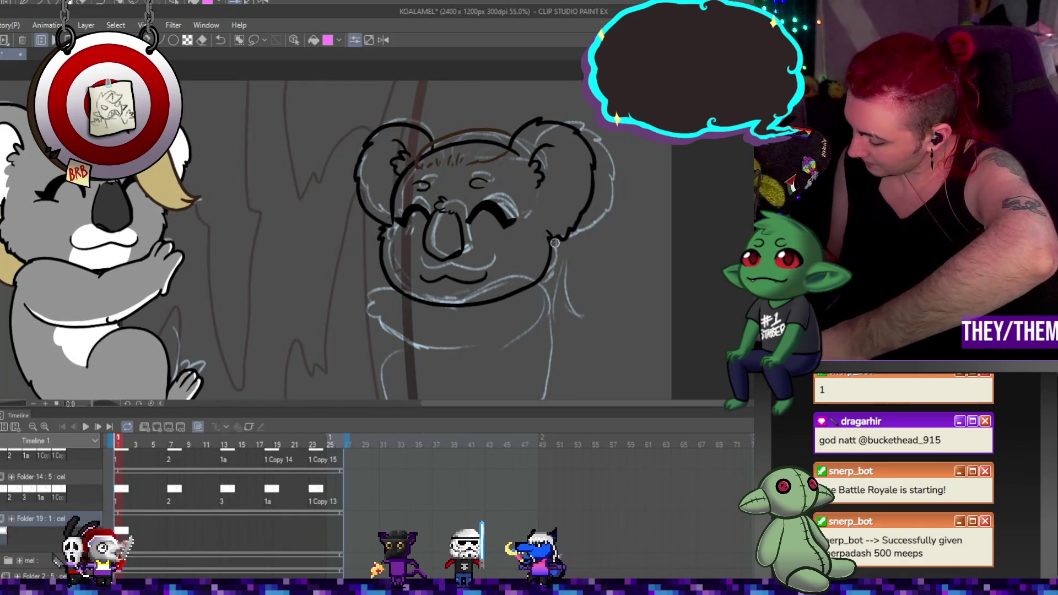
Draw a brown hair strand curving down beside the koala's right cheek, redrawing it once
mouse_move(557, 245)
left_mouse_down()
mouse_move(591, 302)
mouse_move(544, 278)
left_mouse_up()
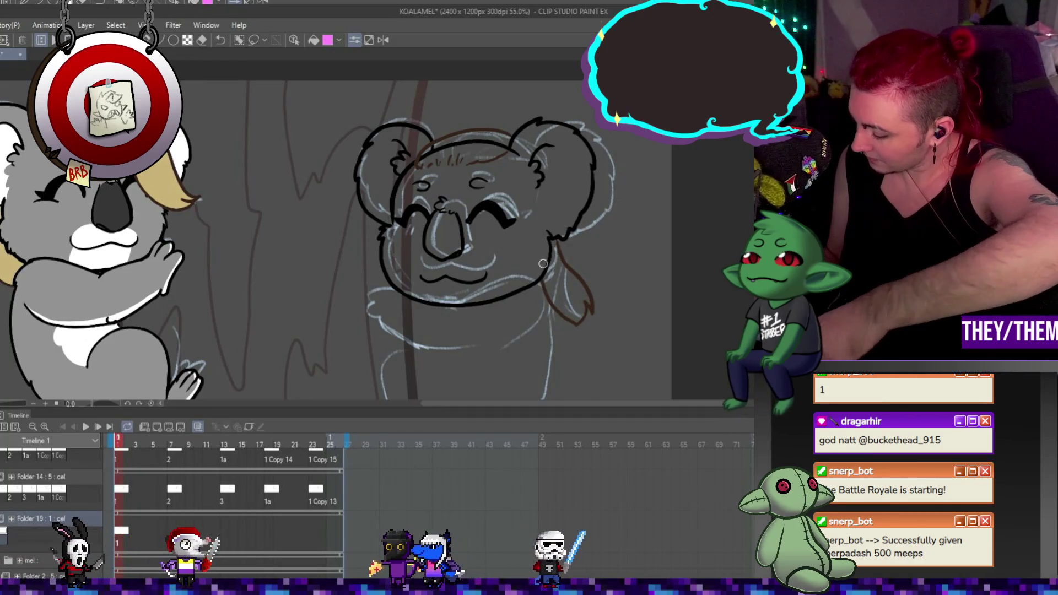
key("ctrl+z")
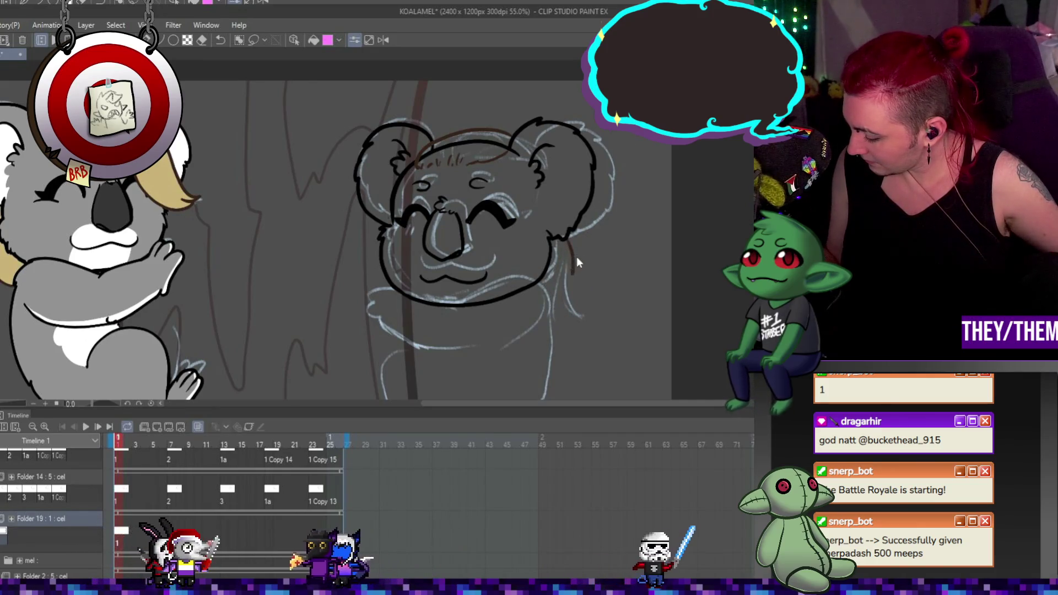
mouse_move(572, 242)
left_mouse_down()
mouse_move(586, 289)
mouse_move(545, 292)
left_mouse_up()
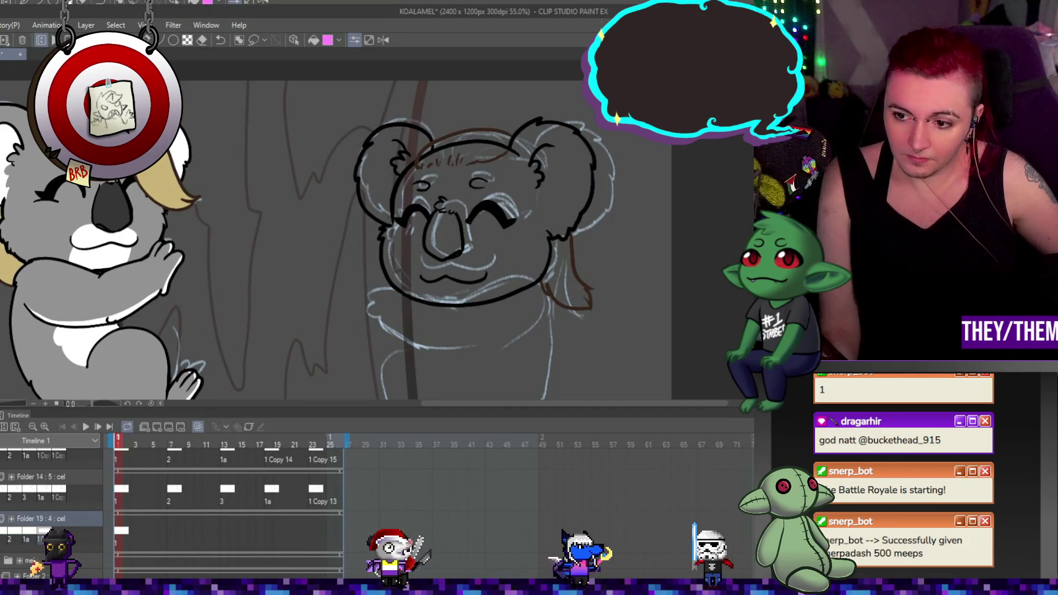
Check the strand on frames 7, 13, 18 and 23, then rotate frame 7's strand counter-clockwise
left_click(168, 528)
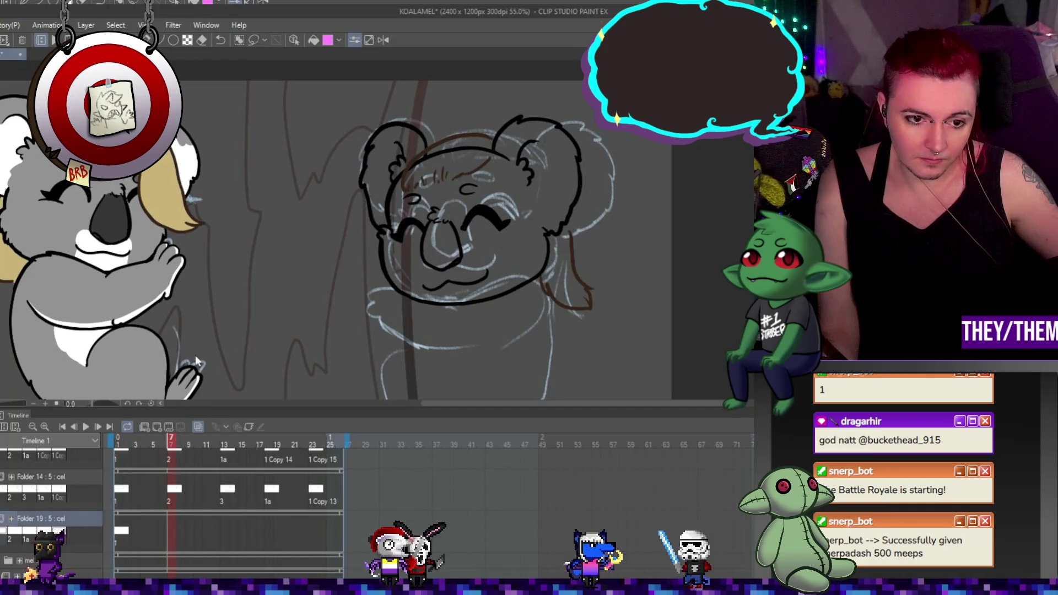
left_click(222, 524)
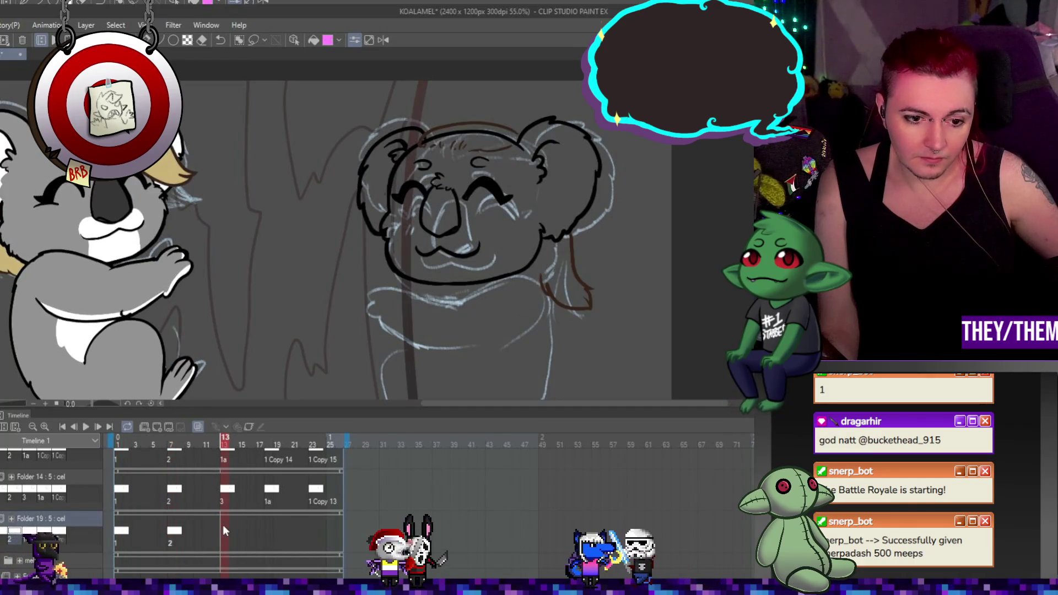
left_click(267, 530)
left_click(311, 530)
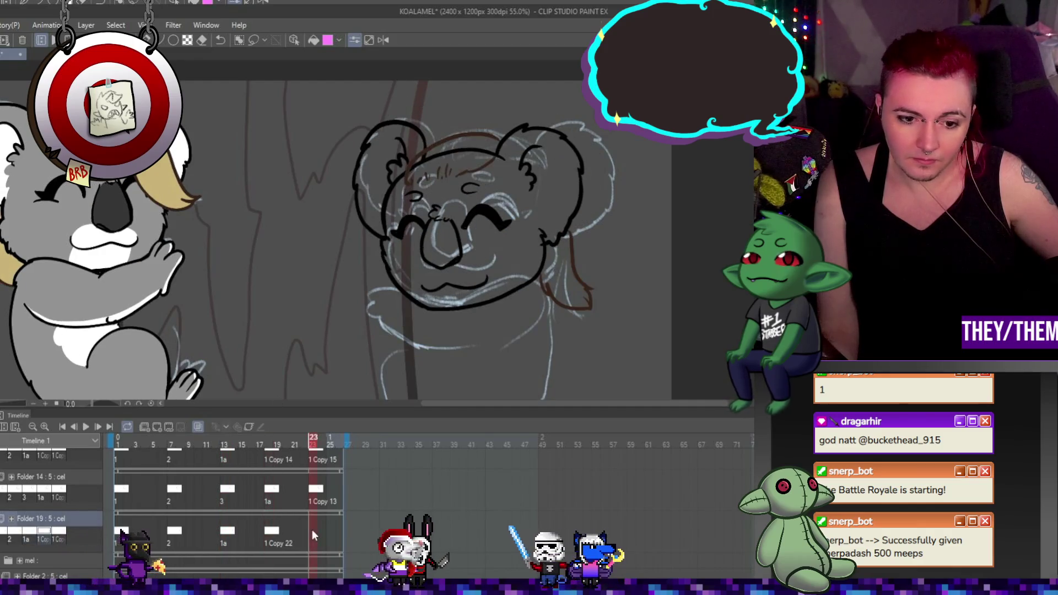
left_click(172, 529)
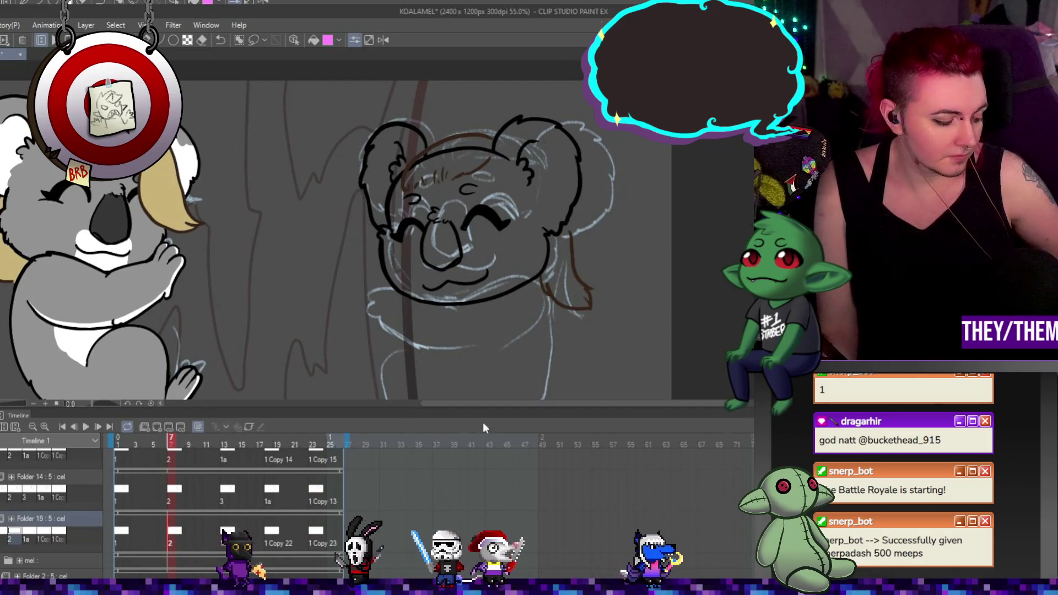
key("ctrl+t")
left_click_drag(656, 313, 649, 293)
left_click_drag(573, 266, 579, 256)
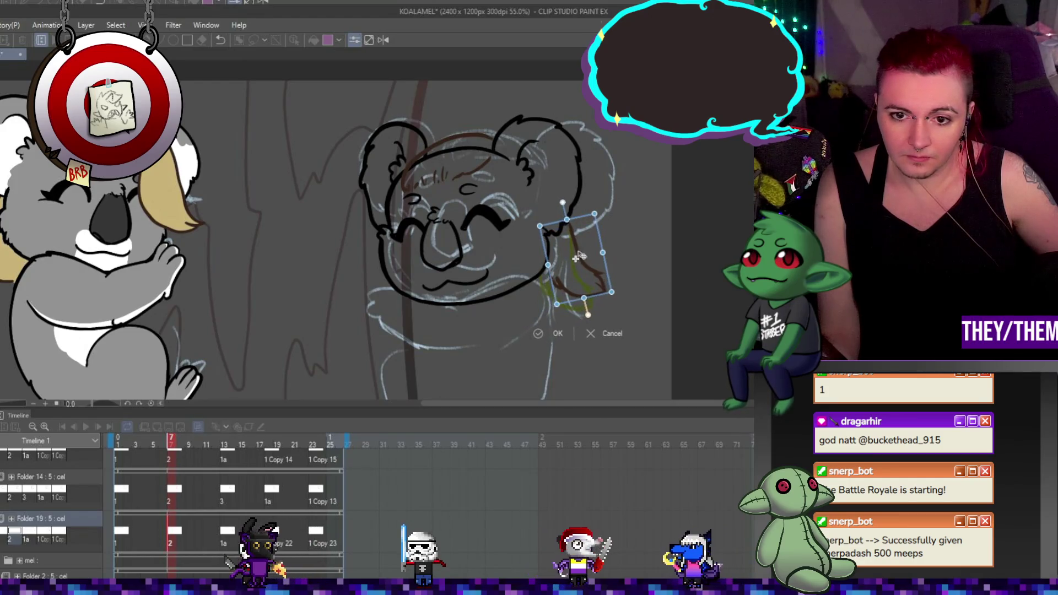
key("Return")
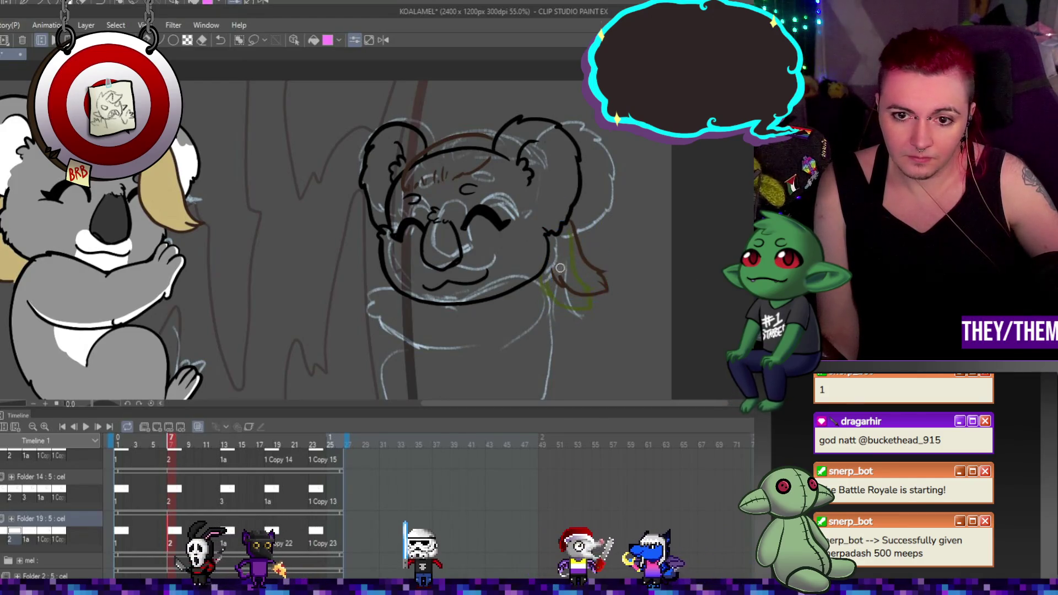
Rotate the strand on frame 13 clockwise and shift it left and slightly down
left_click(226, 533)
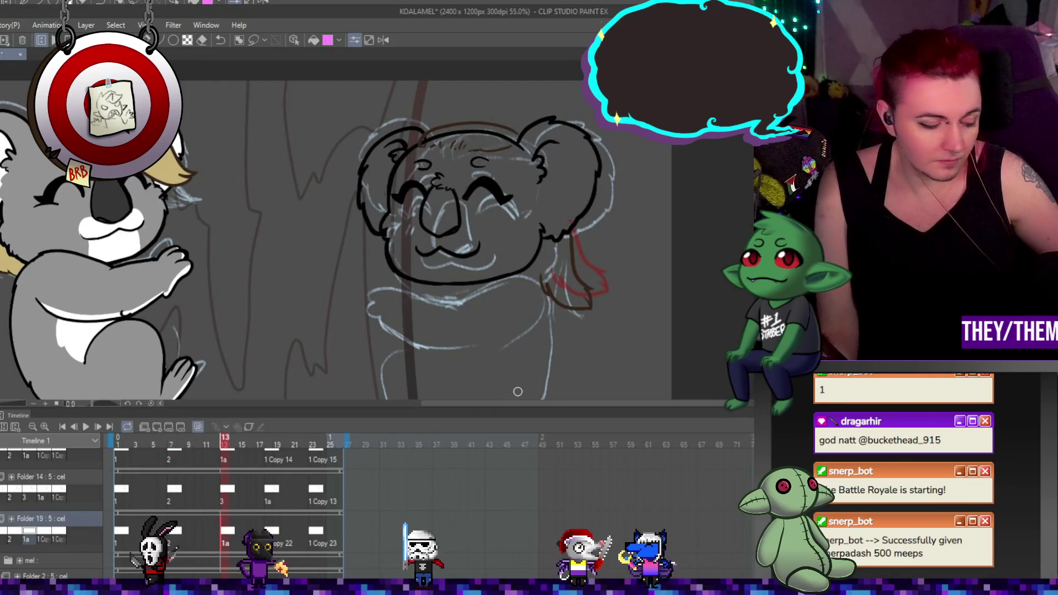
key("ctrl+t")
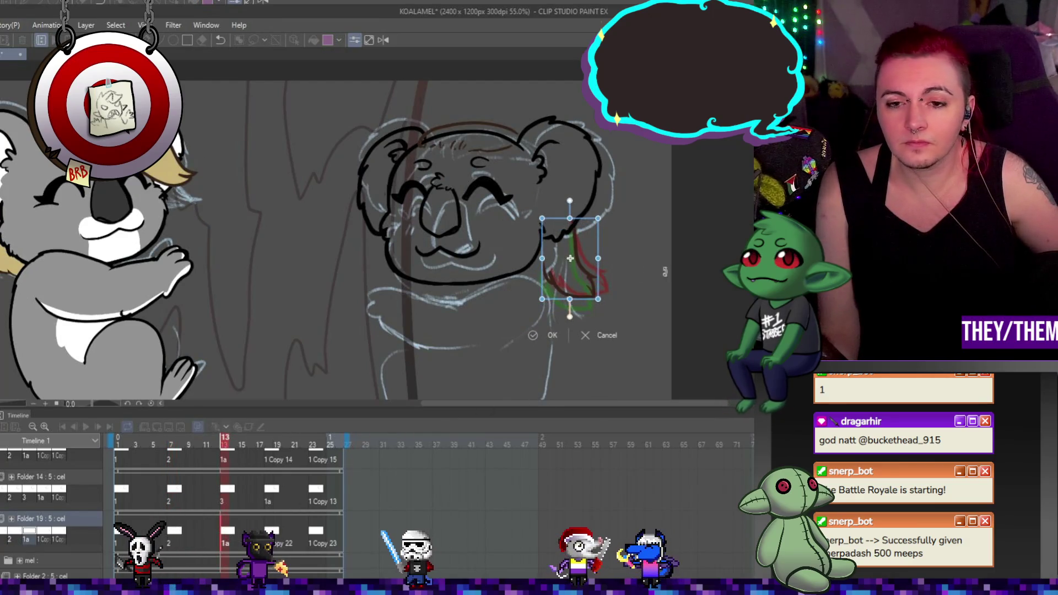
left_click_drag(665, 271, 667, 299)
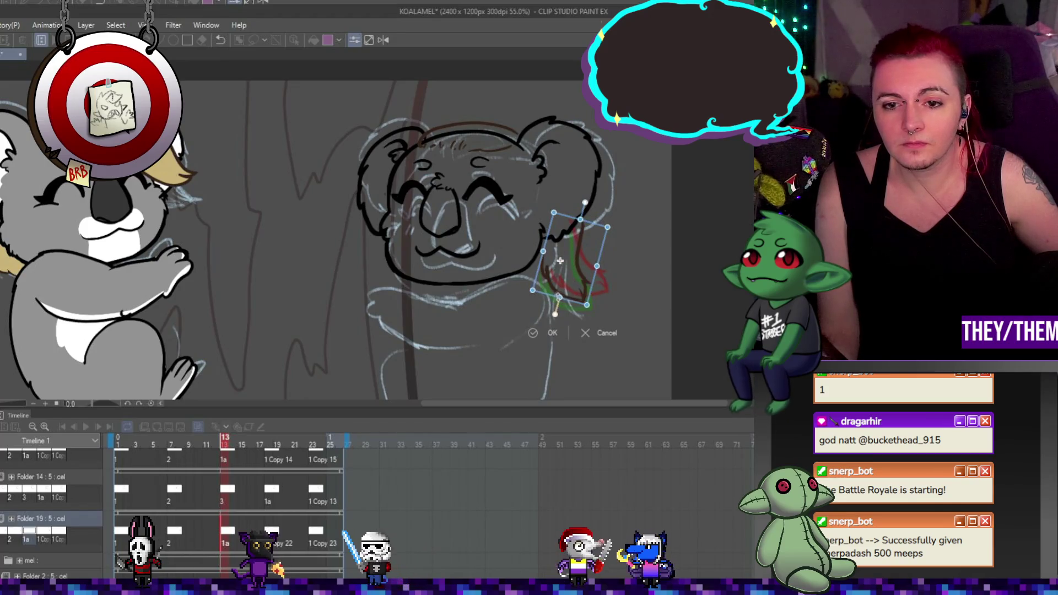
mouse_move(586, 266)
left_mouse_down()
mouse_move(580, 271)
mouse_move(641, 271)
left_mouse_up()
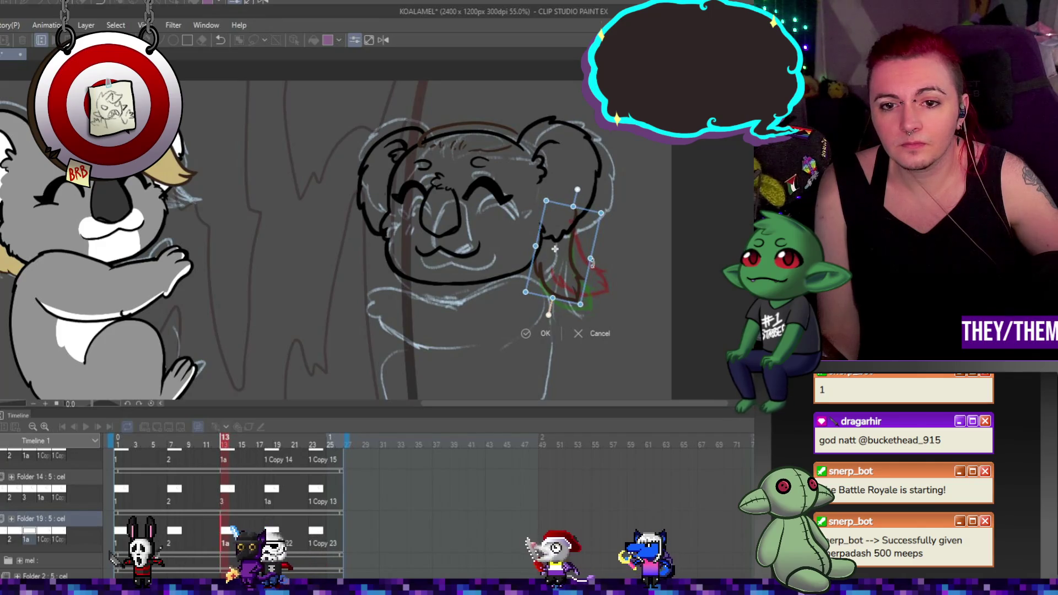
left_click_drag(564, 258, 564, 271)
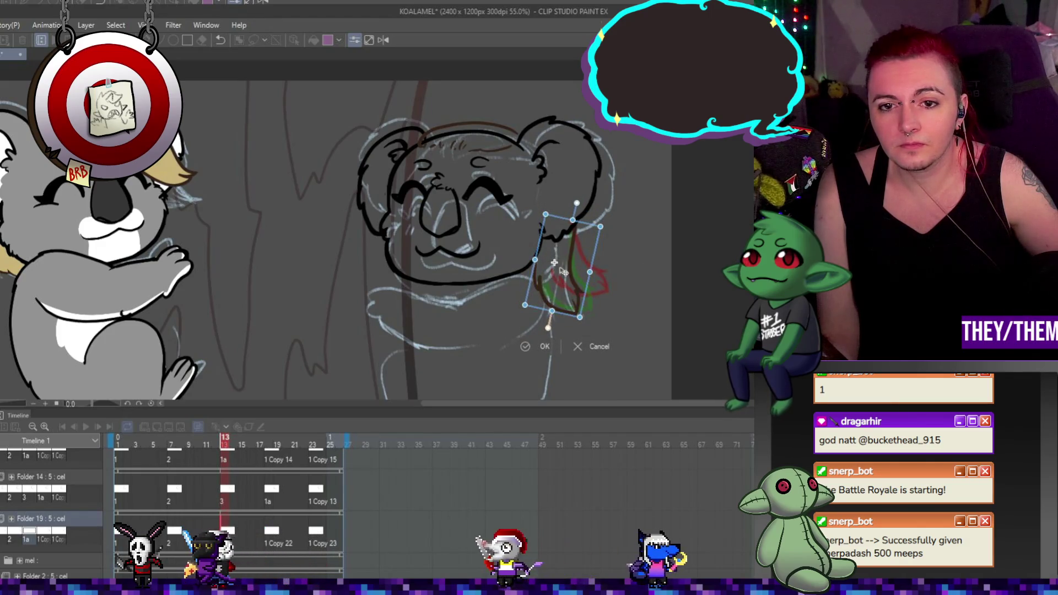
key("Return")
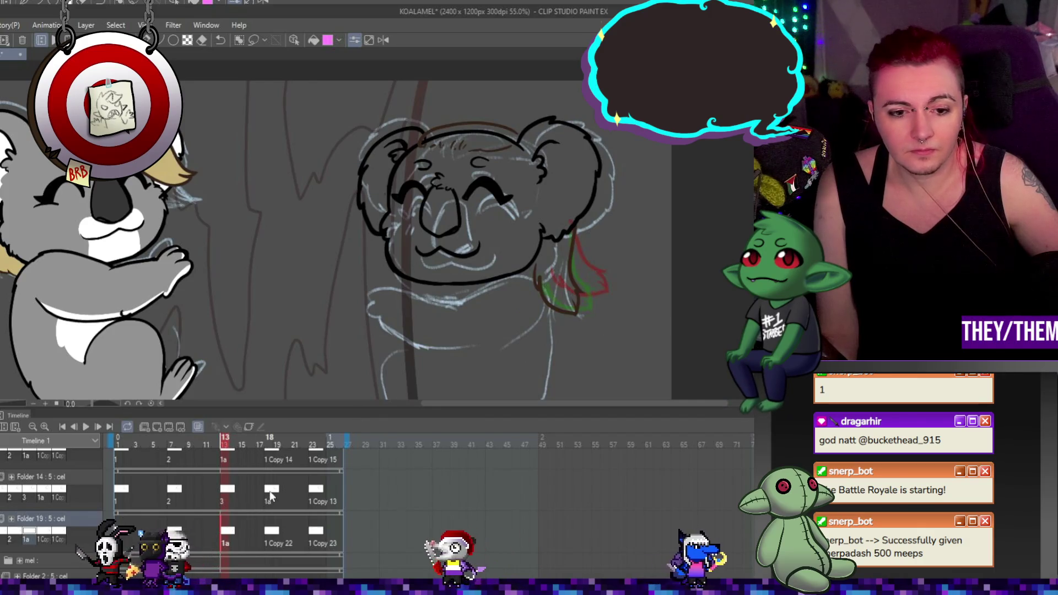
Nudge the strand on frame 18 up and to the right
left_click(272, 532)
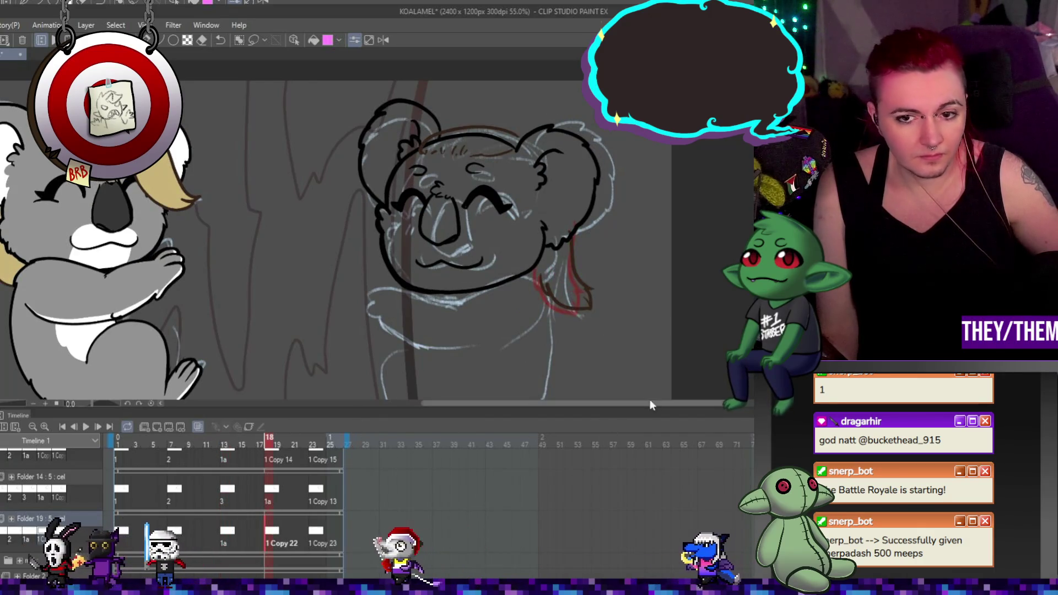
key("ctrl+t")
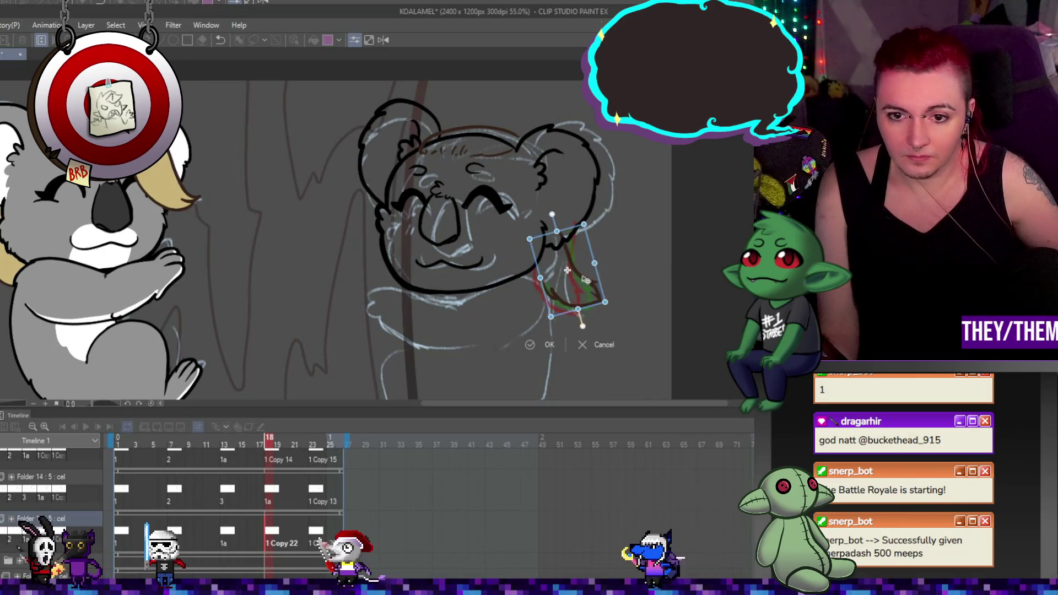
left_click_drag(585, 280, 597, 277)
key("Return")
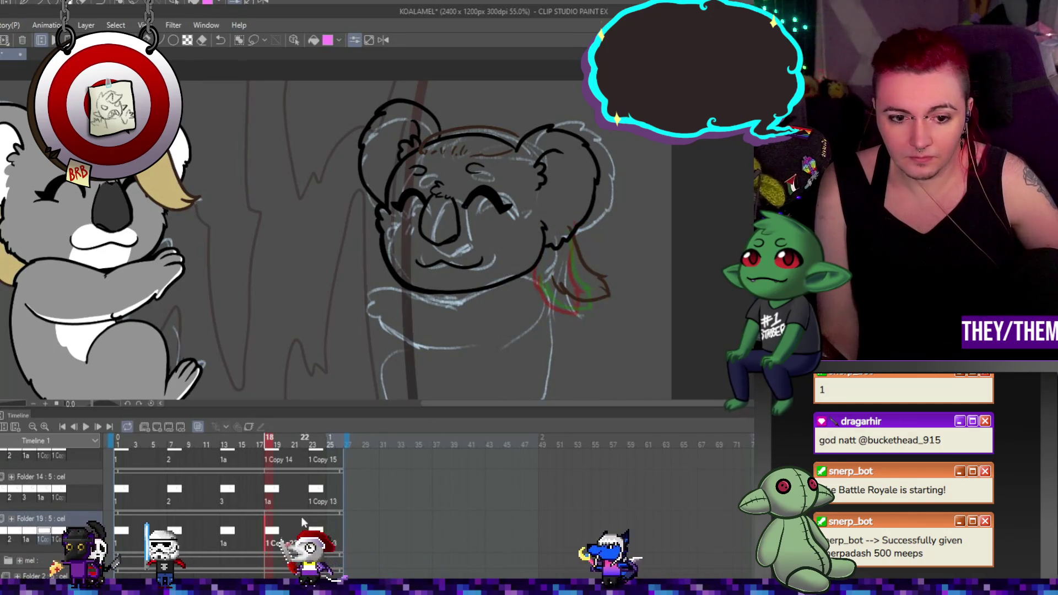
Raise and rotate the Folder 19 strand on frame 23, then play the animation
left_click(315, 492)
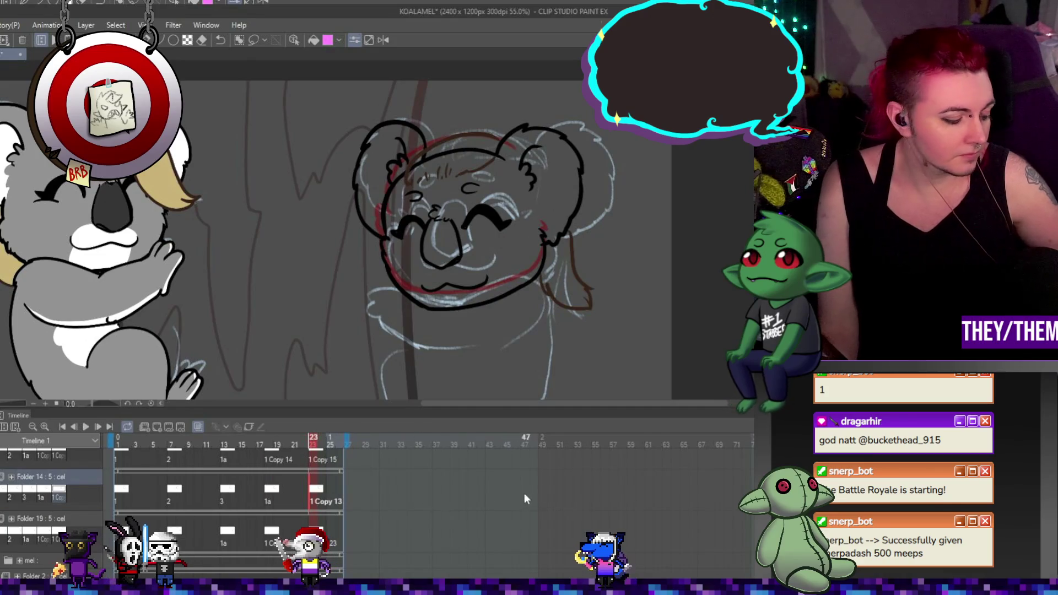
key("ctrl+t")
key("Return")
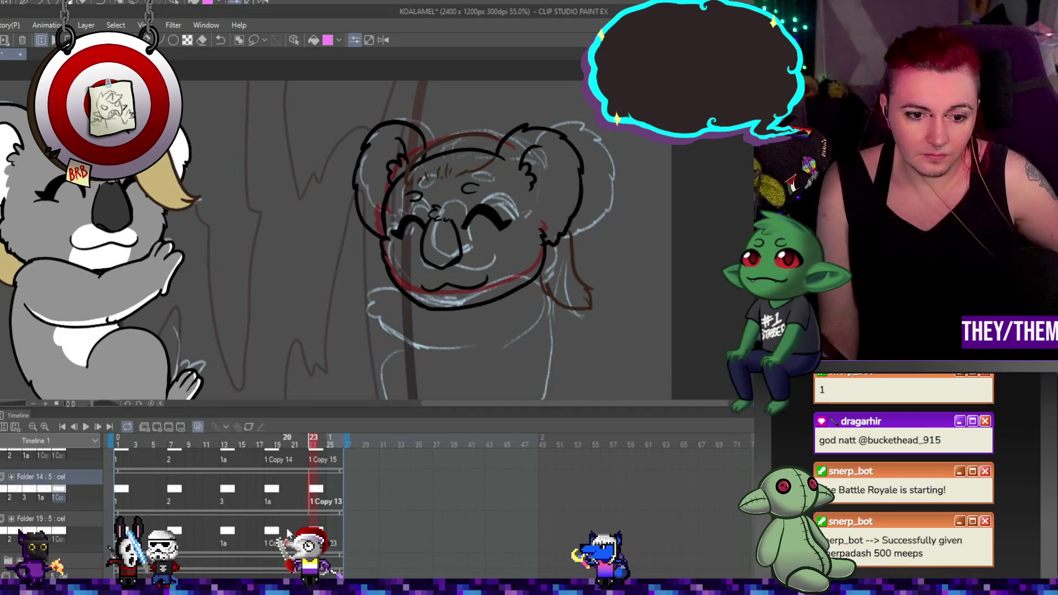
left_click(312, 531)
key("ctrl+t")
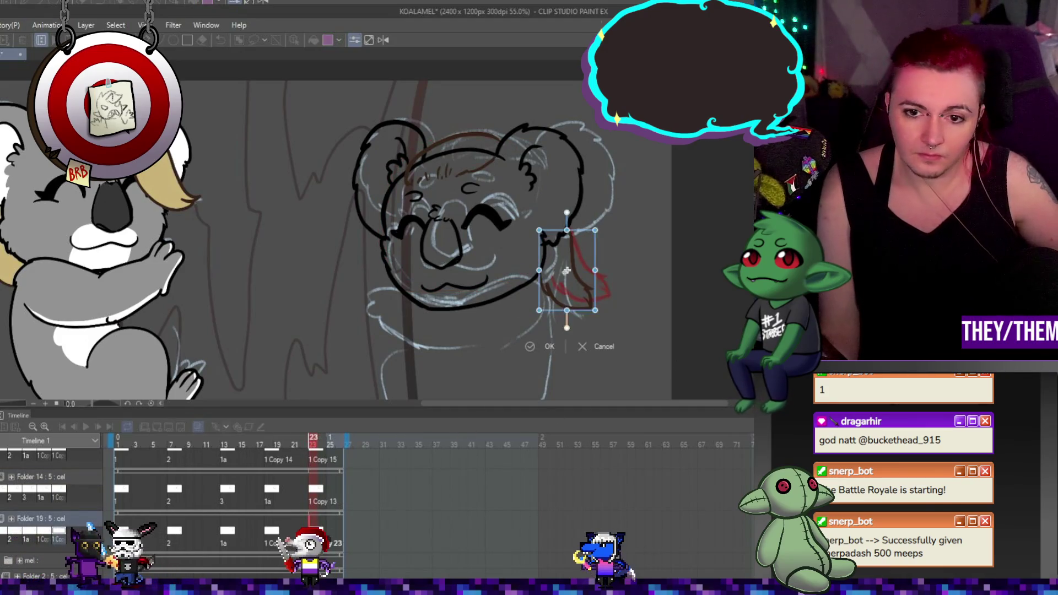
mouse_move(575, 268)
left_mouse_down()
mouse_move(579, 257)
mouse_move(587, 287)
mouse_move(638, 289)
left_mouse_up()
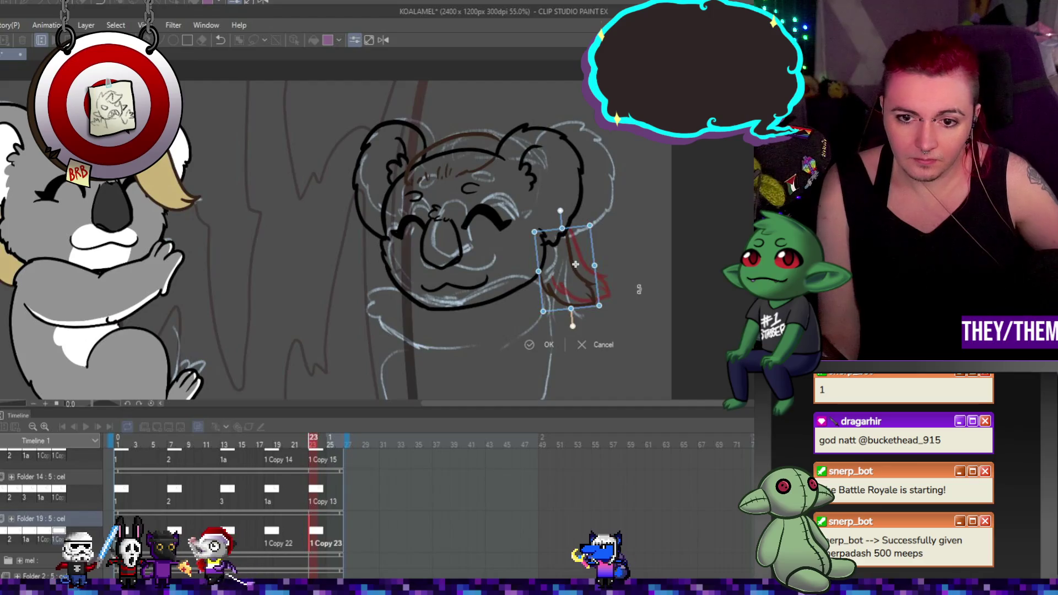
key("Return")
left_click(87, 426)
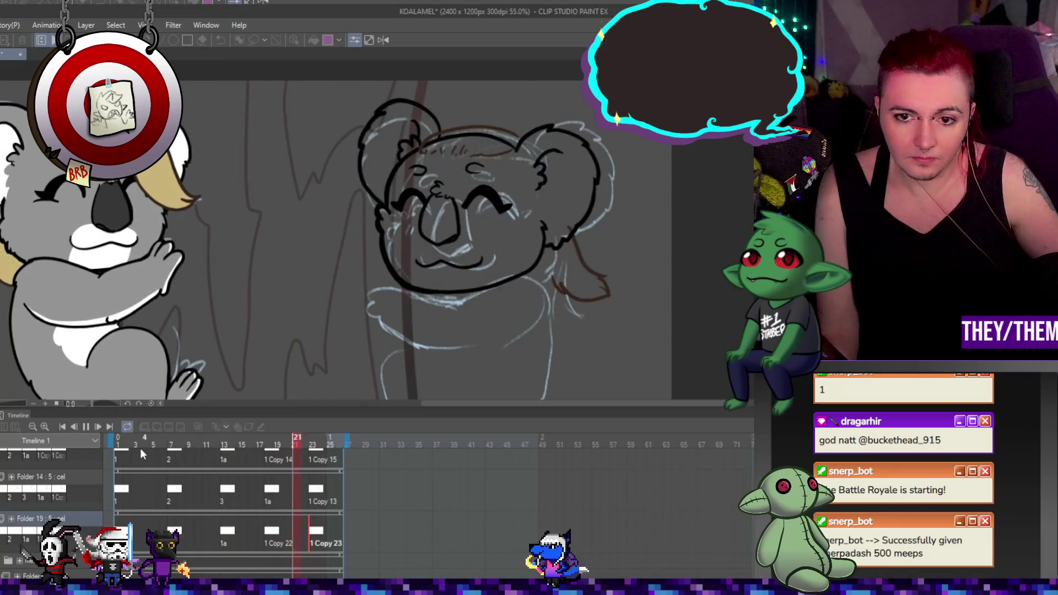
Stop playback and draw a longer hair strand to the right of the head
left_click(85, 427)
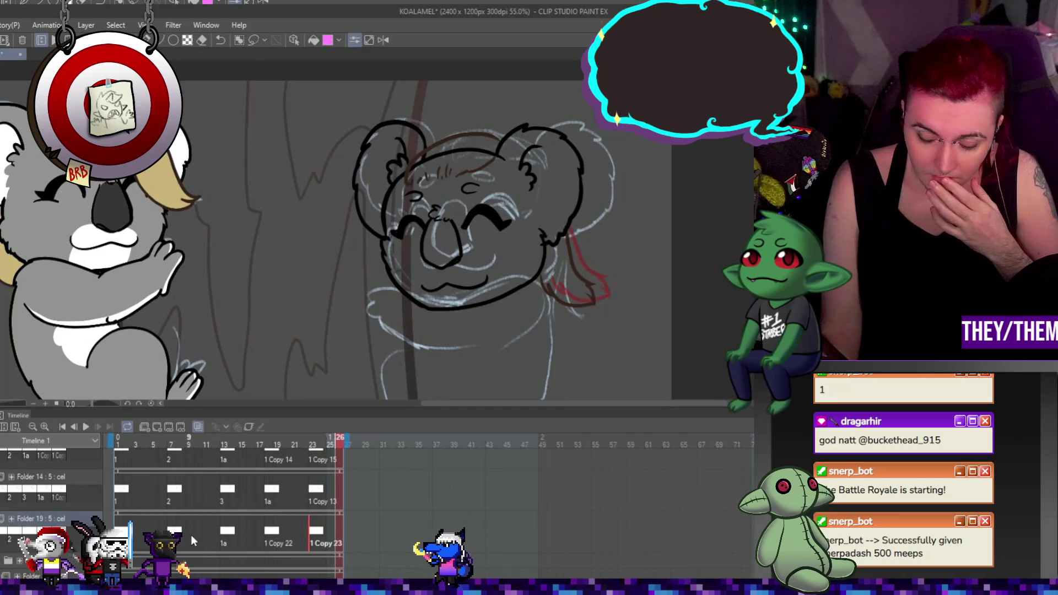
key("Return")
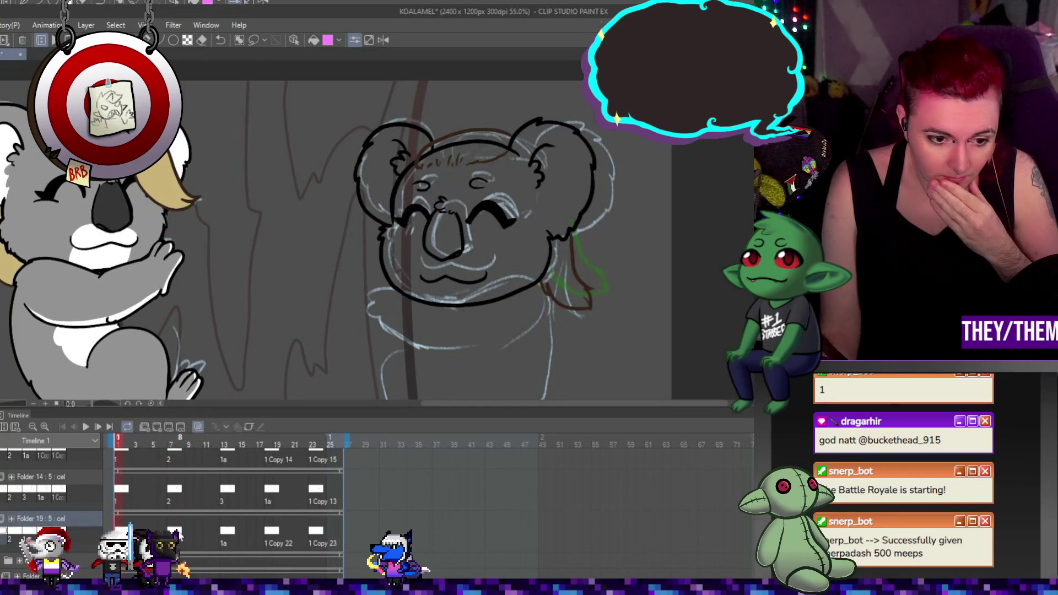
scroll(551, 309, "up", 1)
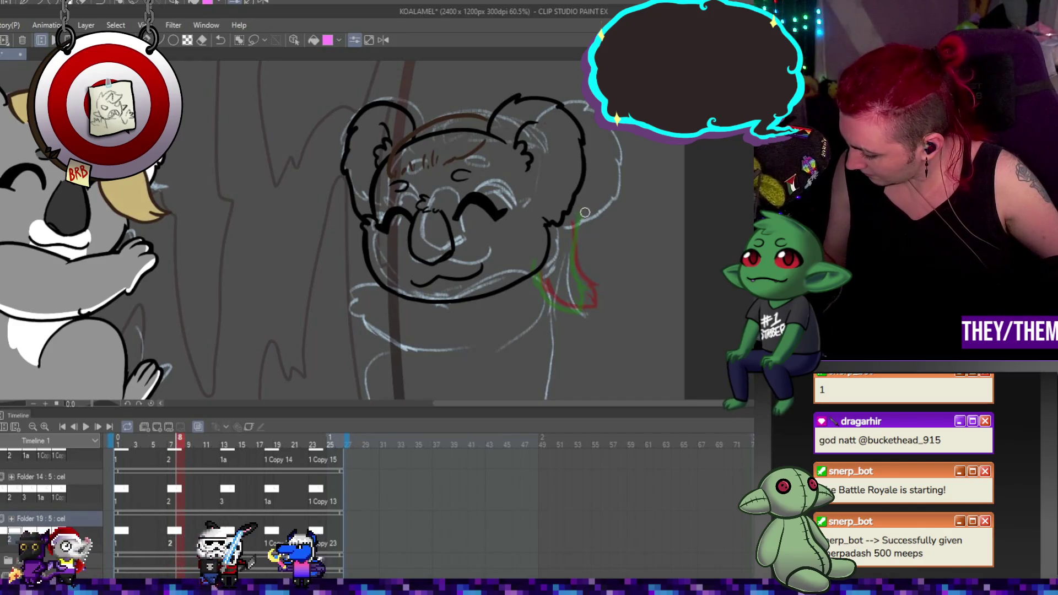
mouse_move(575, 205)
left_mouse_down()
mouse_move(610, 248)
mouse_move(614, 292)
mouse_move(598, 298)
mouse_move(573, 273)
left_mouse_up()
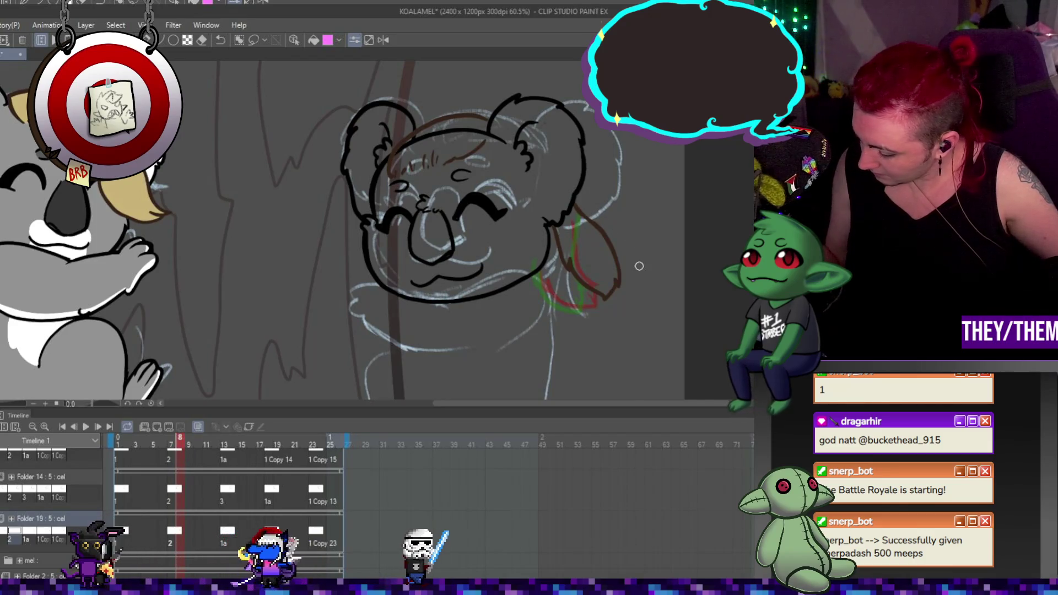
Step through the strand's frames 13 and 18, play and stop the animation, then show frame 7
key("Right")
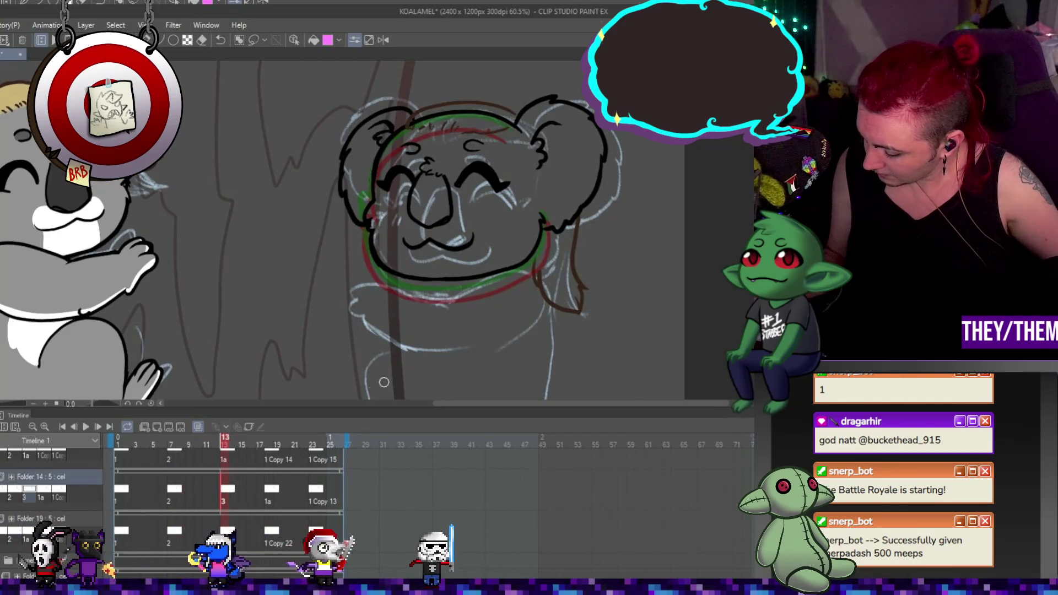
key("Right")
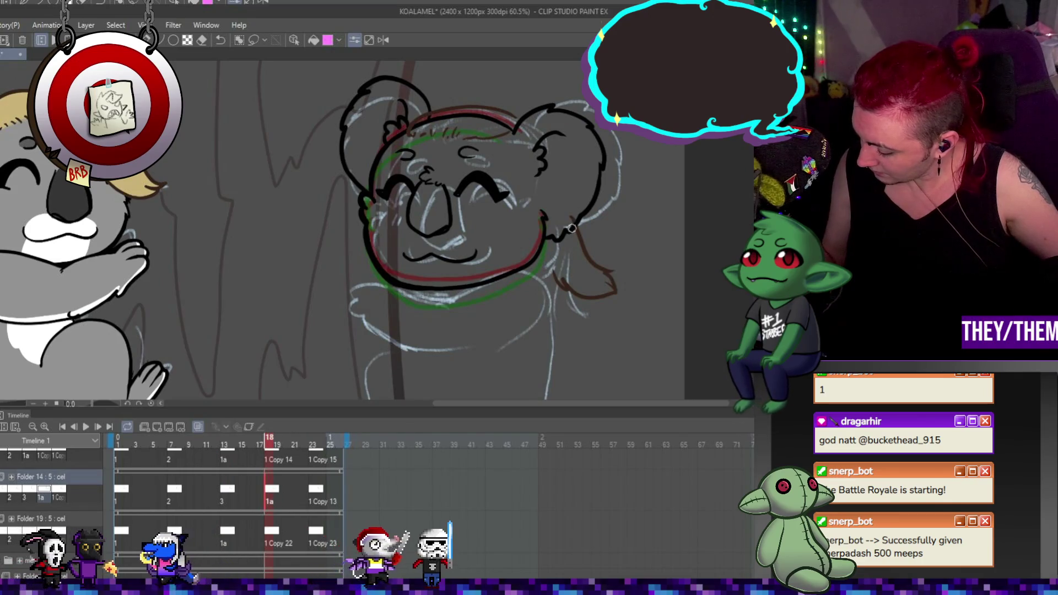
left_click(273, 531)
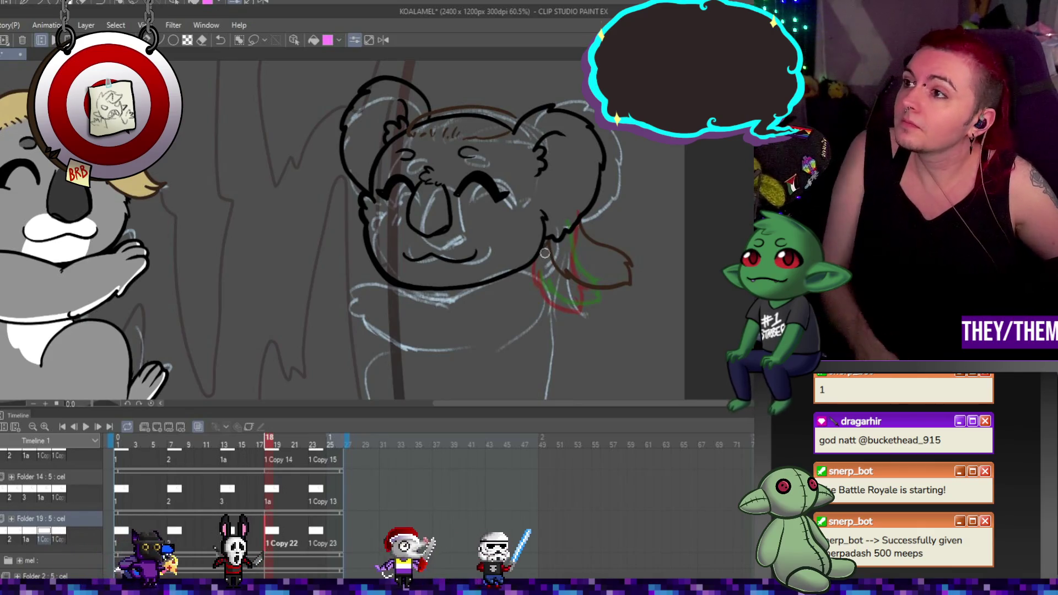
left_click(322, 495)
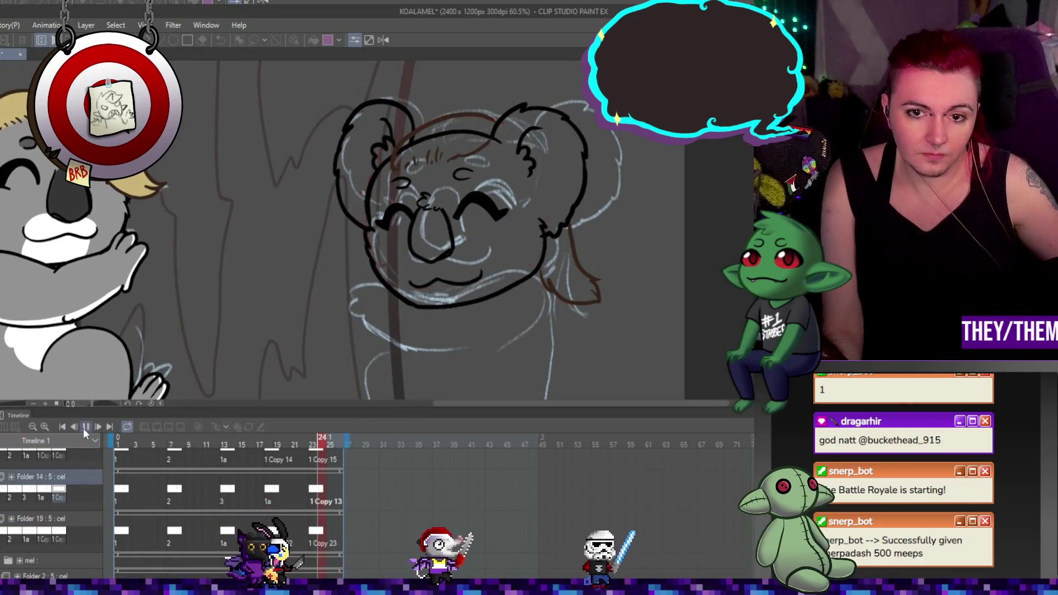
left_click(85, 427)
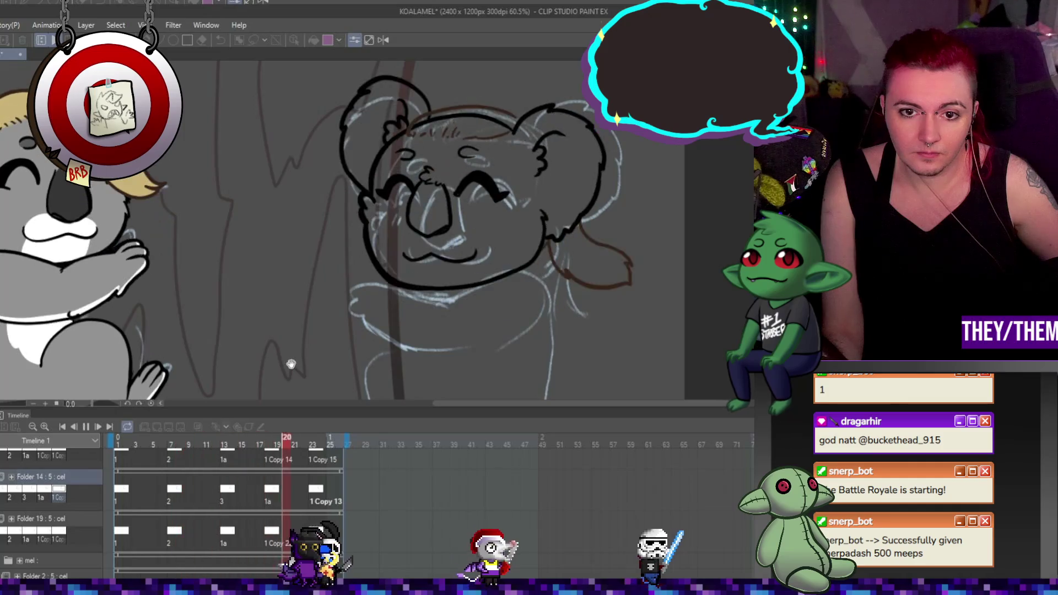
left_click(85, 427)
left_click(122, 533)
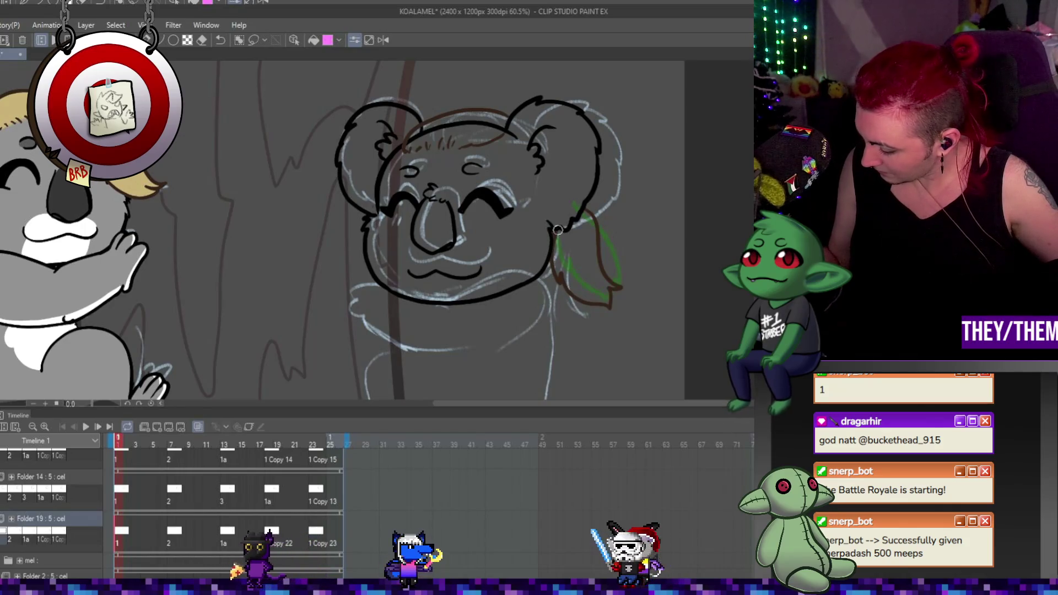
left_click(174, 532)
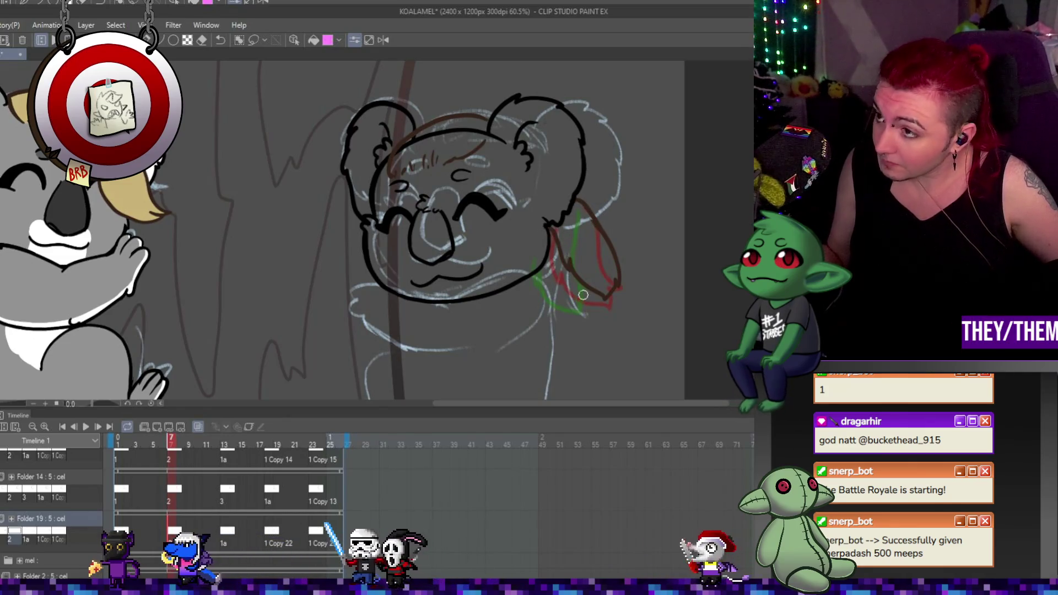
Rotate the brown hair strand on frame 13 clockwise
key("Right")
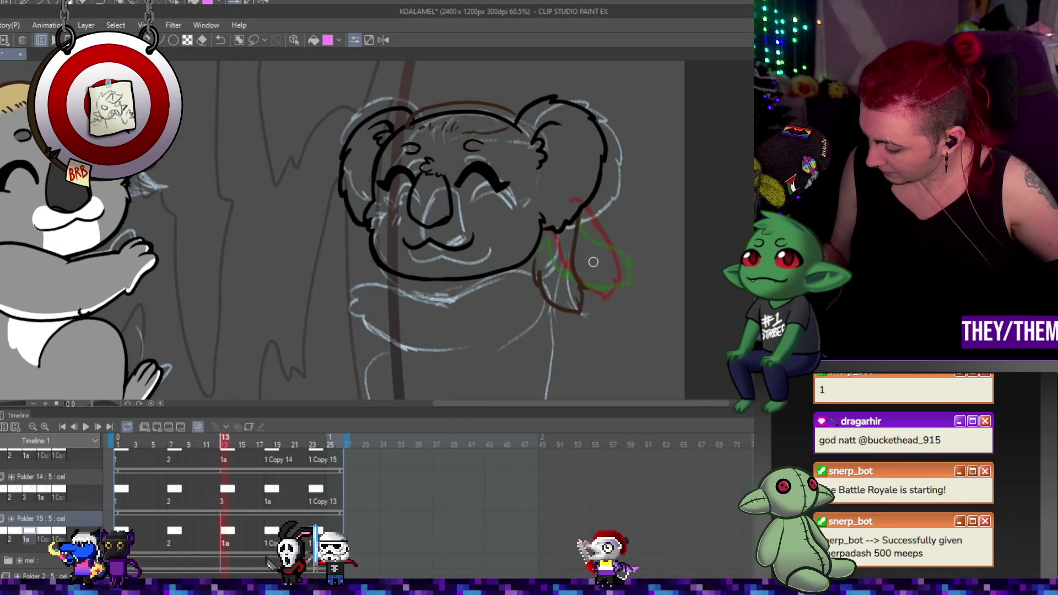
key("ctrl+t")
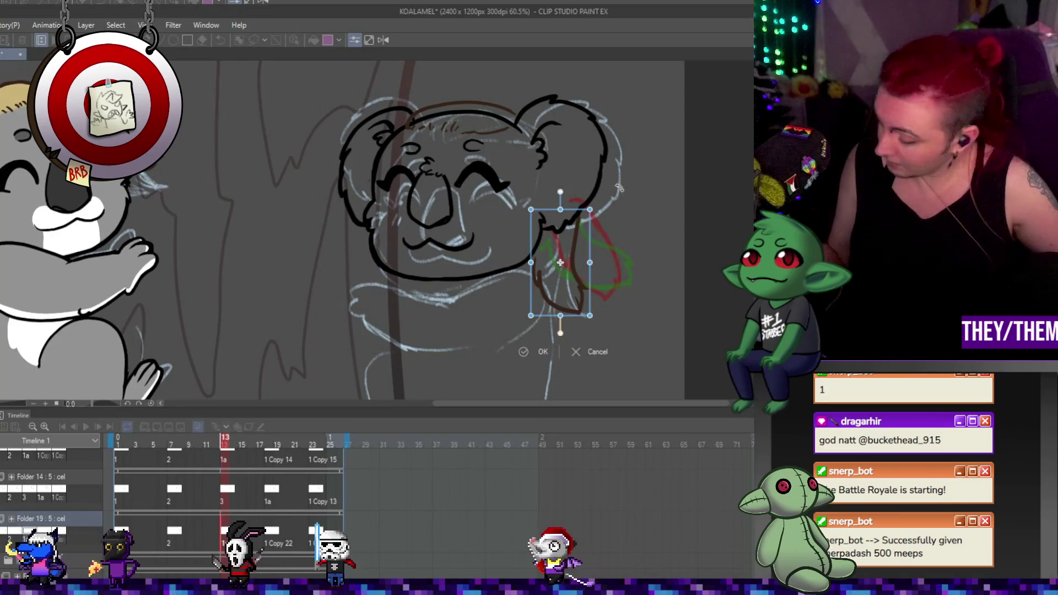
left_click_drag(590, 262, 584, 255)
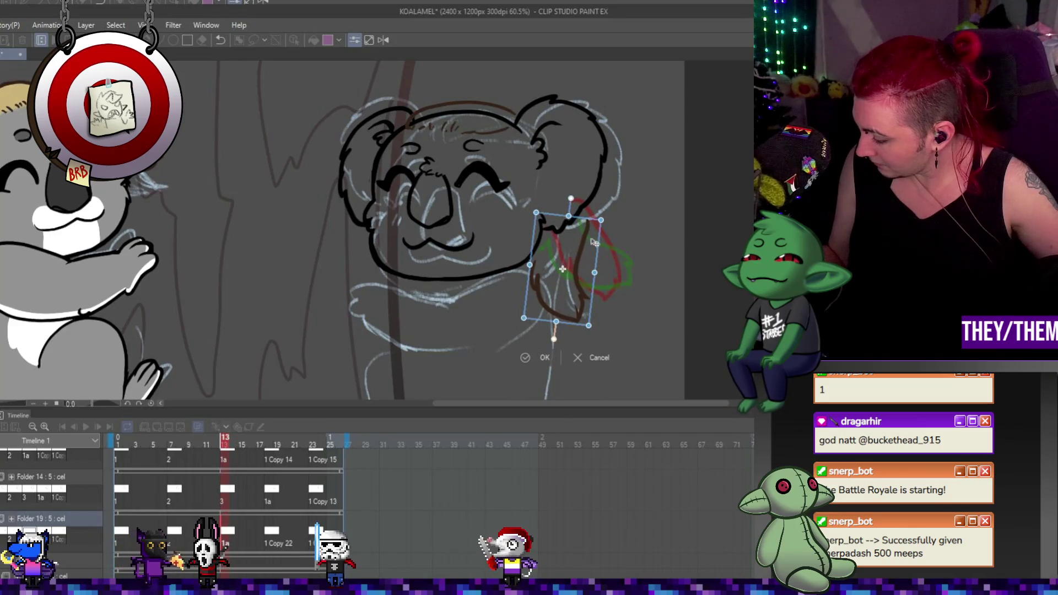
key("Return")
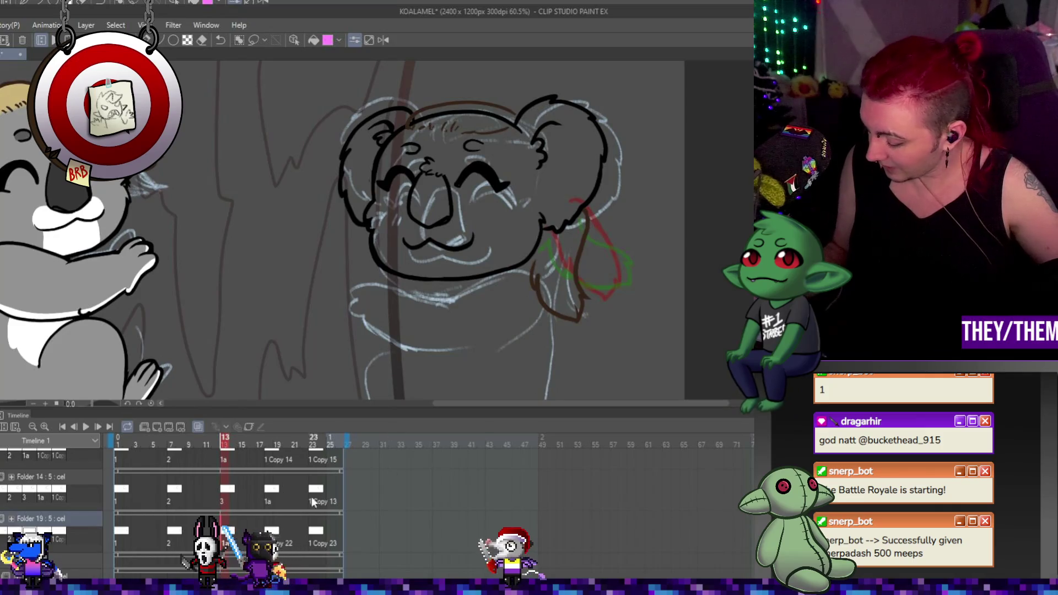
Enlarge the strand on frame 18 and tilt it slightly clockwise
left_click(269, 529)
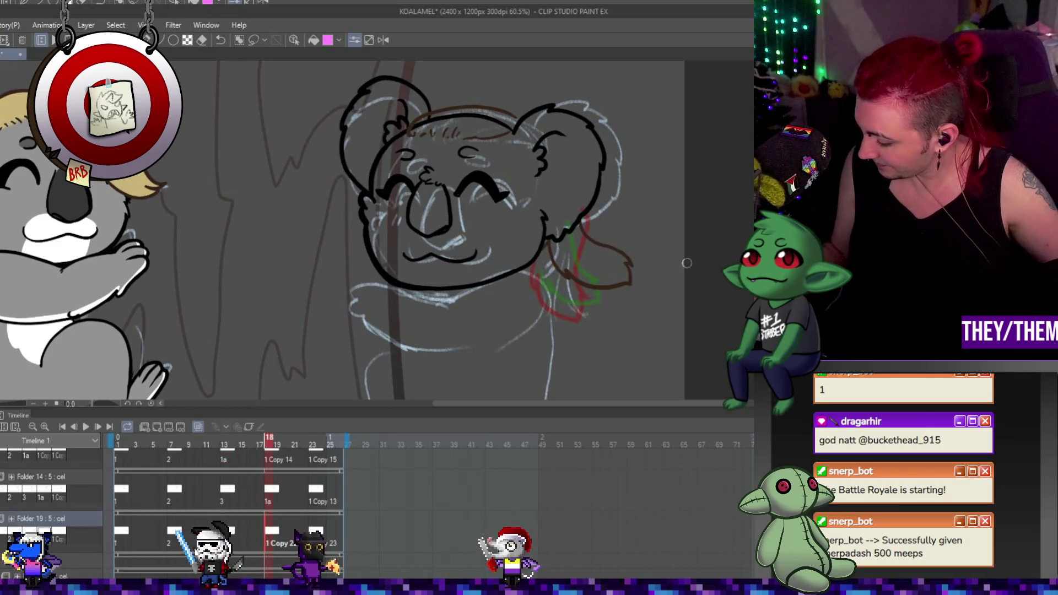
key("ctrl+t")
left_click_drag(627, 287, 636, 297)
left_click_drag(674, 251, 673, 255)
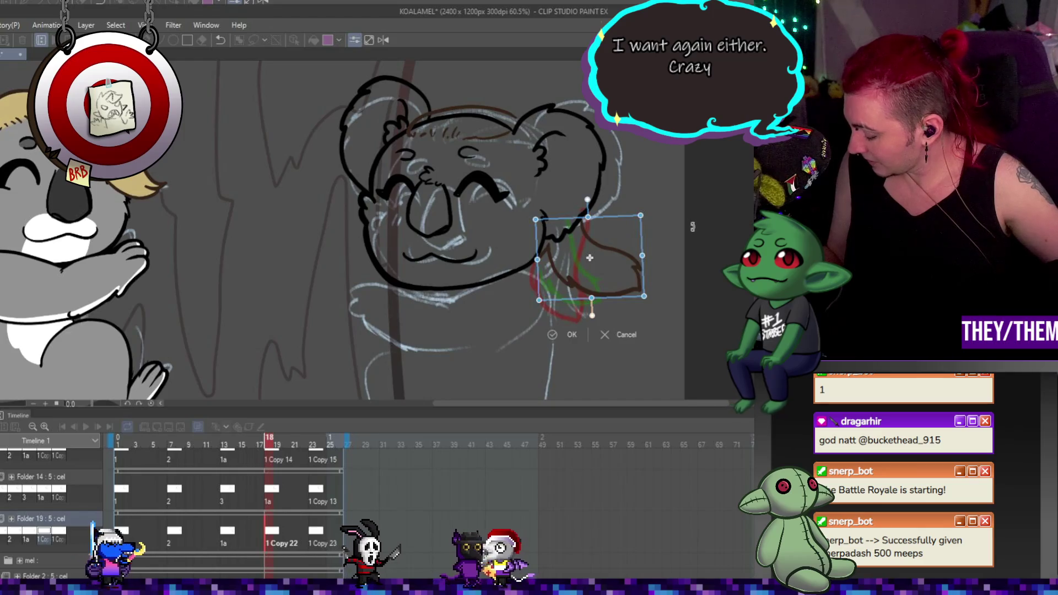
Rotate the strand on frame 23 into a tilted position
left_click(313, 440)
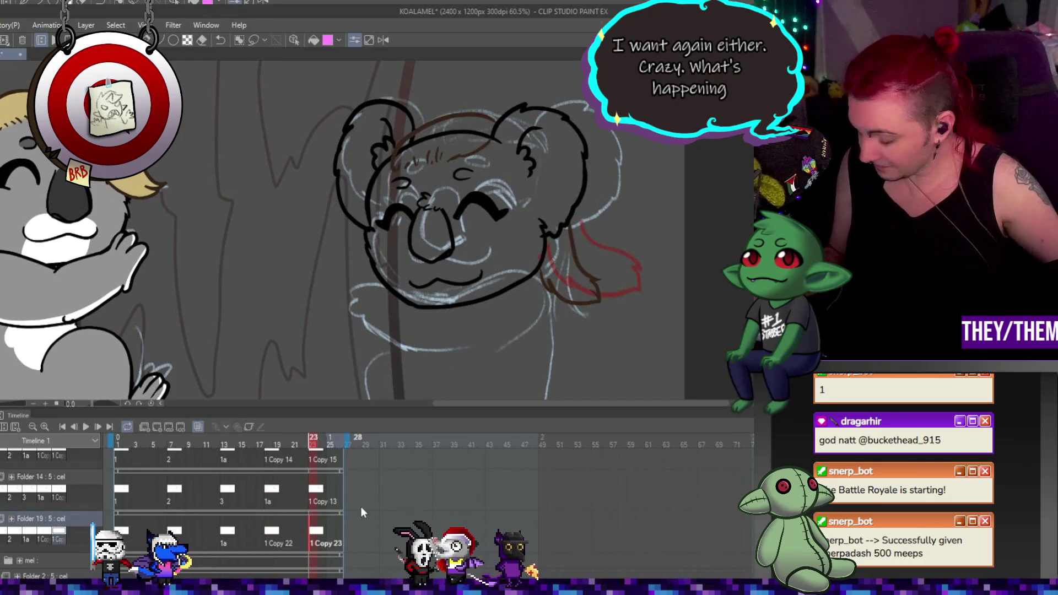
key("ctrl+t")
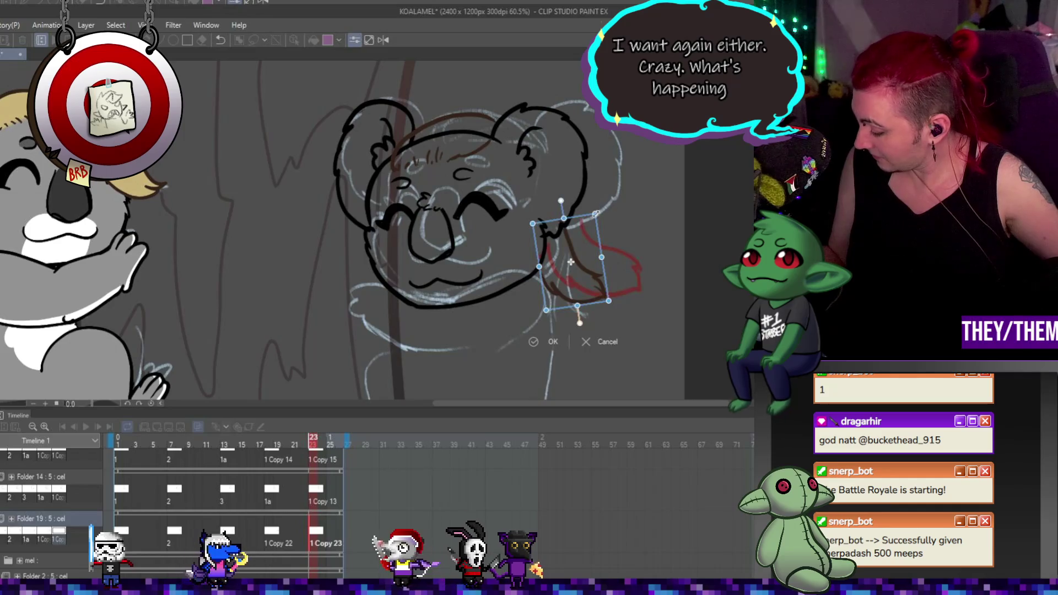
key("ctrl+z")
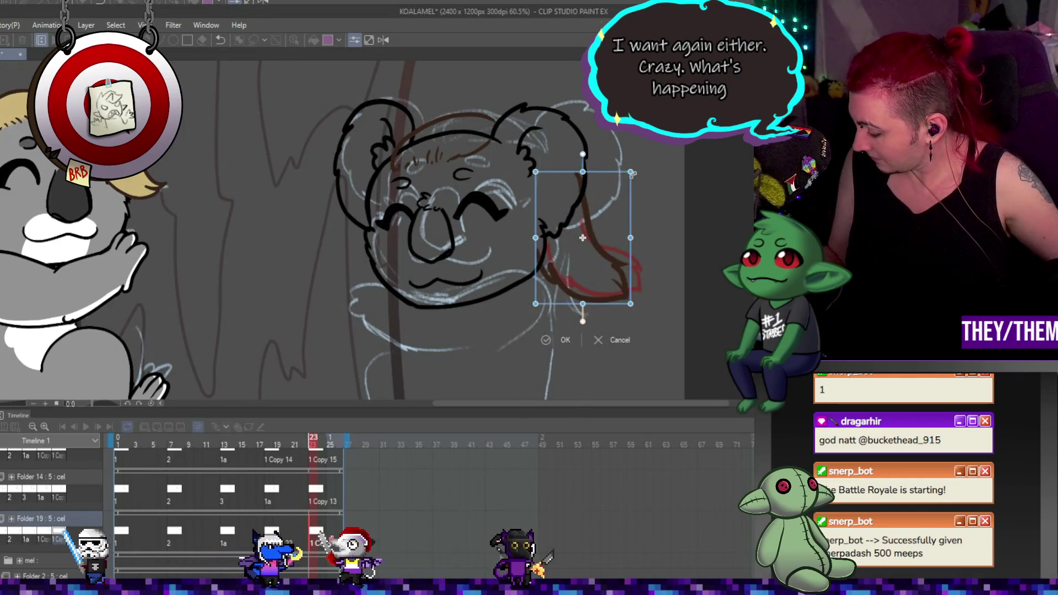
mouse_move(632, 174)
left_mouse_down()
mouse_move(601, 221)
mouse_move(600, 234)
mouse_move(616, 227)
left_mouse_up()
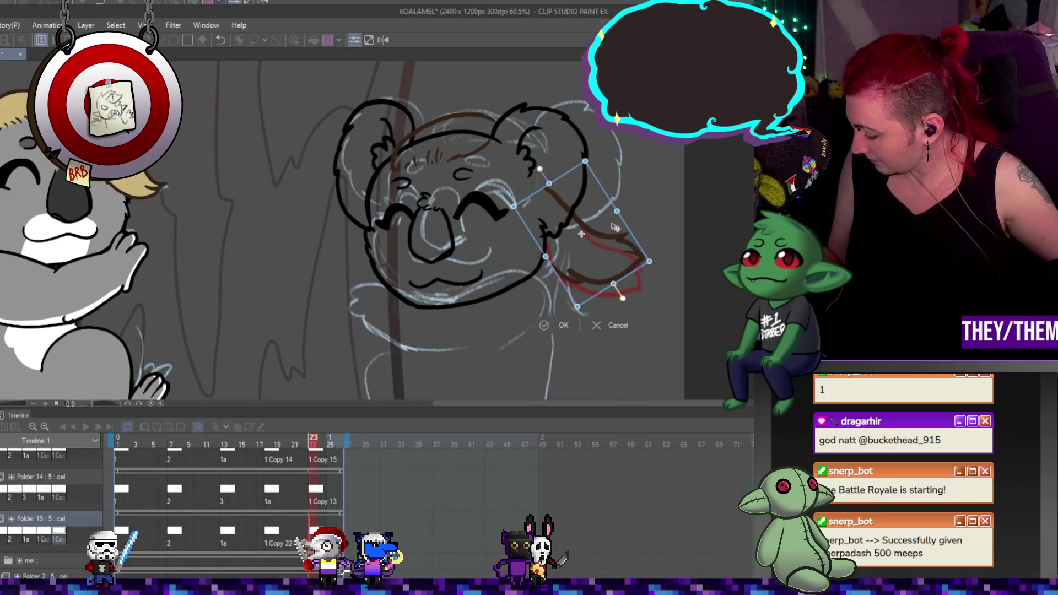
key("Return")
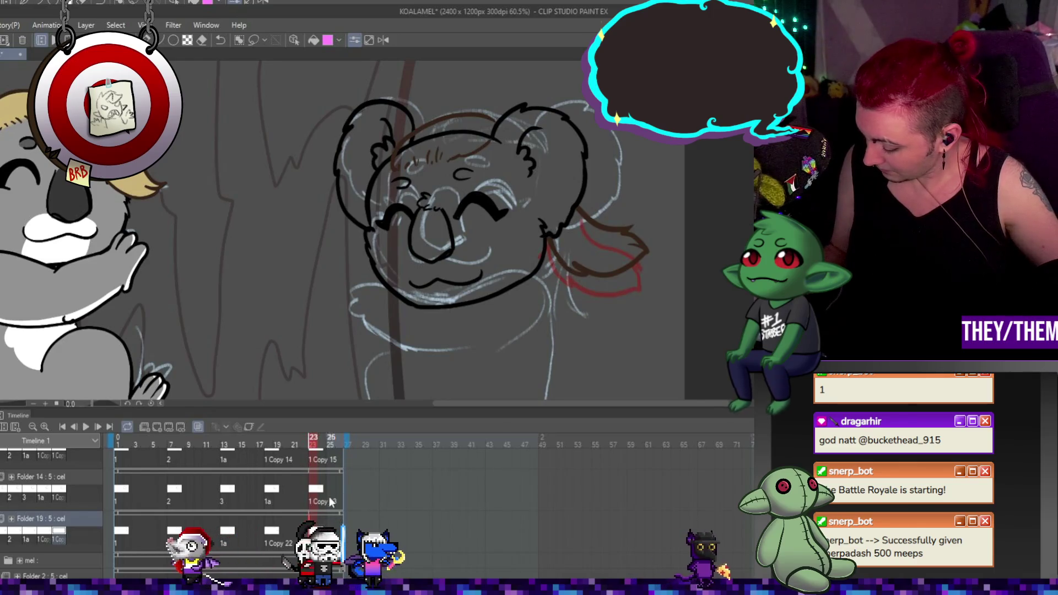
left_click(277, 493)
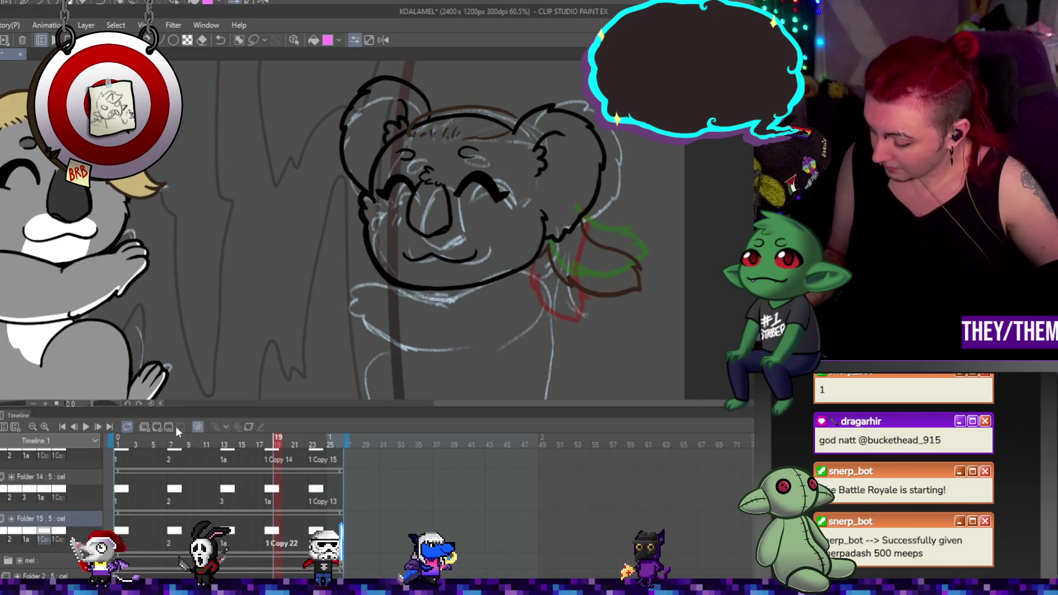
Preview the sway, clear Folder 19's cels, and add a new blank cel at frame 1
left_click(84, 427)
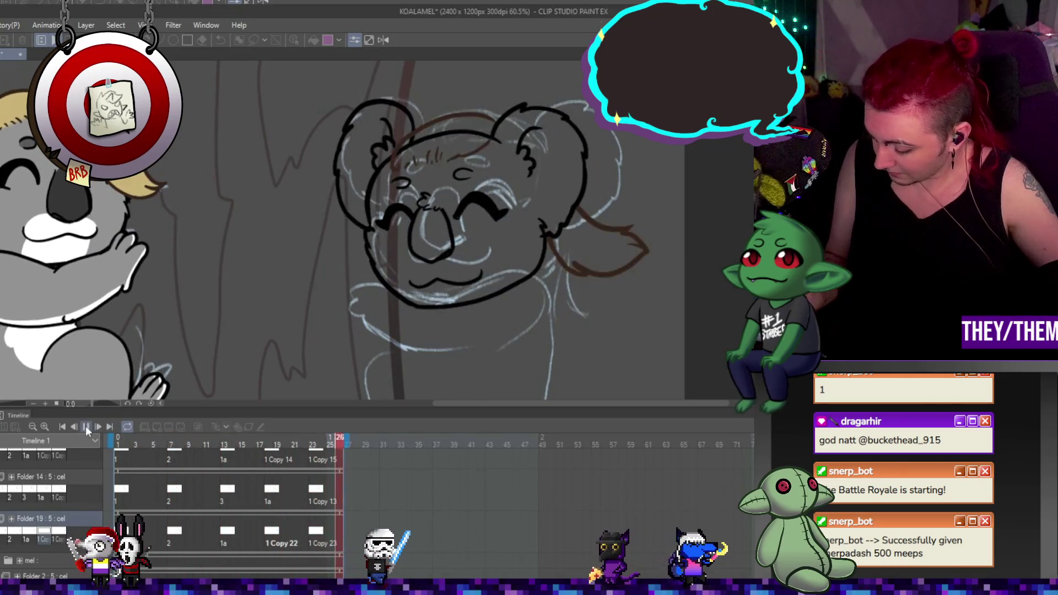
left_click(85, 426)
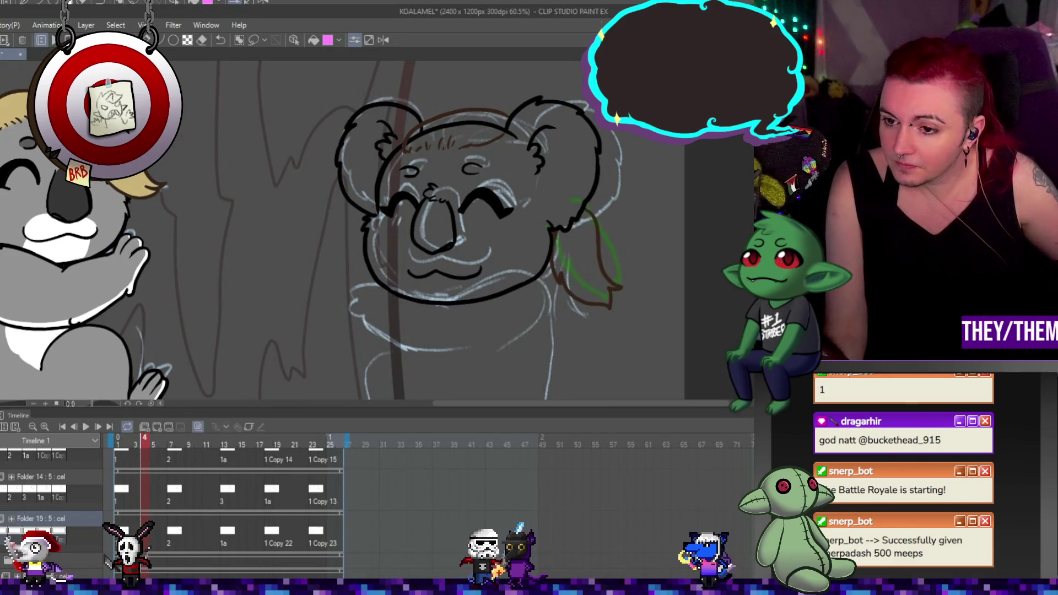
left_click(124, 531)
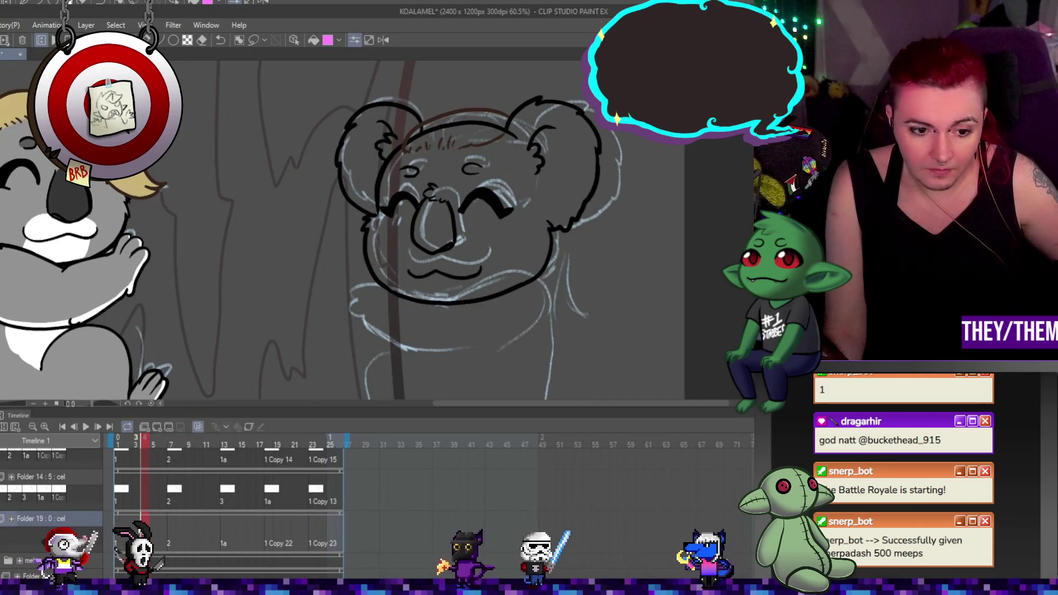
left_click(124, 530)
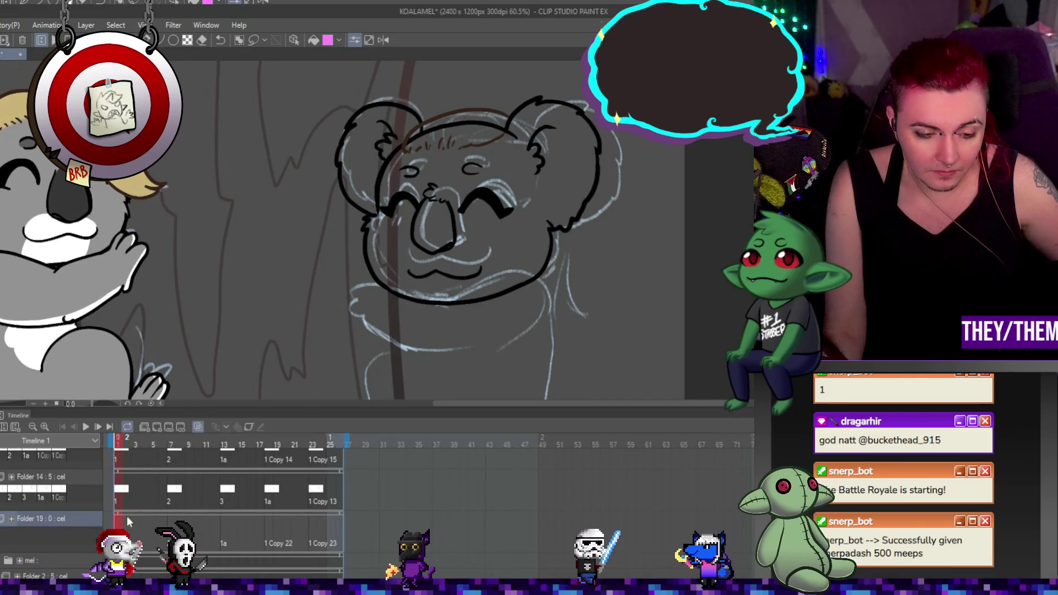
left_click(156, 427)
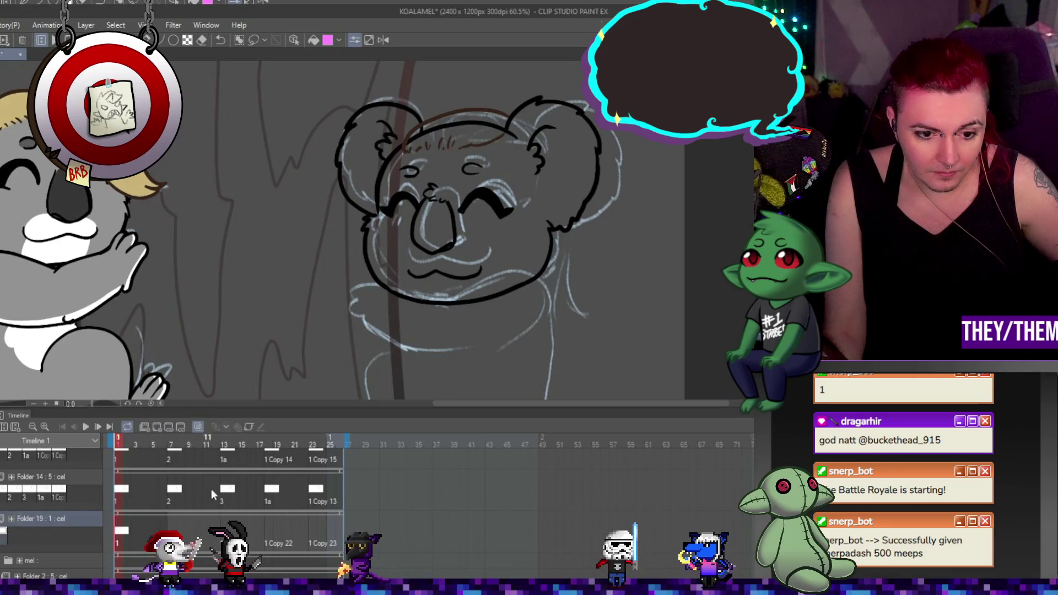
scroll(565, 303, "up", 2)
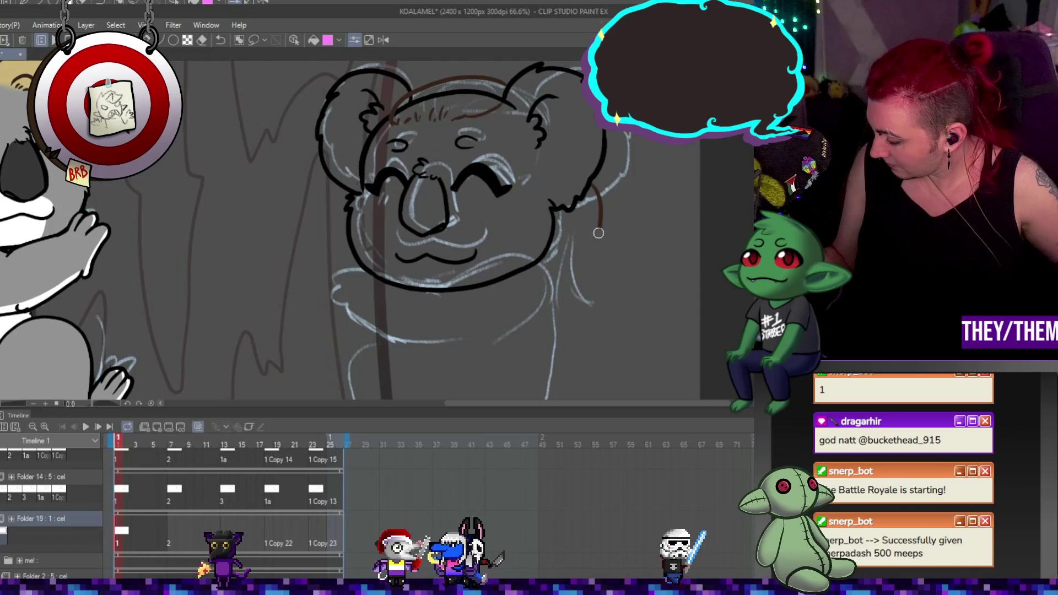
Draw the side strand on frame 1, add cel 2 at frame 7, and draw the strand beside the right ear
left_click_drag(598, 311, 551, 236)
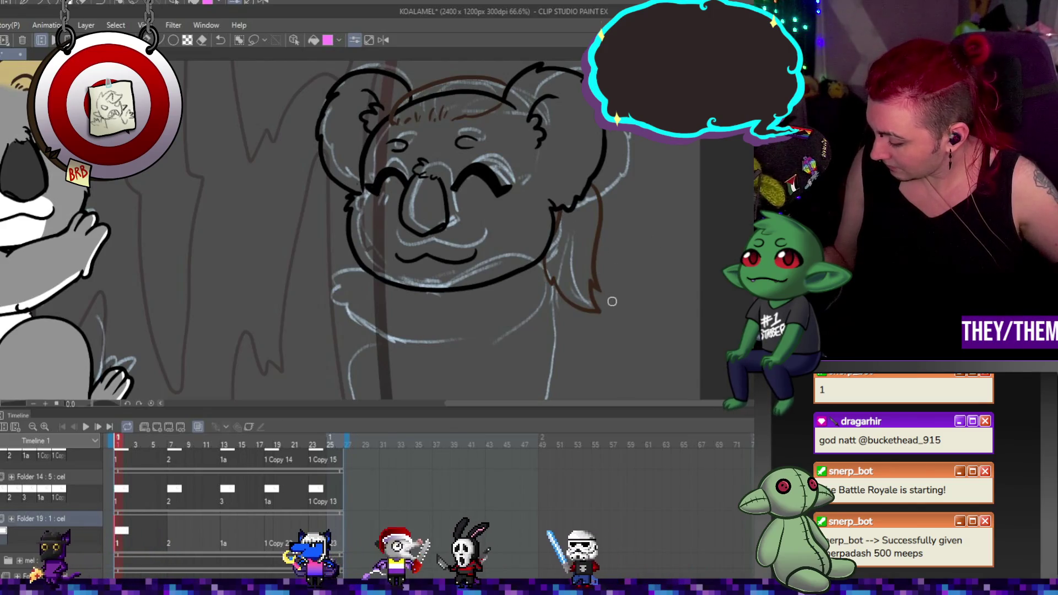
left_click(173, 529)
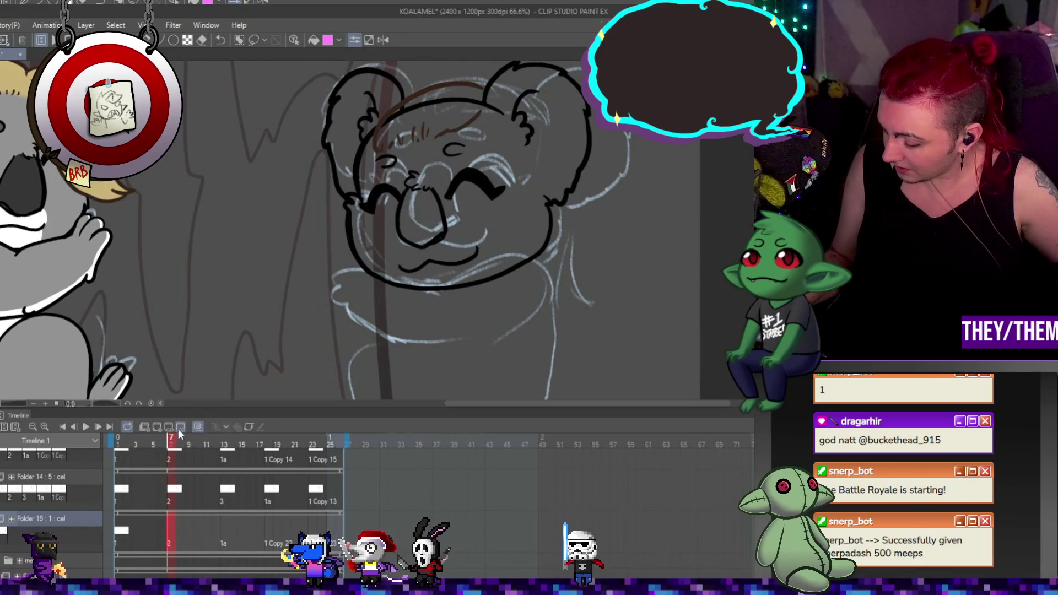
left_click(157, 428)
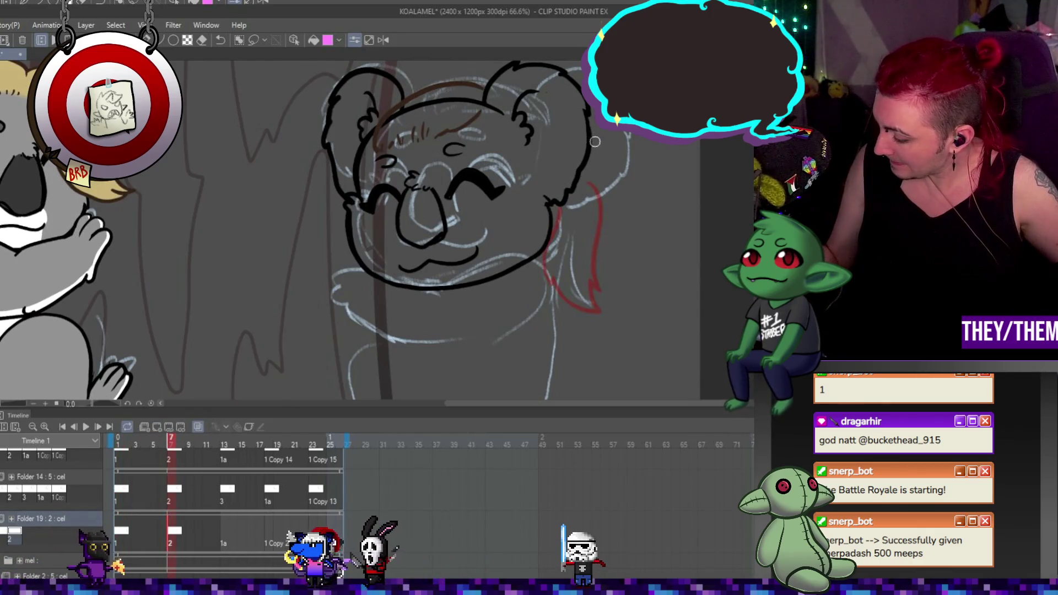
left_click_drag(603, 143, 610, 176)
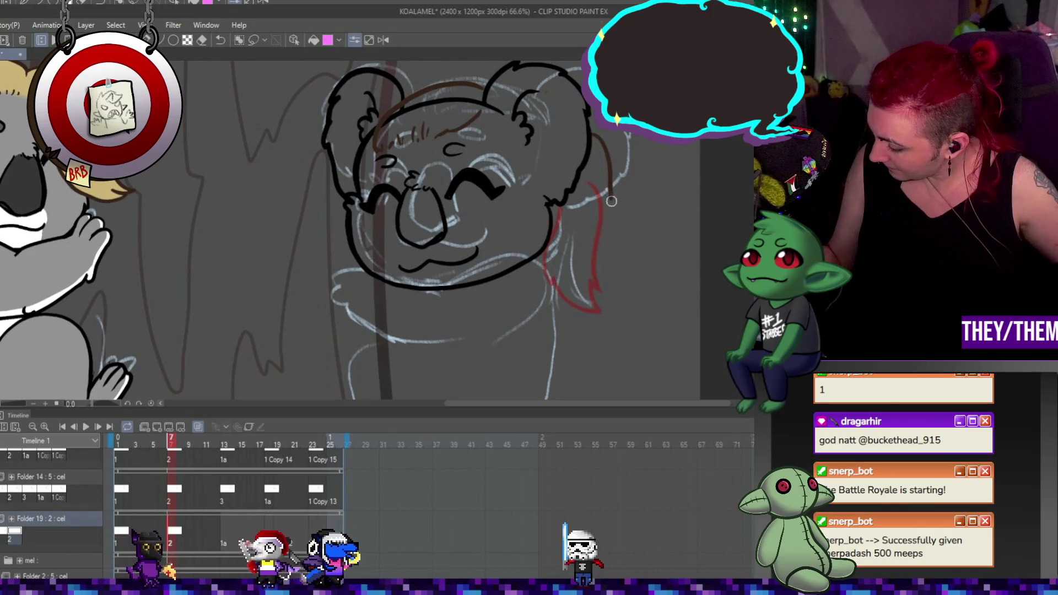
left_click_drag(601, 133, 611, 175)
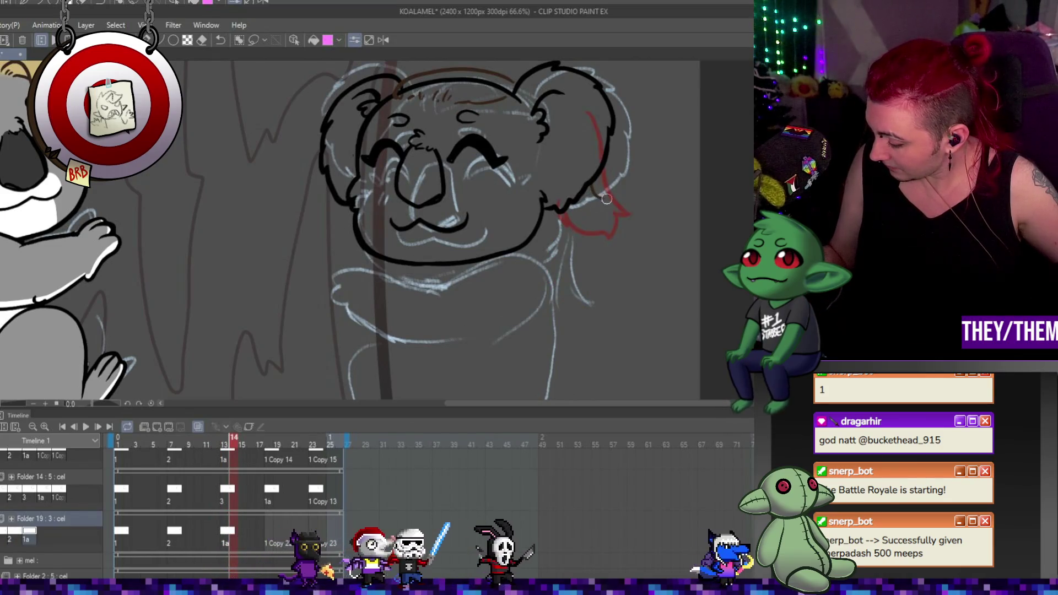
Draw a strand stroke by the ear, then add new cels at frames 18 and 23 with redrawn strands
mouse_move(592, 195)
left_mouse_down()
mouse_move(636, 193)
mouse_move(611, 234)
mouse_move(571, 253)
left_mouse_up()
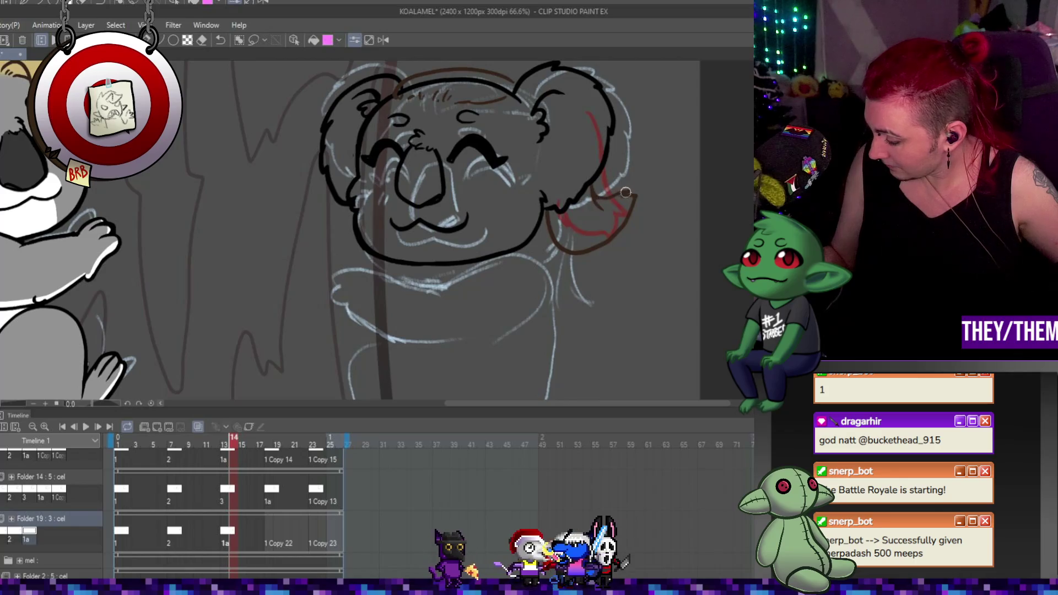
left_click(275, 531)
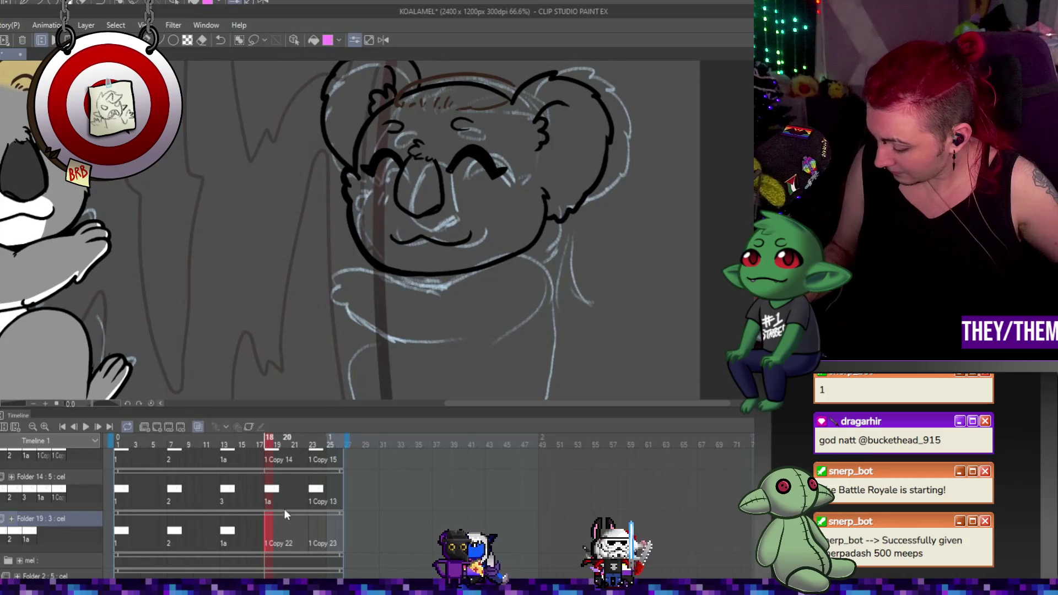
left_click(160, 428)
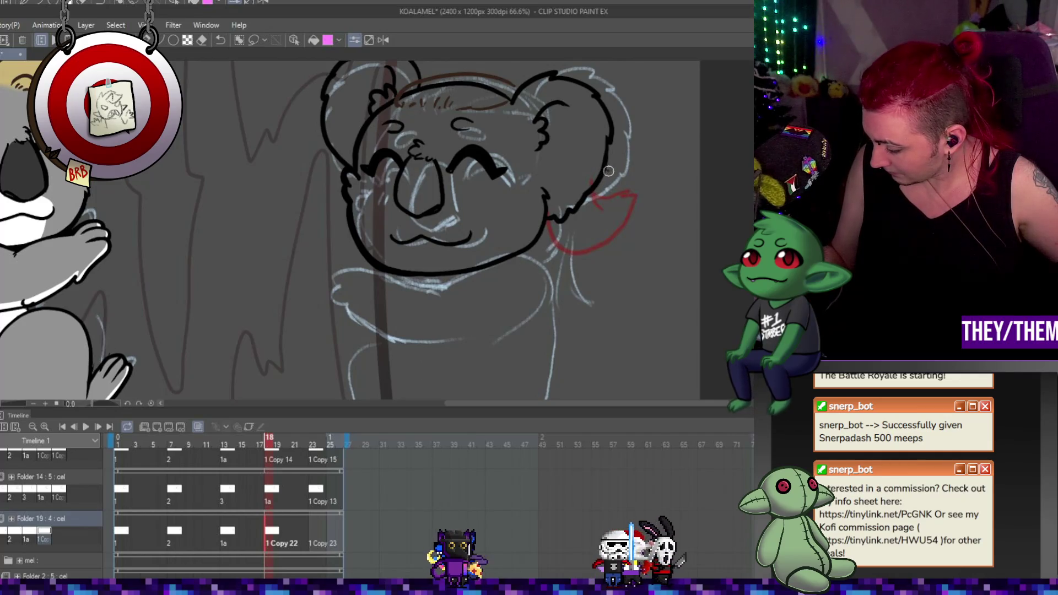
left_click_drag(596, 182, 603, 208)
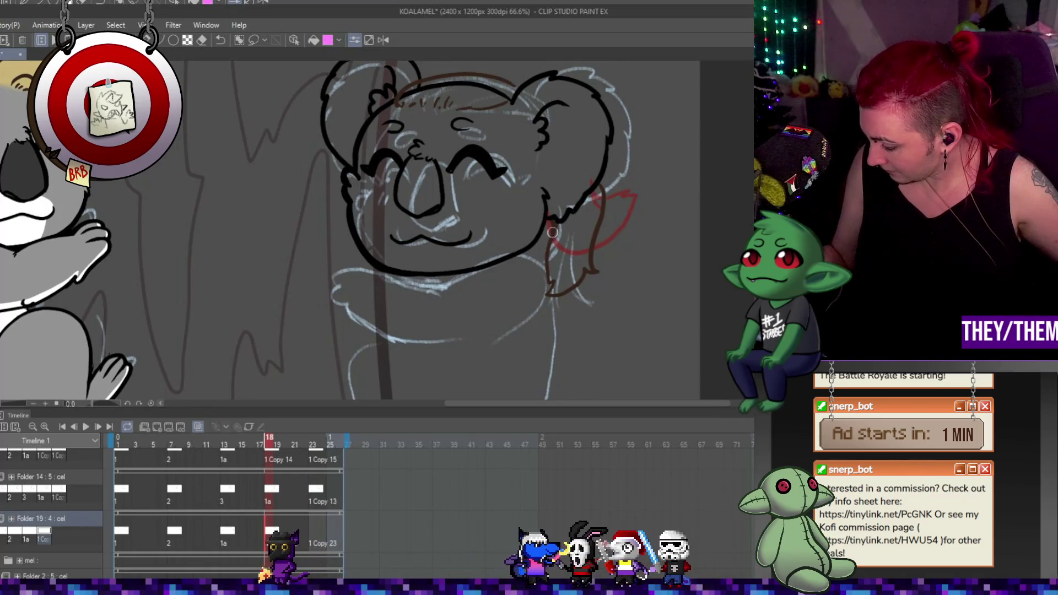
left_click(314, 530)
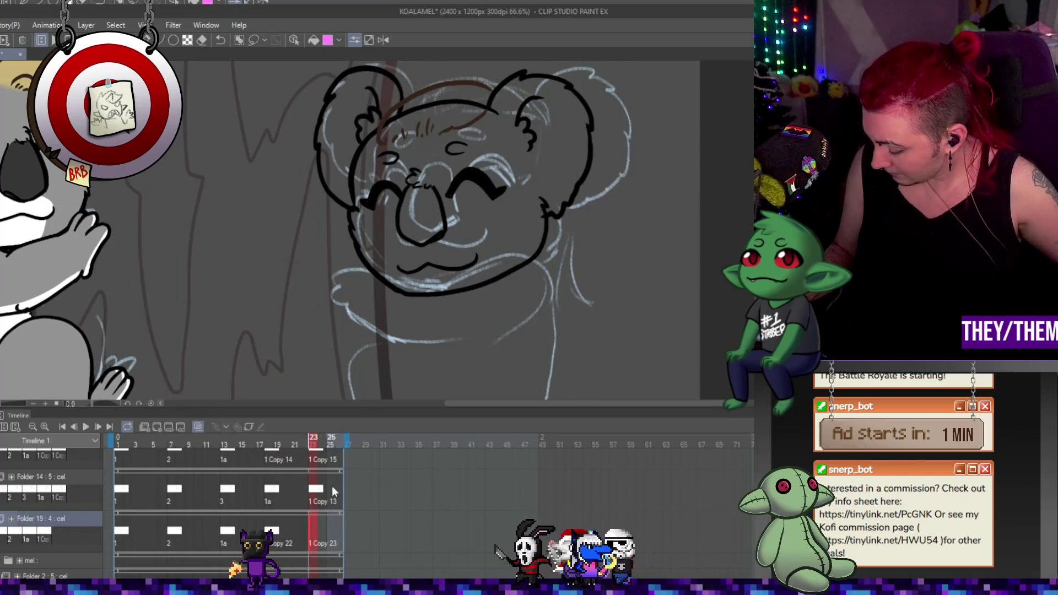
left_click(160, 427)
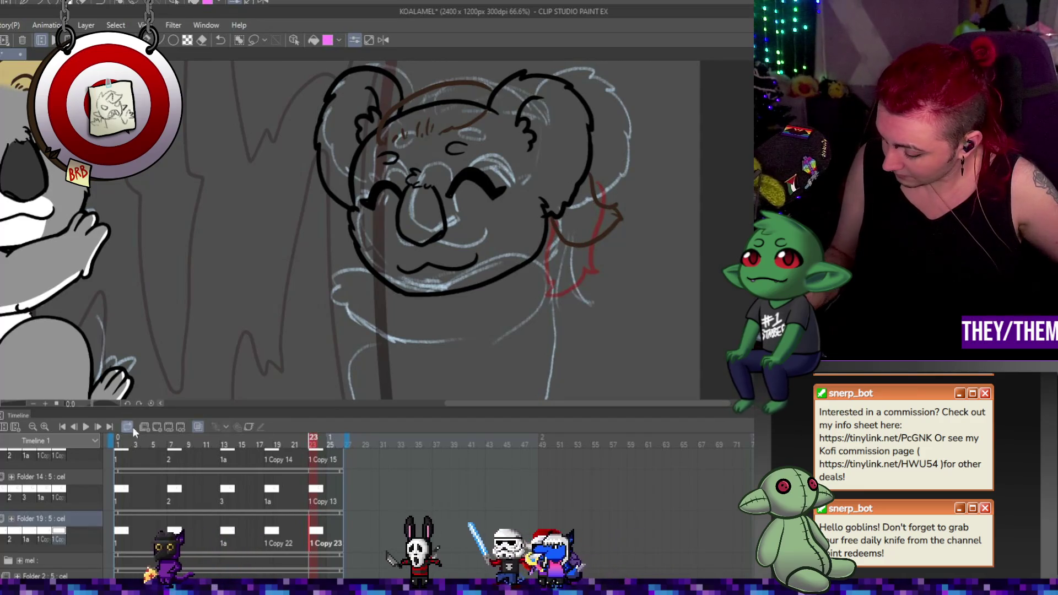
Play the animation, stop it, and show frame 19
left_click(86, 426)
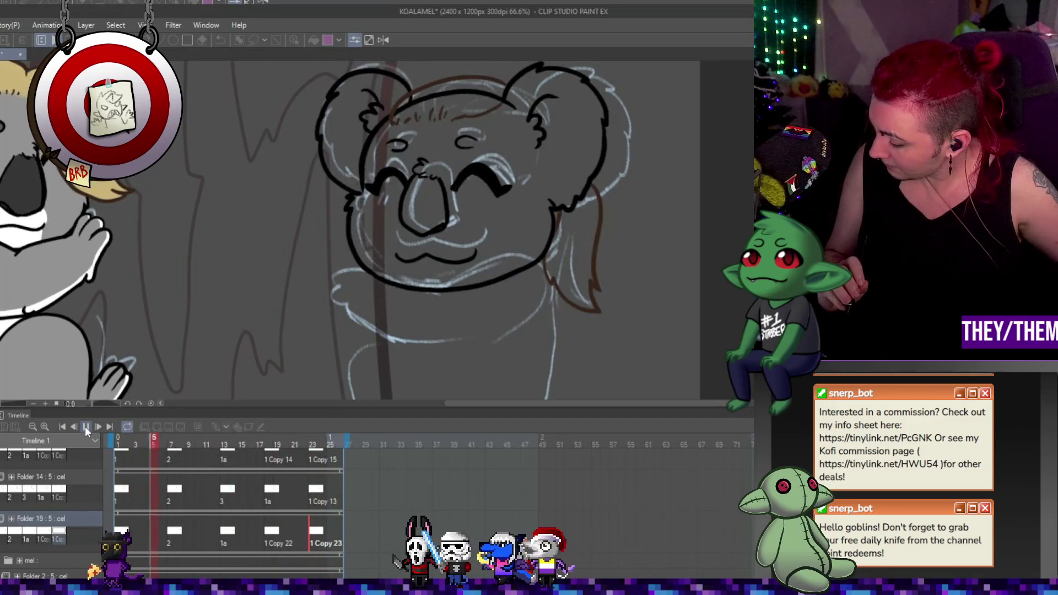
left_click(125, 426)
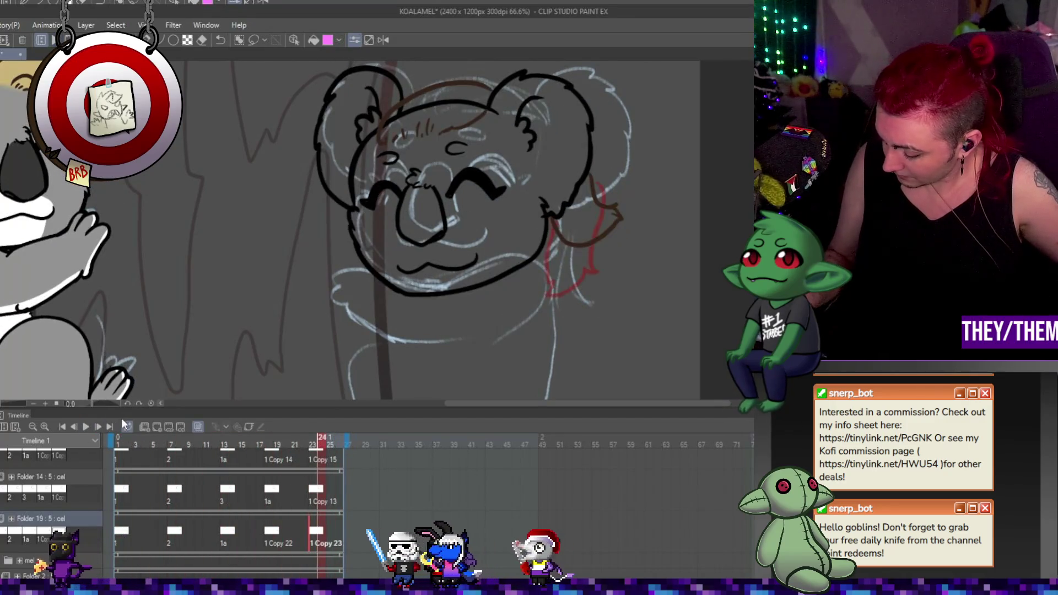
left_click(279, 536)
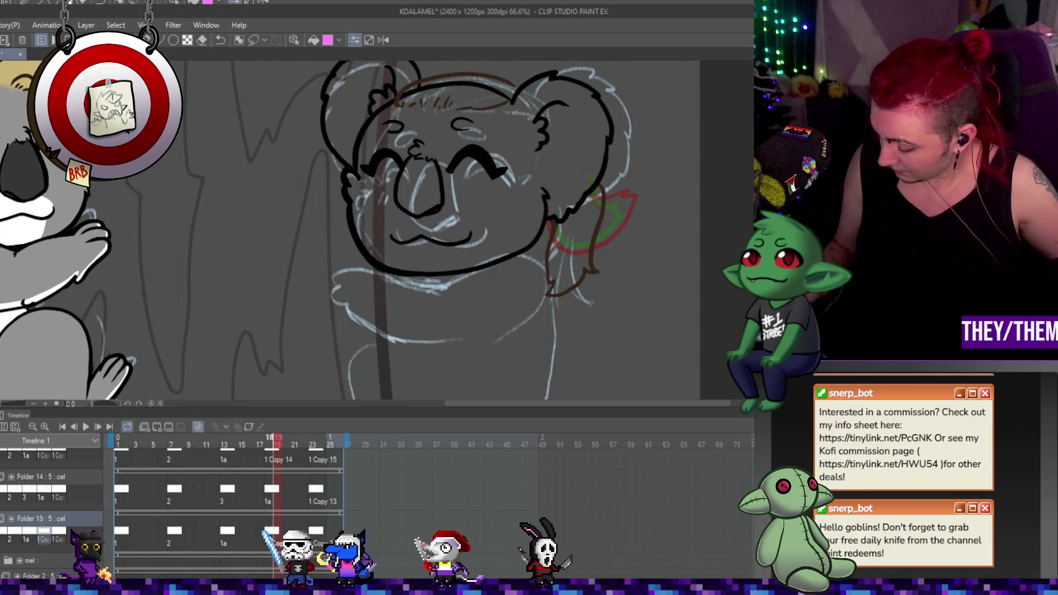
Rotate and reshape the strand on frame 18, and tilt frame 24's strand slightly counter-clockwise
key("ctrl+t")
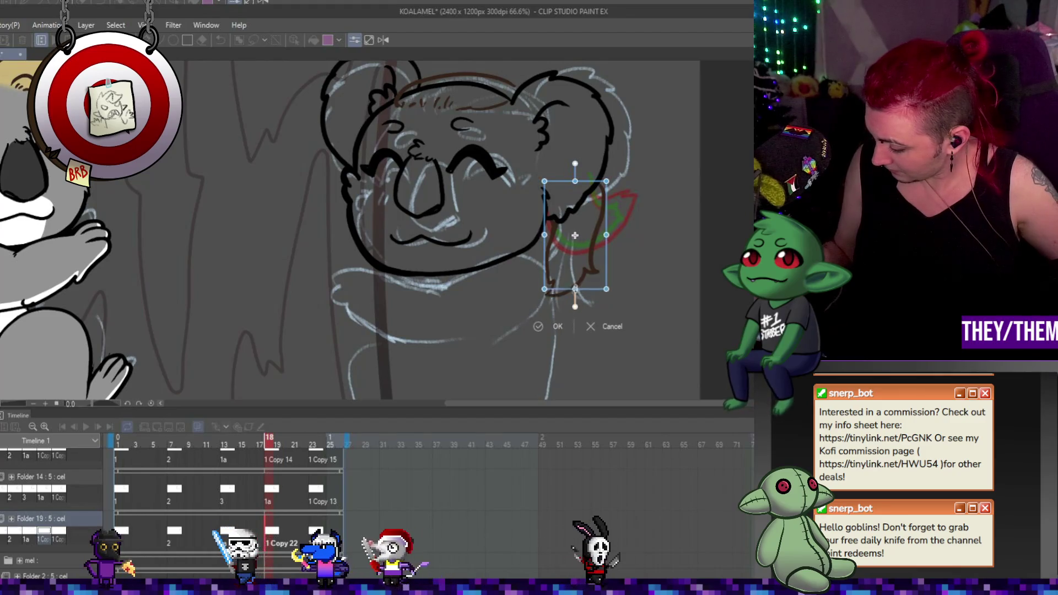
mouse_move(585, 281)
left_mouse_down()
mouse_move(605, 230)
mouse_move(664, 202)
left_mouse_up()
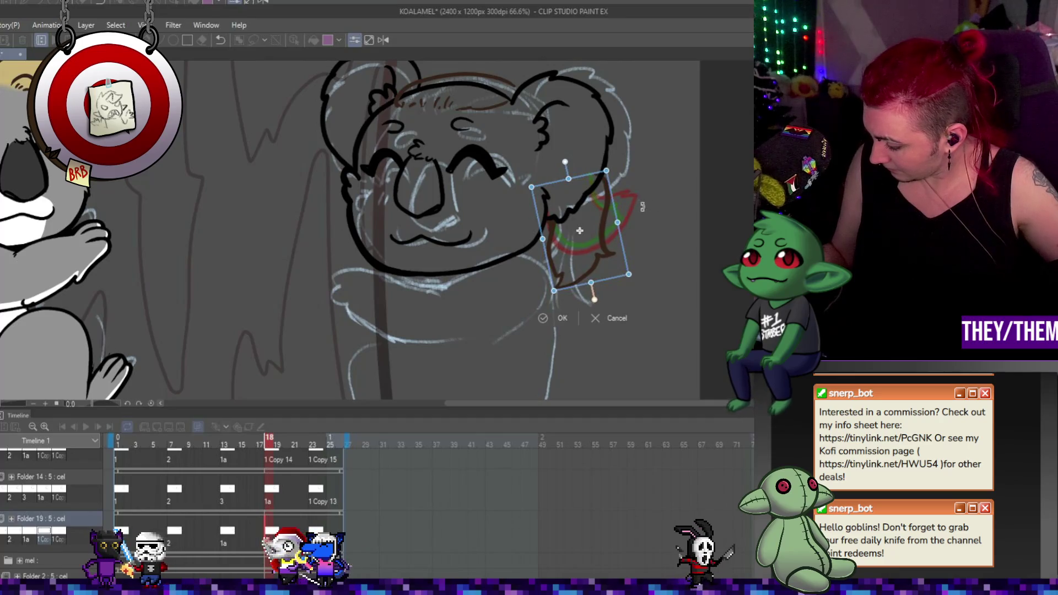
key("Return")
key("Right")
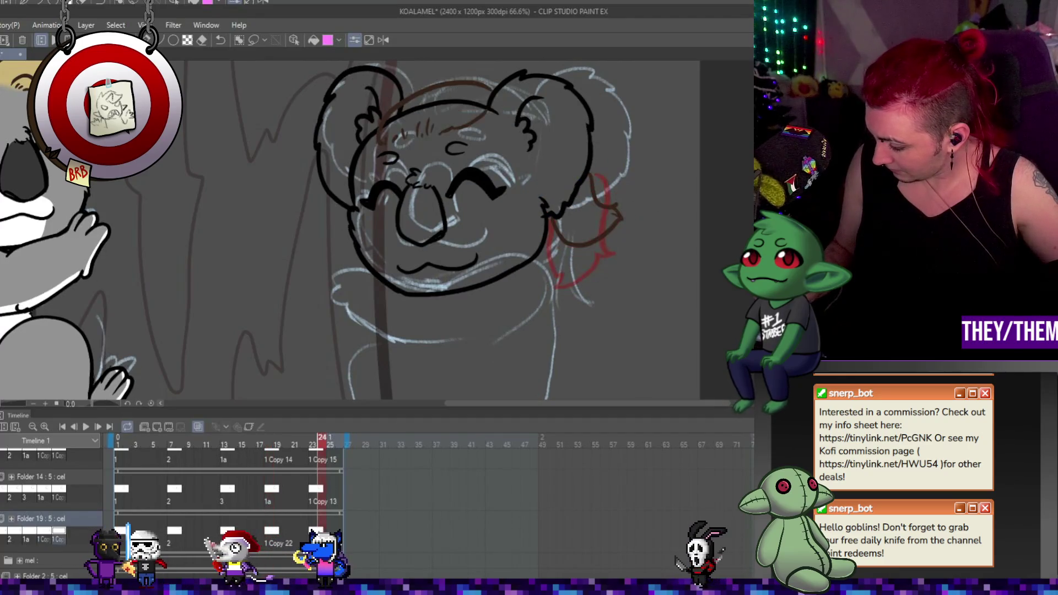
key("ctrl+t")
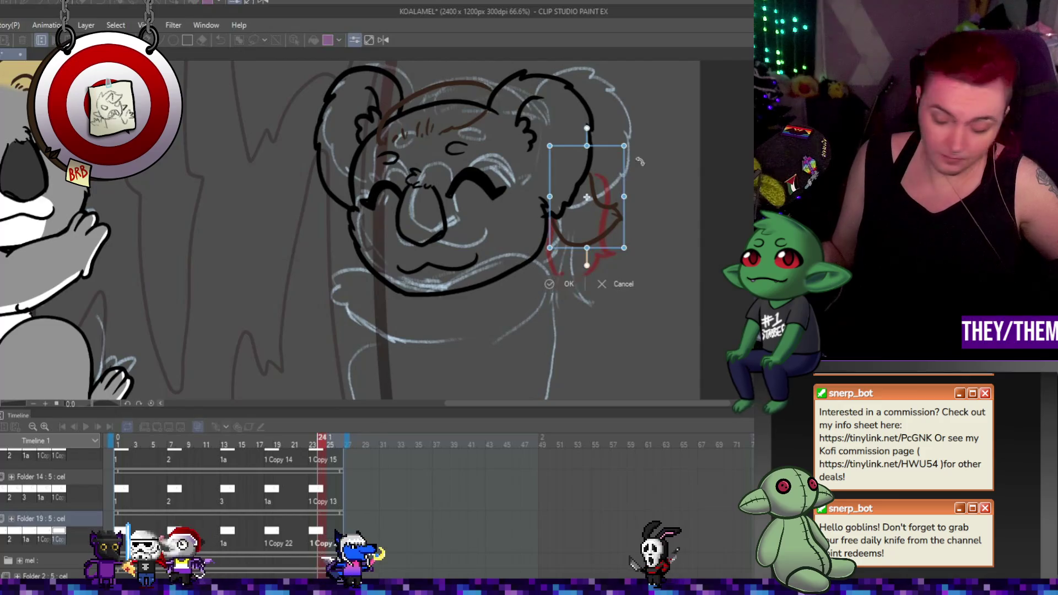
left_click_drag(652, 244, 657, 231)
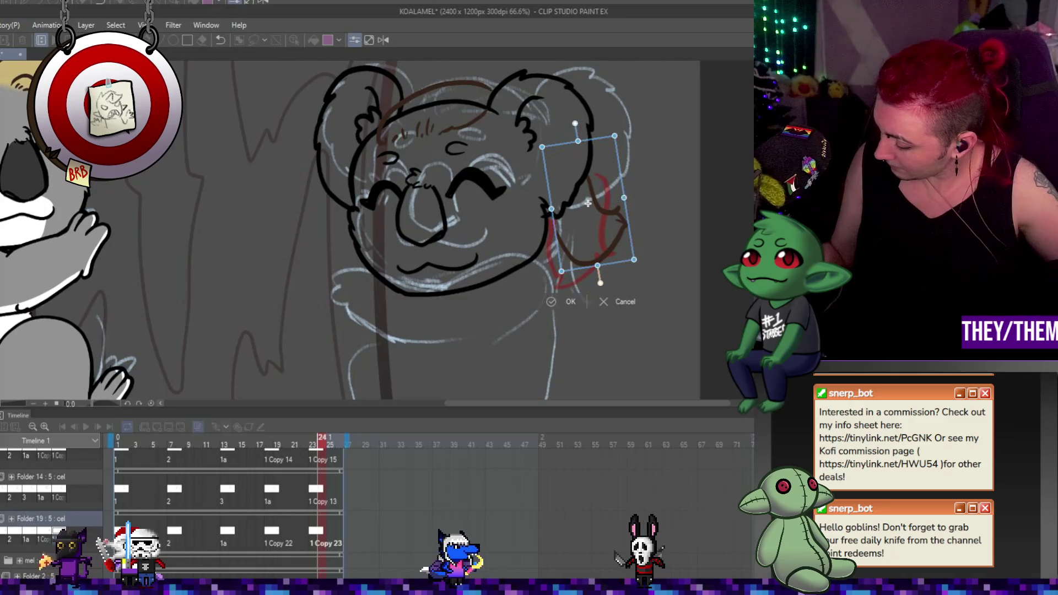
key("Return")
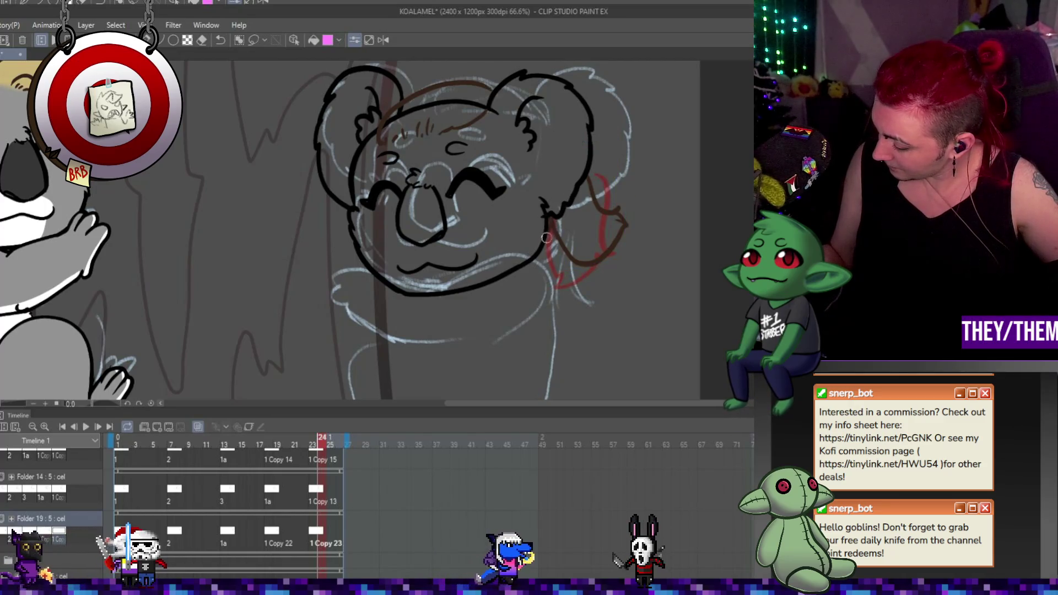
Rotate the strand on frame 8 and move it down and slightly left
left_click(275, 533)
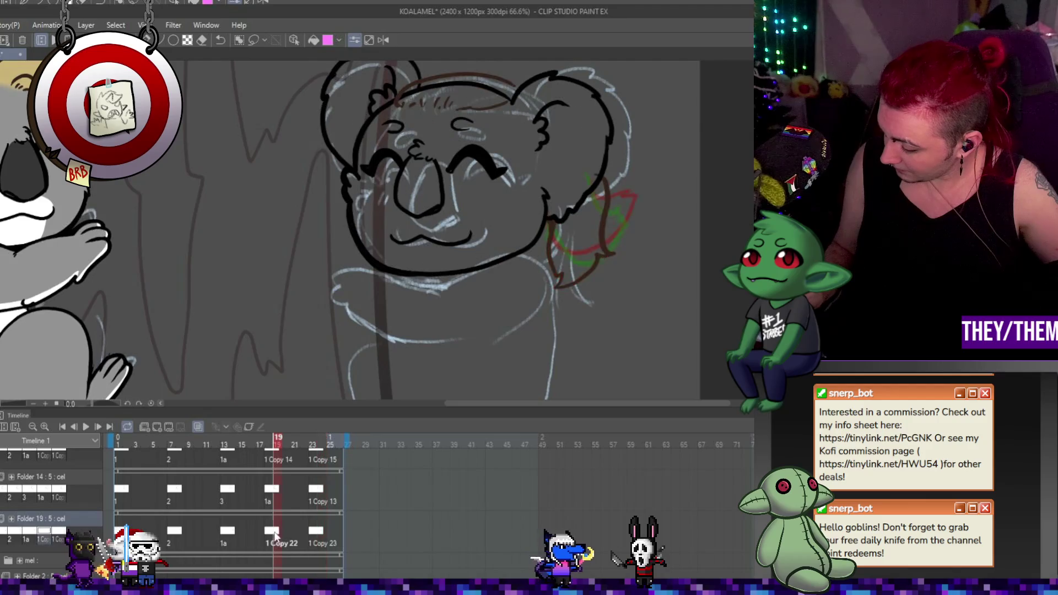
left_click(230, 536)
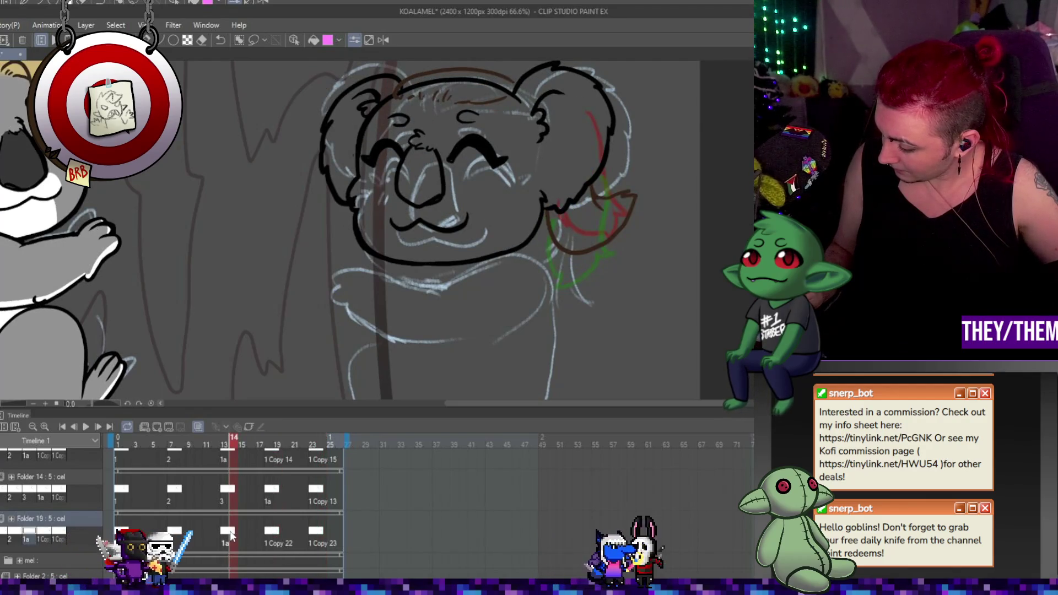
left_click(176, 533)
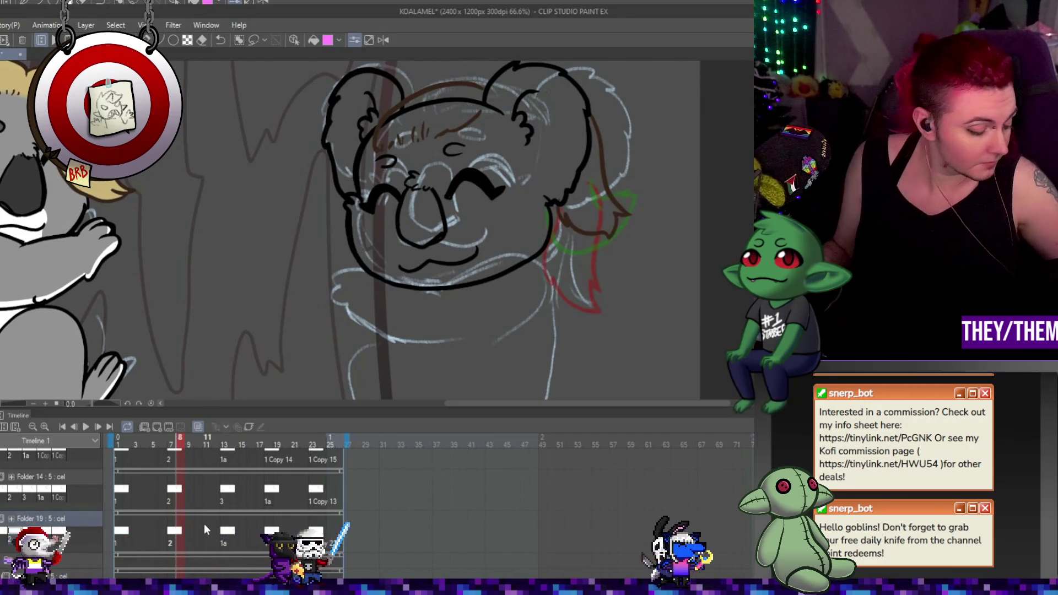
key("ctrl+t")
left_click_drag(722, 133, 706, 152)
left_click_drag(613, 185, 609, 205)
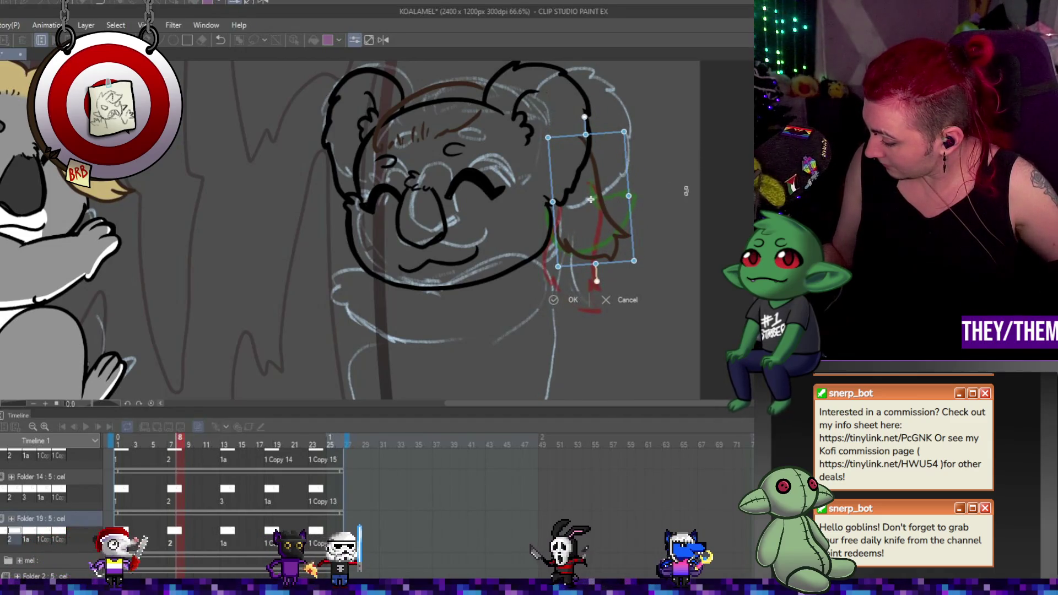
left_click_drag(688, 190, 690, 195)
key("Return")
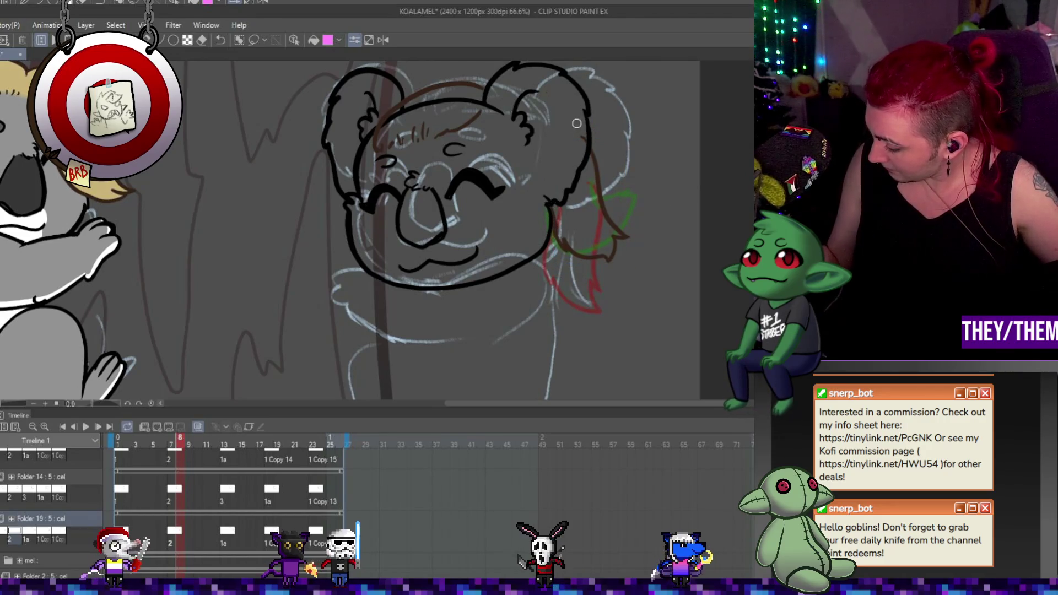
Rotate the strand on frame 2 clockwise and shift it, comparing against frame 23
left_click(131, 531)
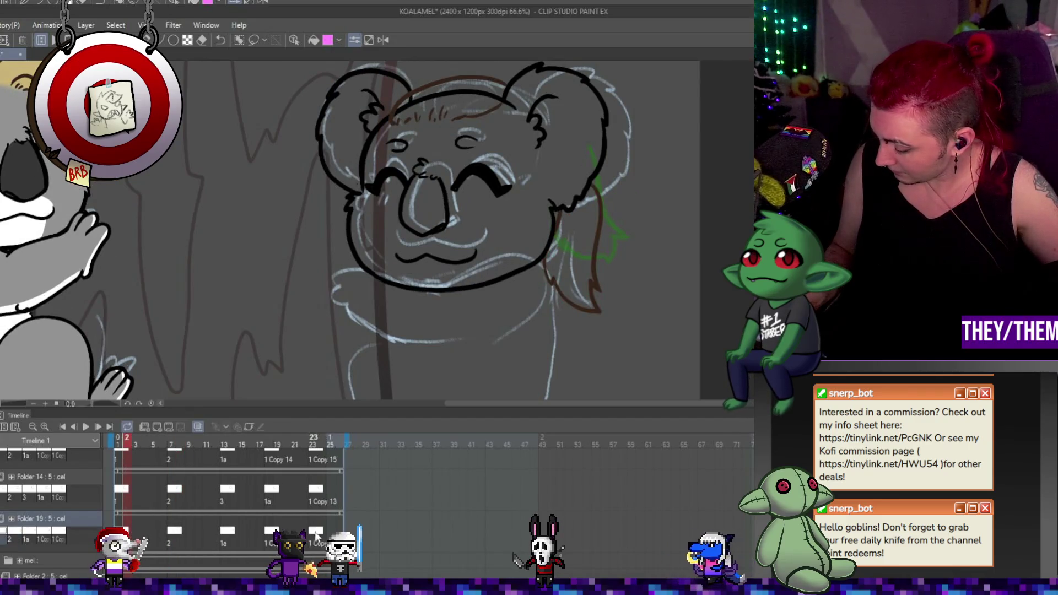
left_click(315, 537)
left_click(133, 537)
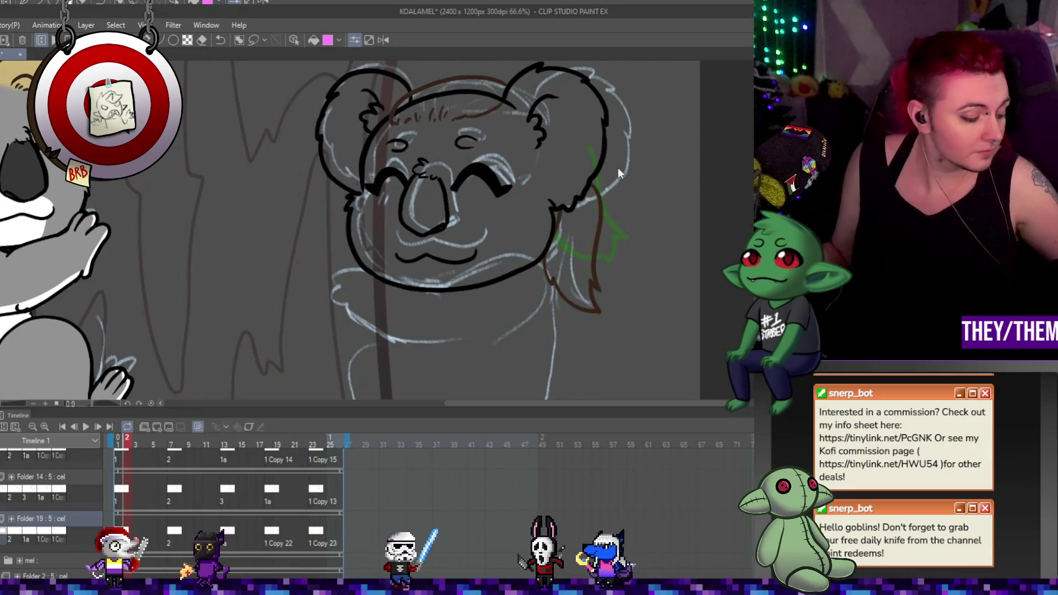
key("ctrl+t")
left_click_drag(585, 216, 603, 198)
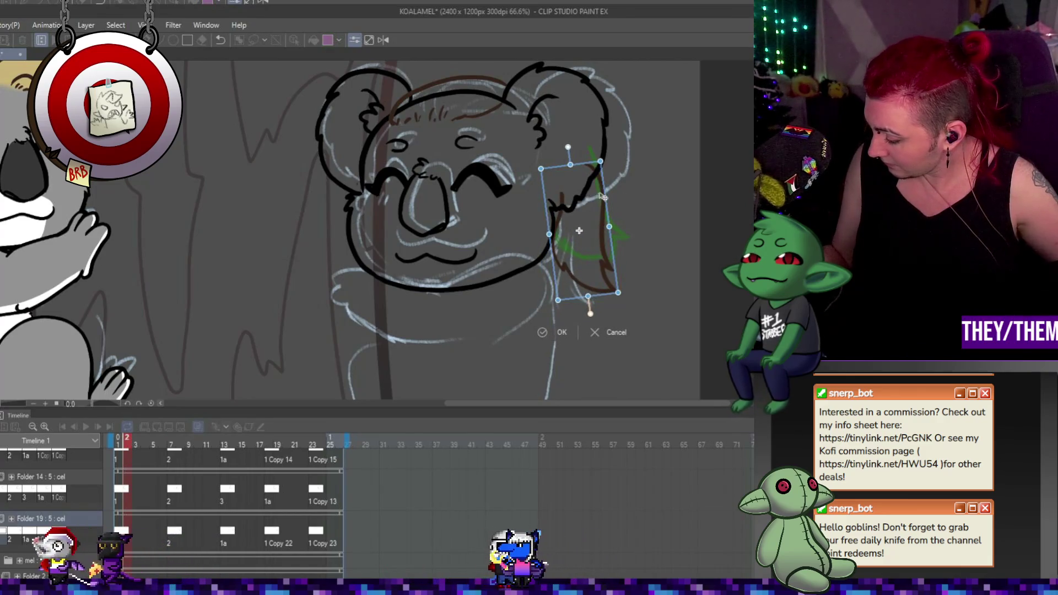
key("Return")
Play the animation to check the sway, then draw a stroke beside the ear on frame 13
left_click(86, 428)
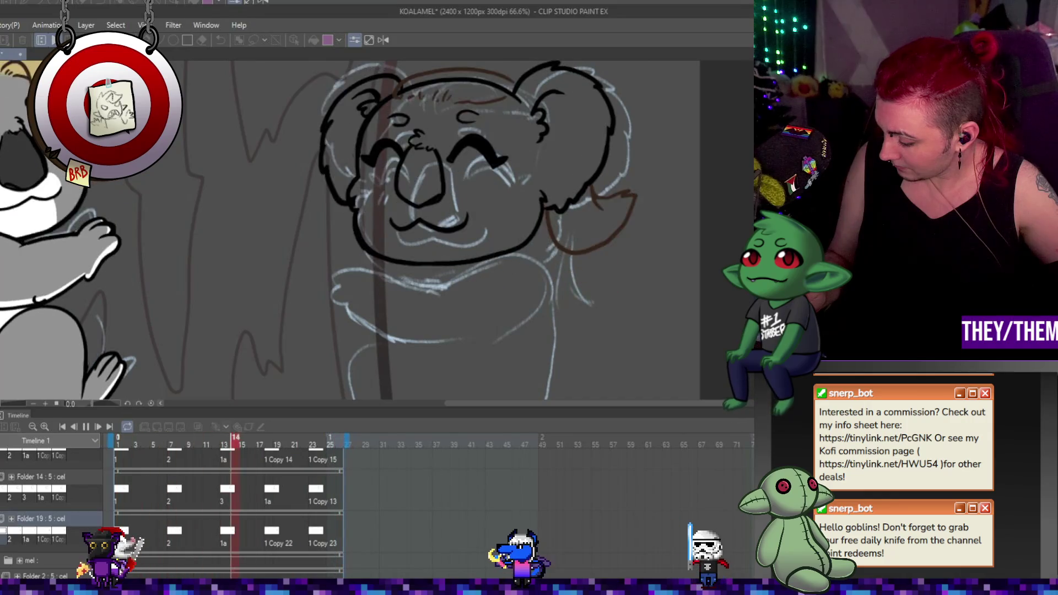
left_click(86, 426)
left_click(225, 532)
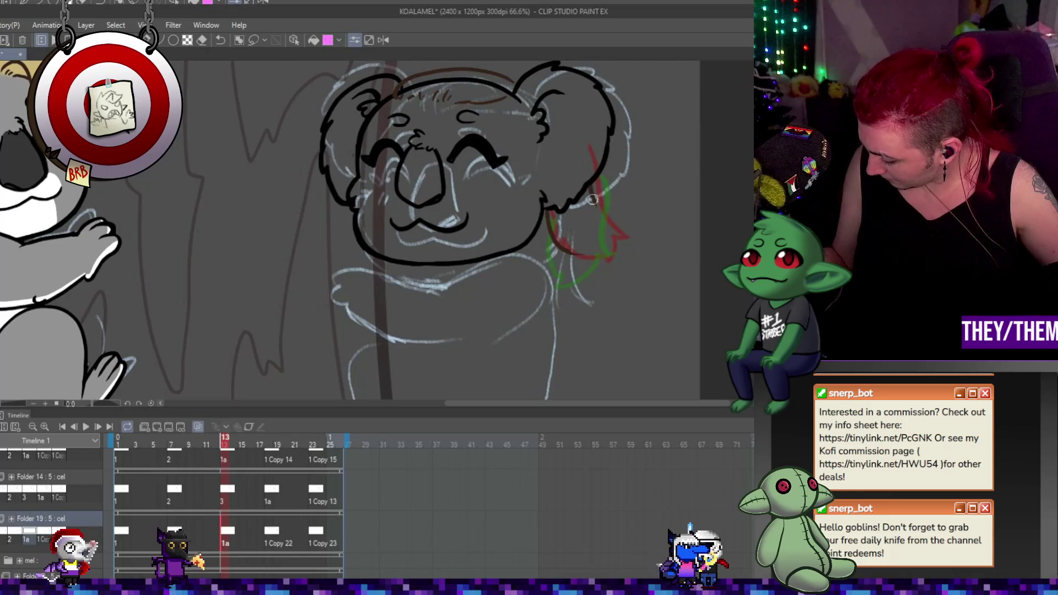
mouse_move(592, 200)
left_mouse_down()
mouse_move(616, 238)
mouse_move(551, 217)
left_mouse_up()
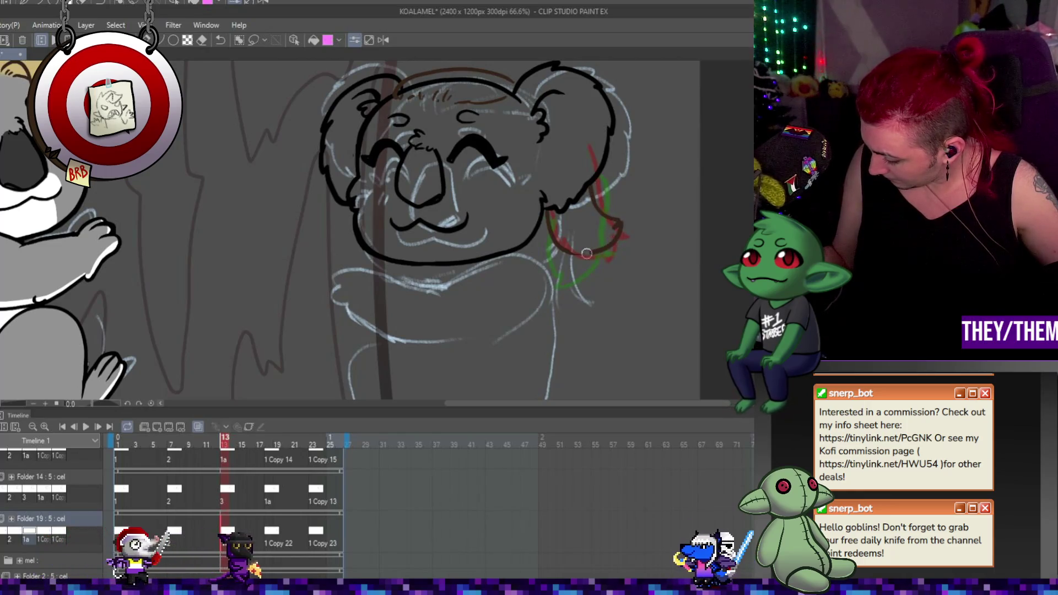
left_click(271, 495)
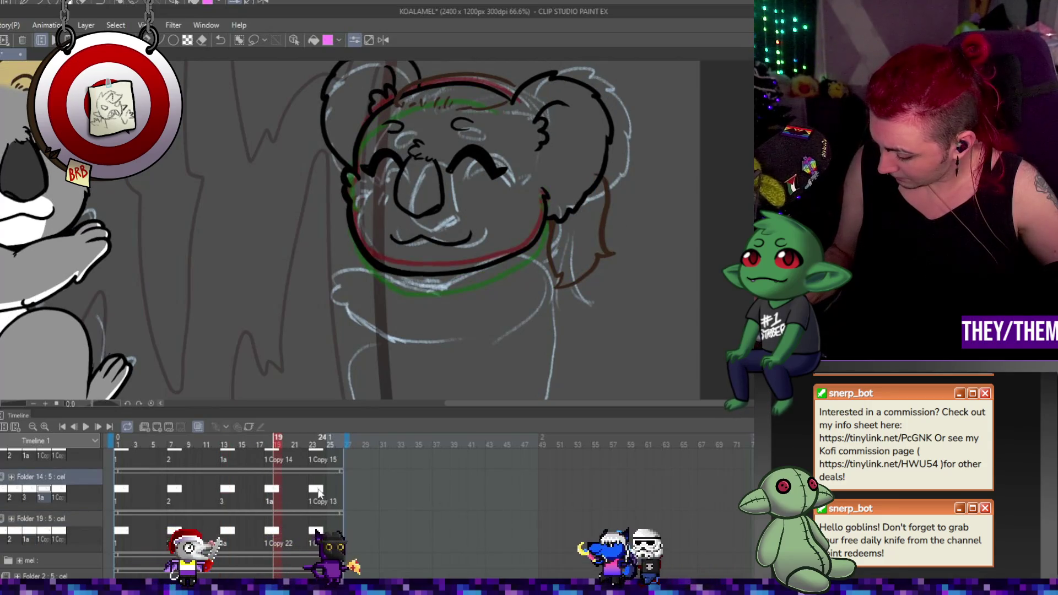
left_click(85, 427)
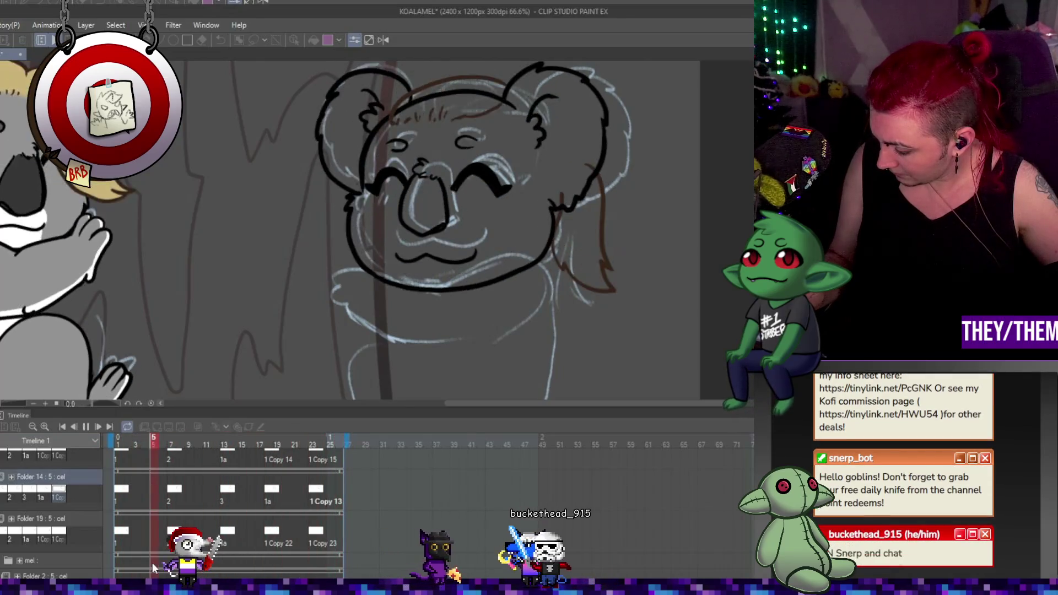
left_click(88, 427)
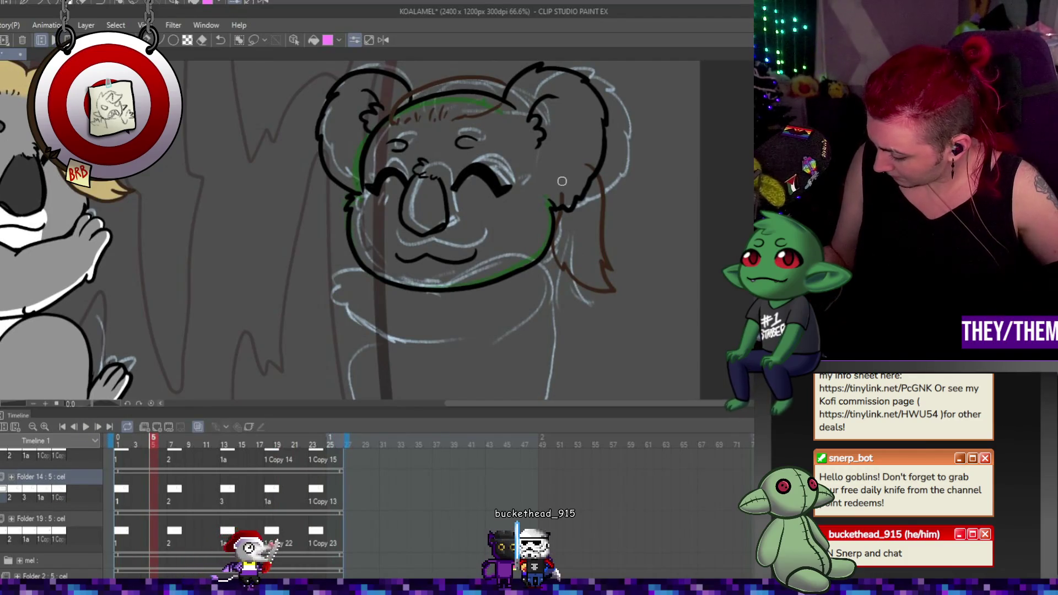
left_click(119, 532)
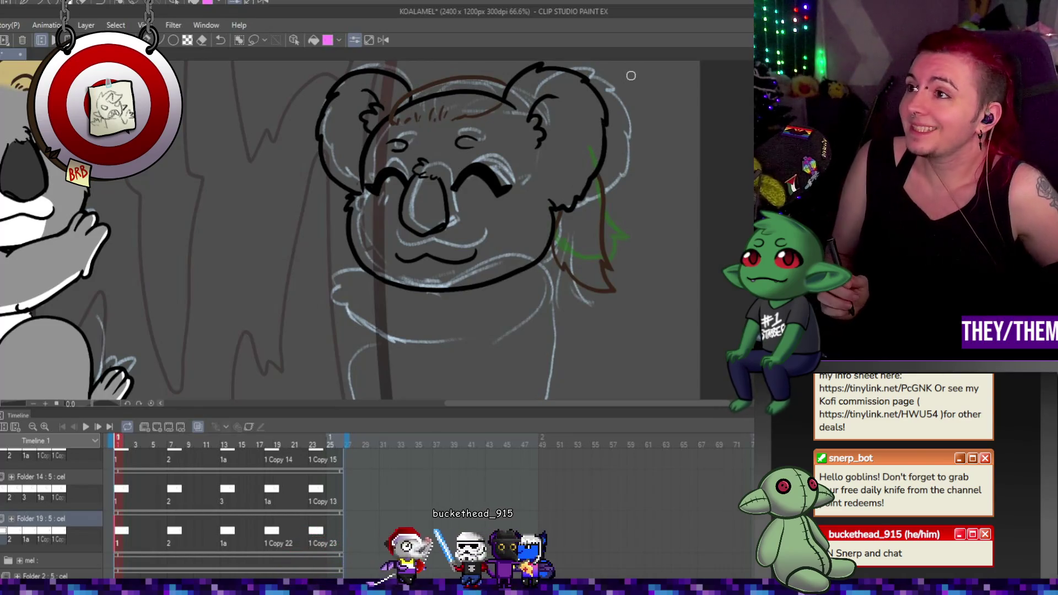
left_click(176, 534)
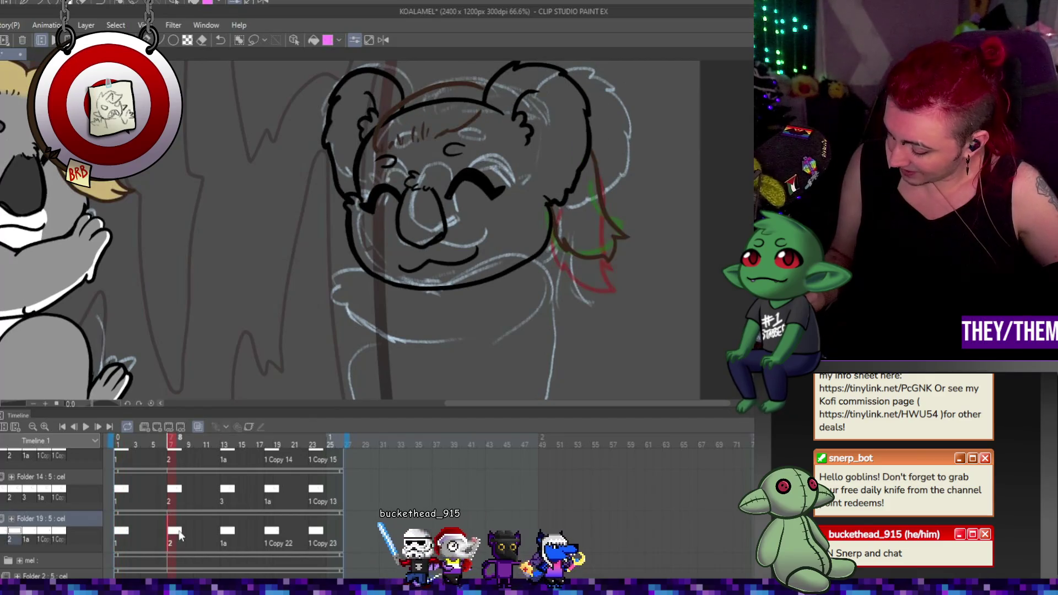
key("End")
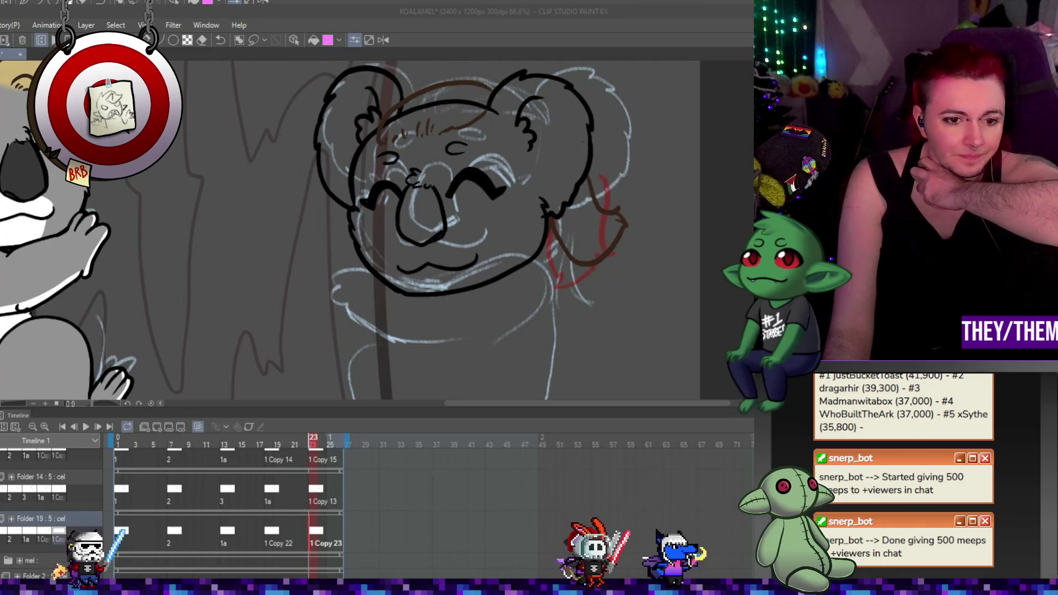
left_click(85, 425)
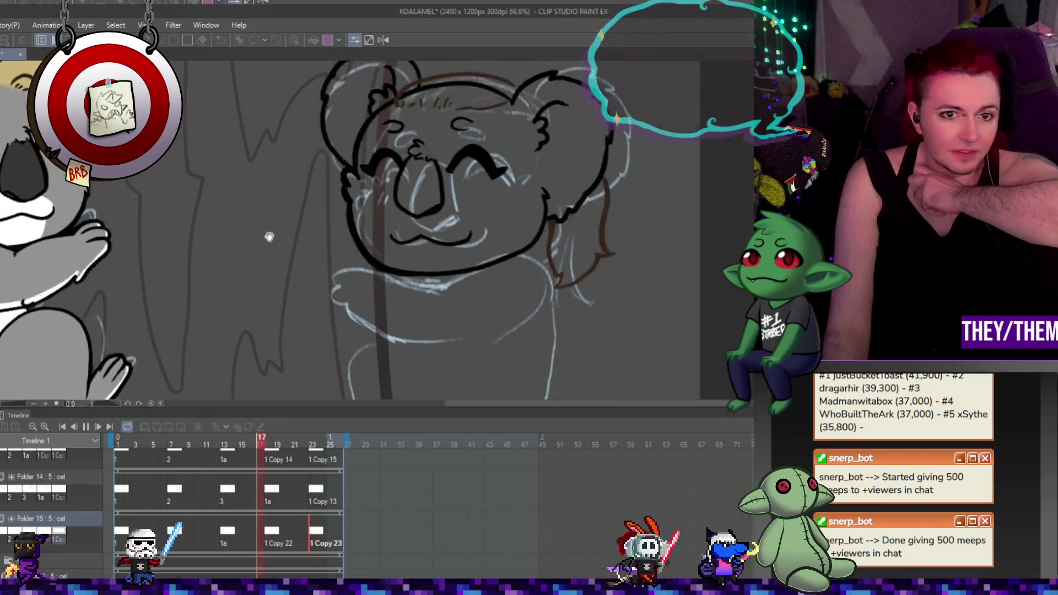
scroll(319, 215, "down", 3)
scroll(301, 209, "up", 1)
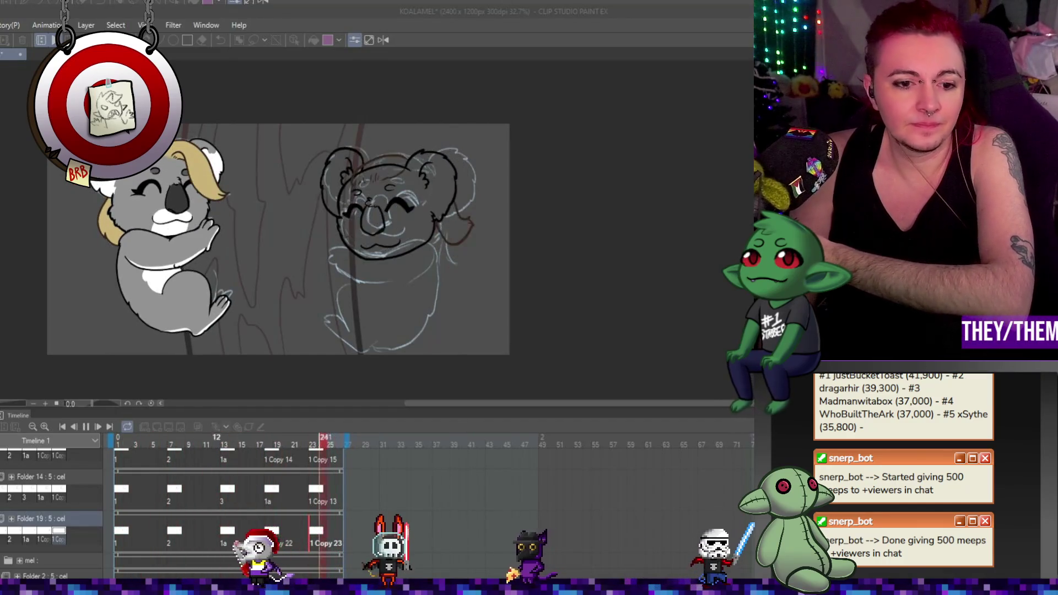
left_click(251, 438)
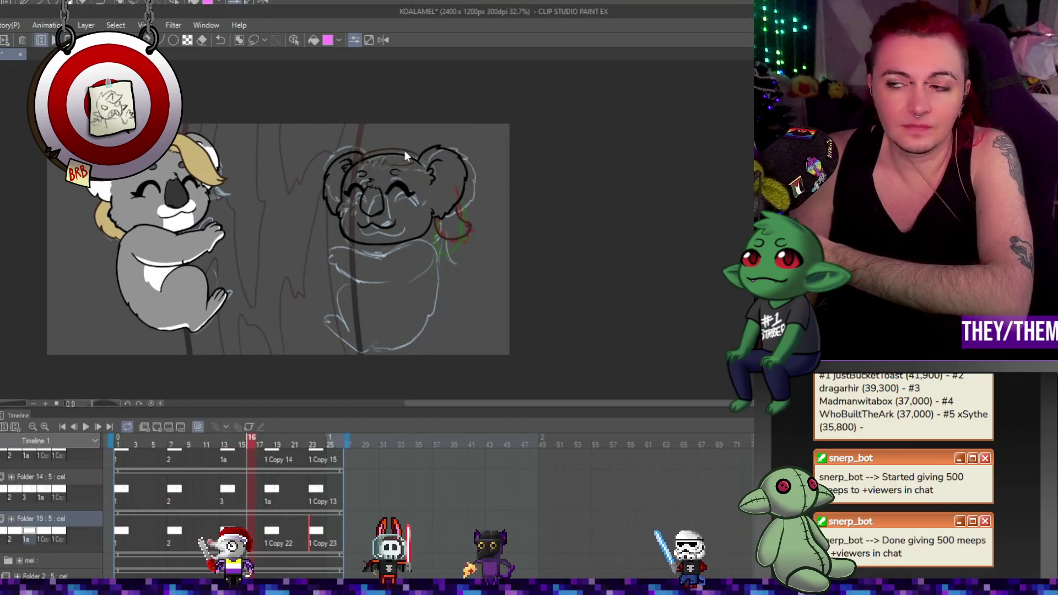